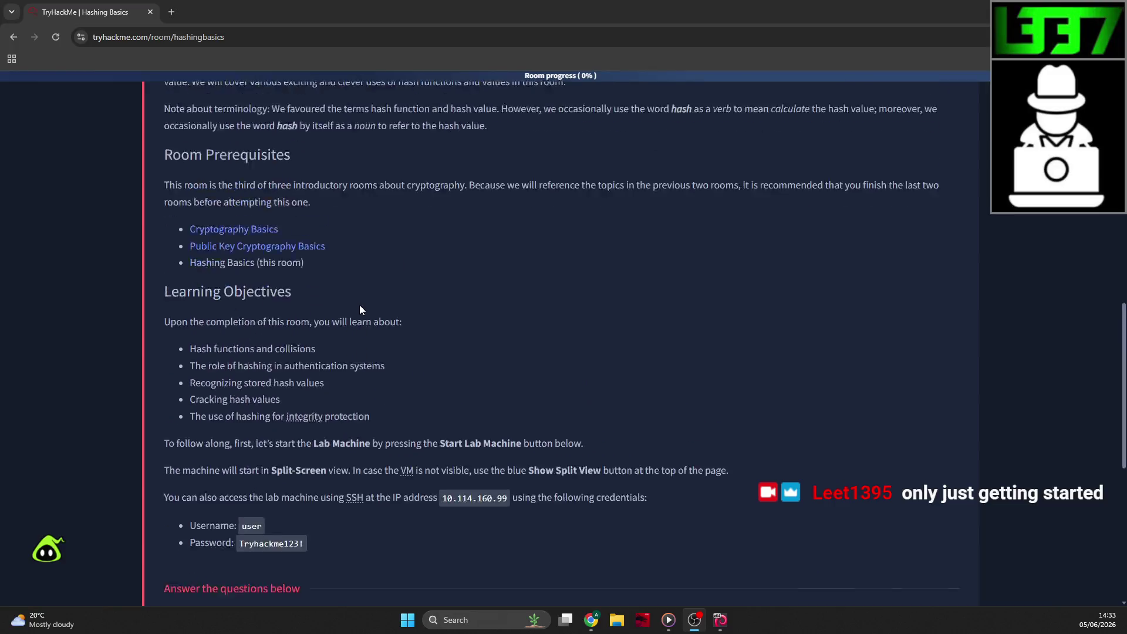
Step: Read the Task 1 passages on identical file copies and comparing hash values, highlighting key phrases
scroll(361, 304, down, 4)
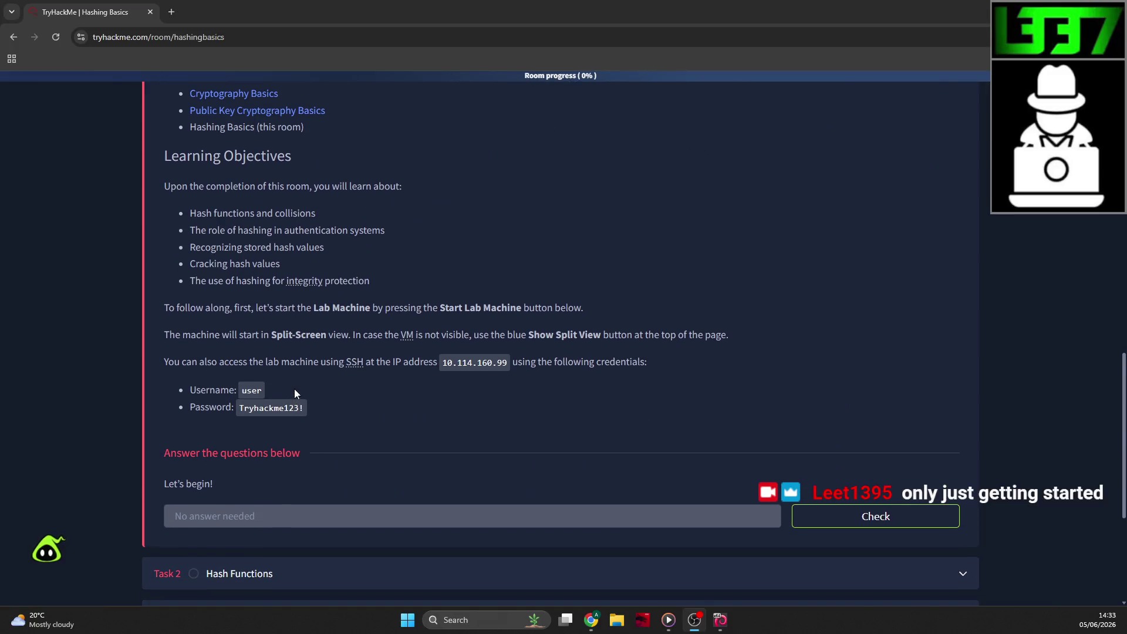
scroll(294, 383, up, 6)
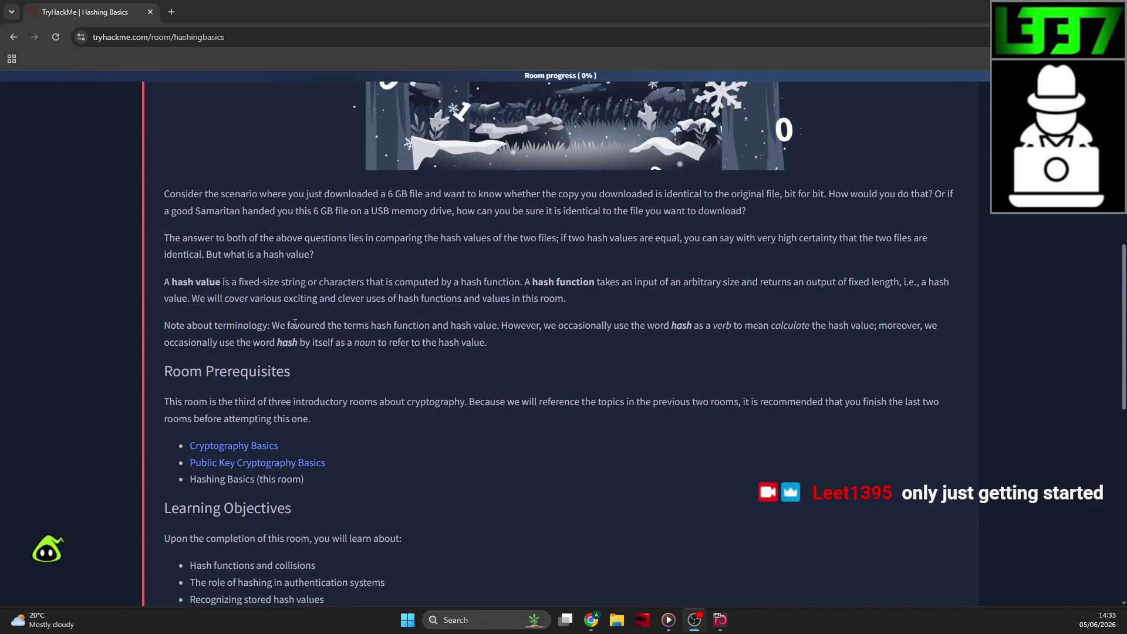
scroll(294, 323, up, 2)
drag(314, 311, 470, 320)
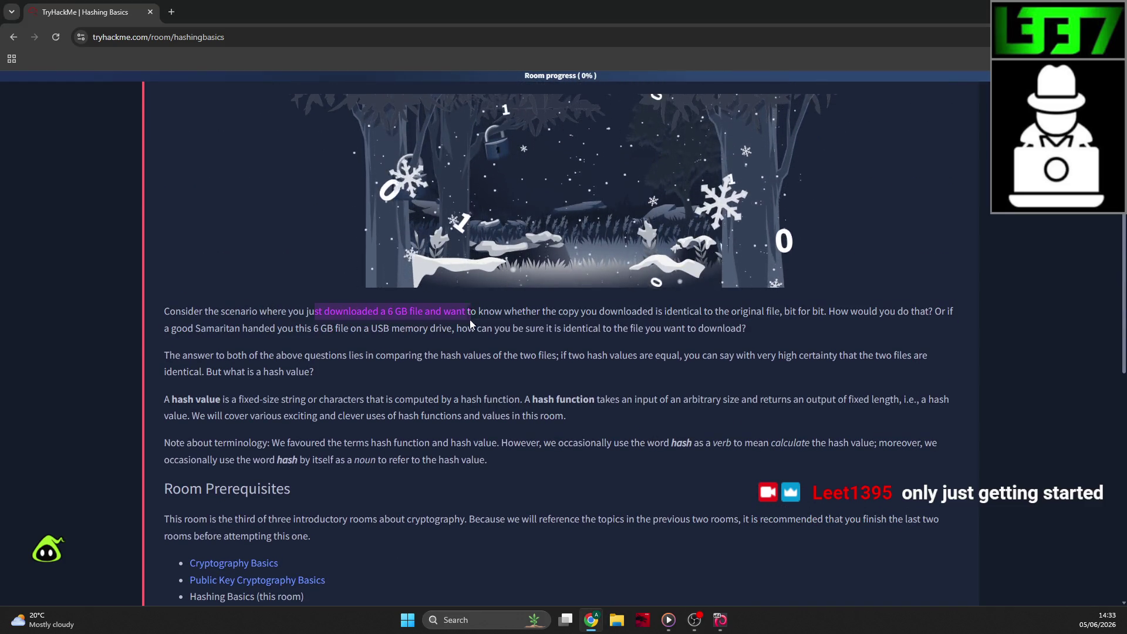
drag(605, 311, 757, 313)
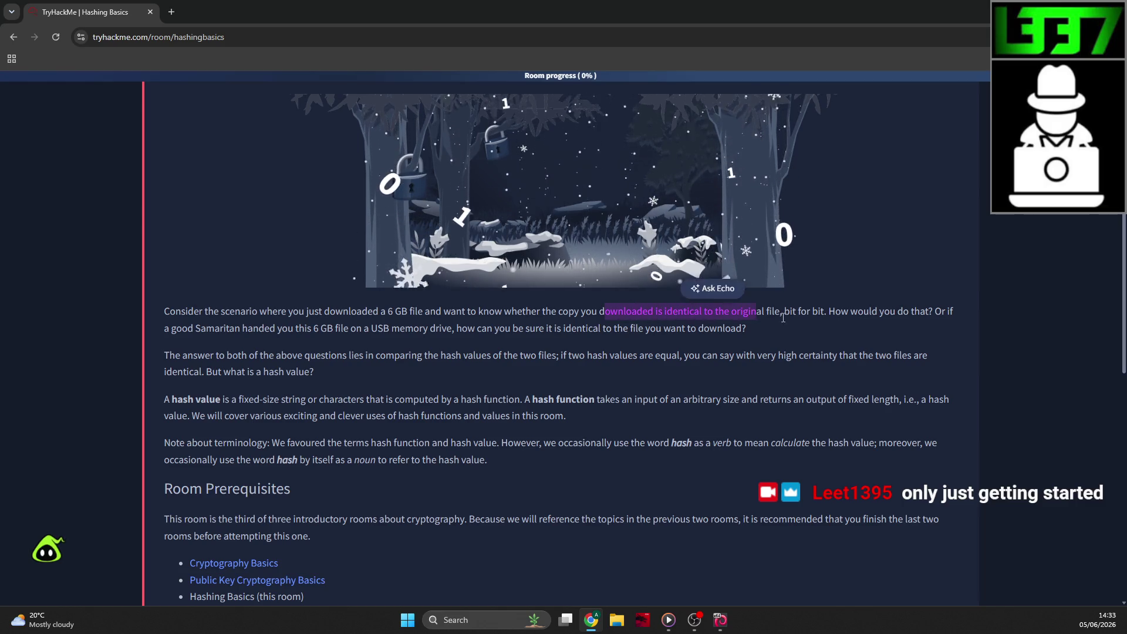
drag(904, 319, 744, 329)
drag(242, 328, 523, 336)
click(415, 340)
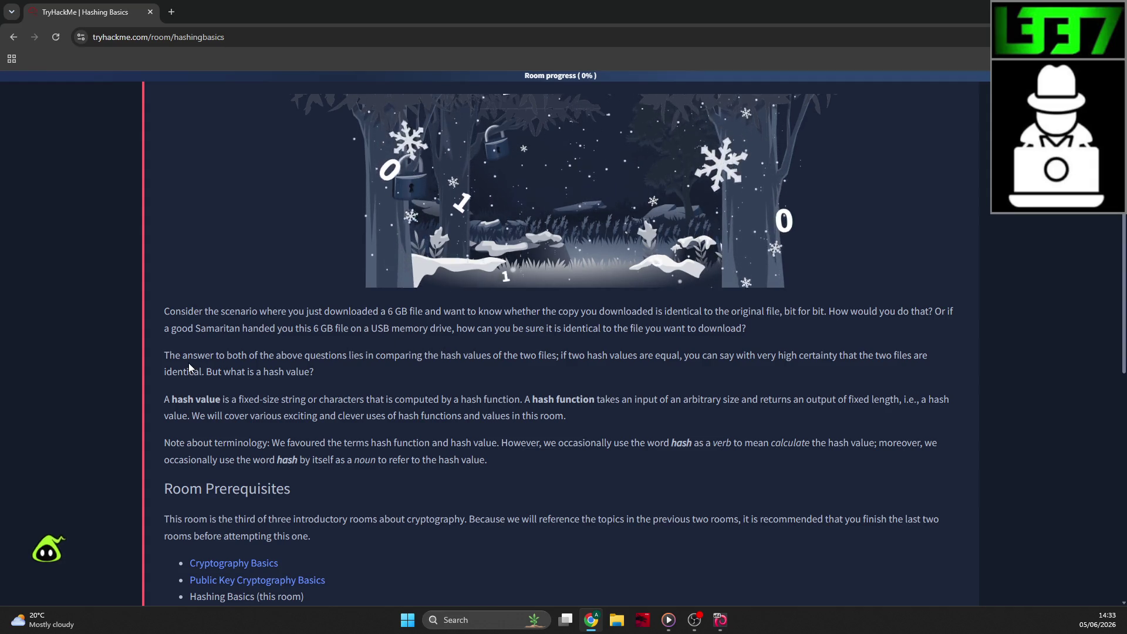
drag(205, 355, 471, 356)
drag(504, 355, 532, 360)
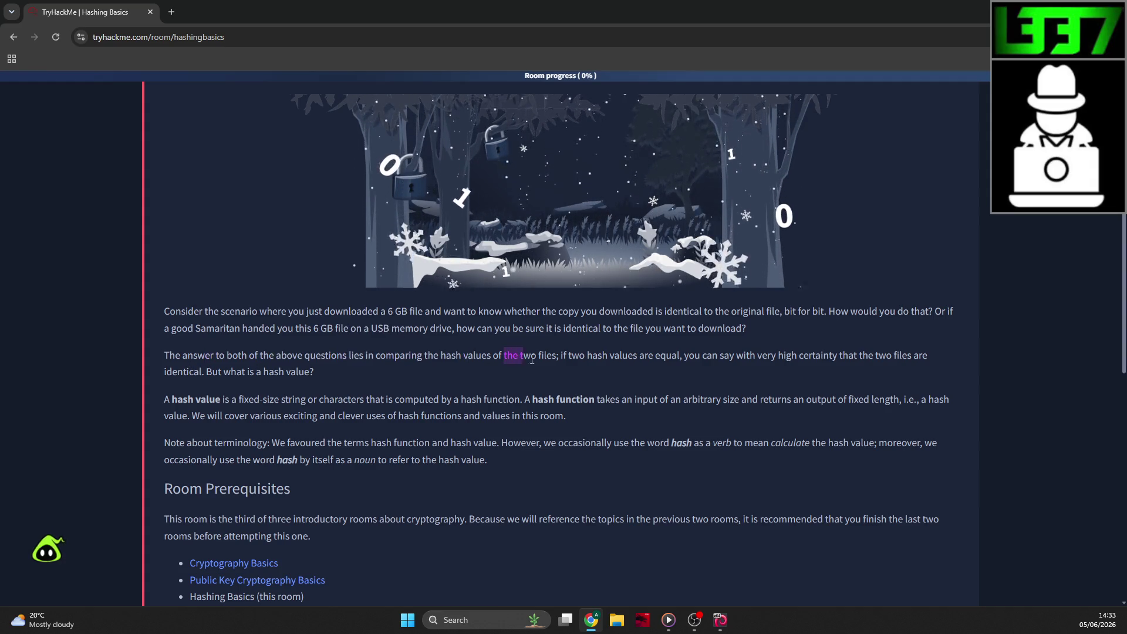
drag(645, 355, 803, 357)
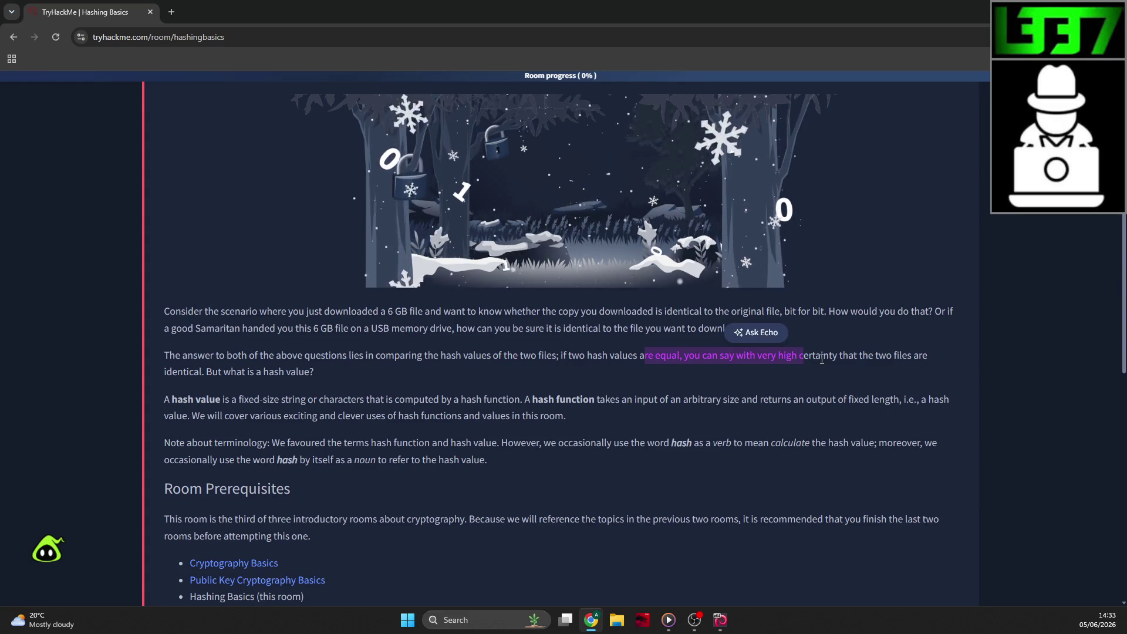
drag(205, 356, 214, 355)
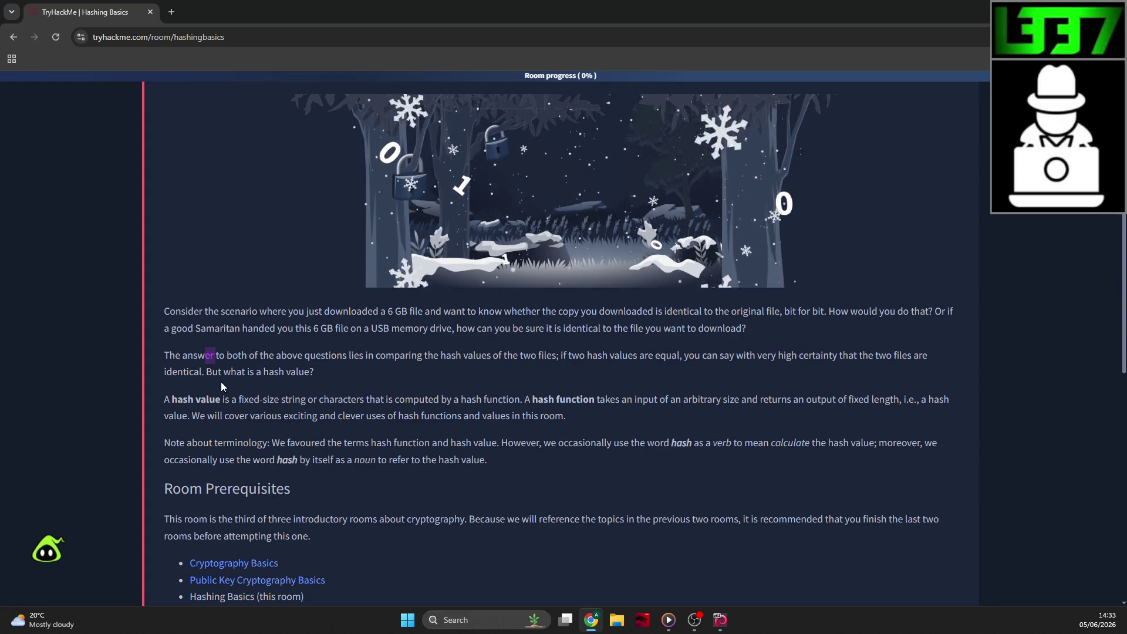
scroll(222, 386, down, 1)
drag(282, 341, 547, 341)
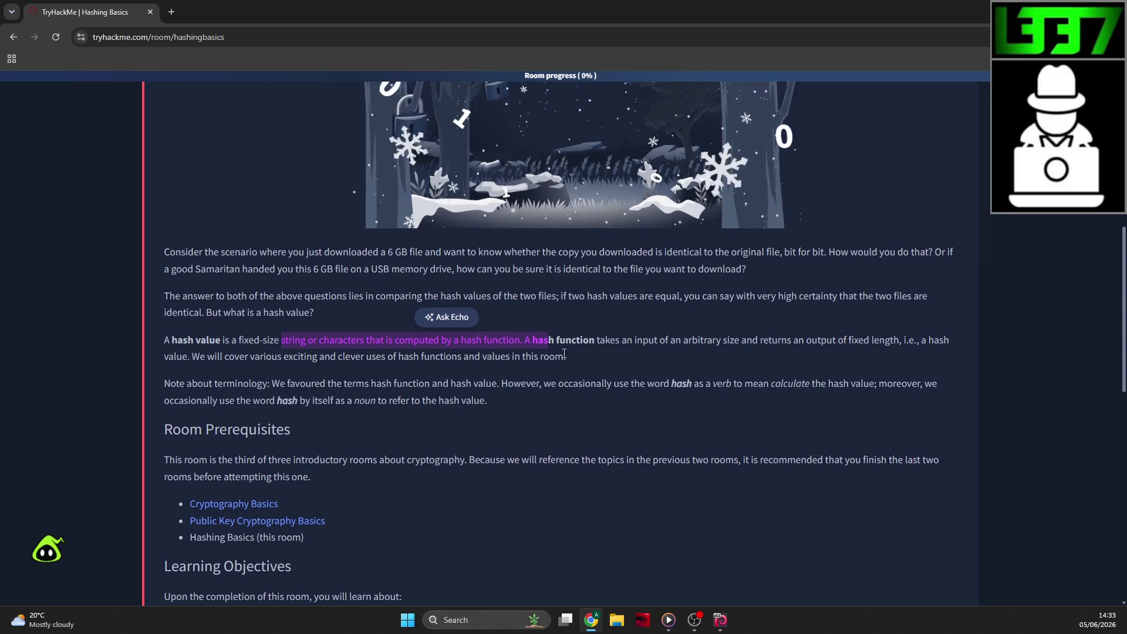
scroll(600, 309, down, 2)
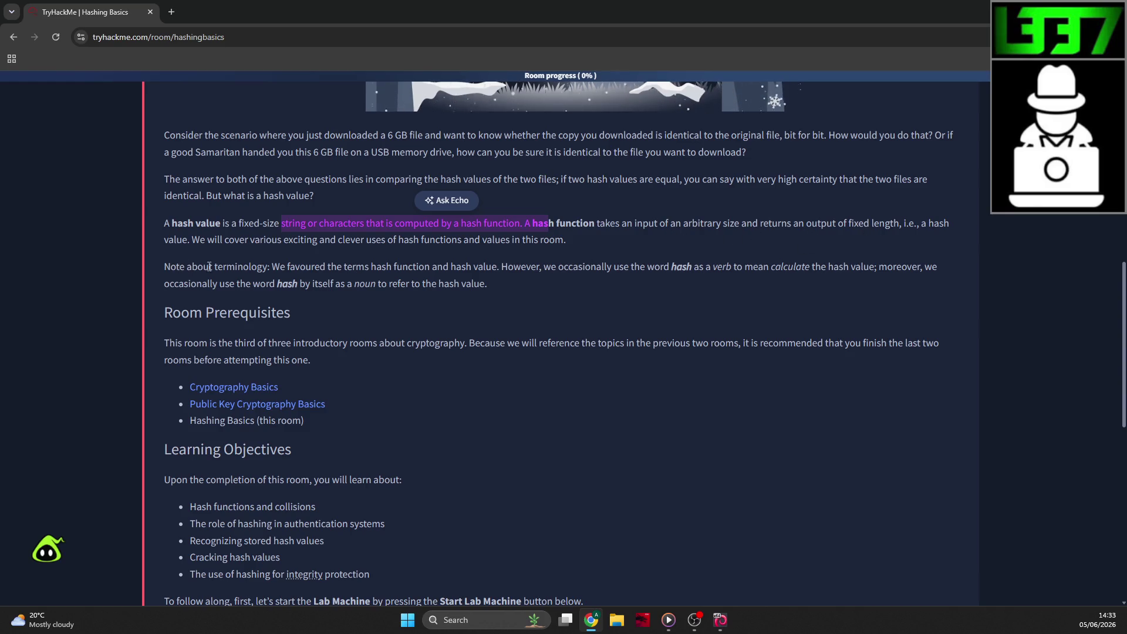
scroll(357, 239, down, 1)
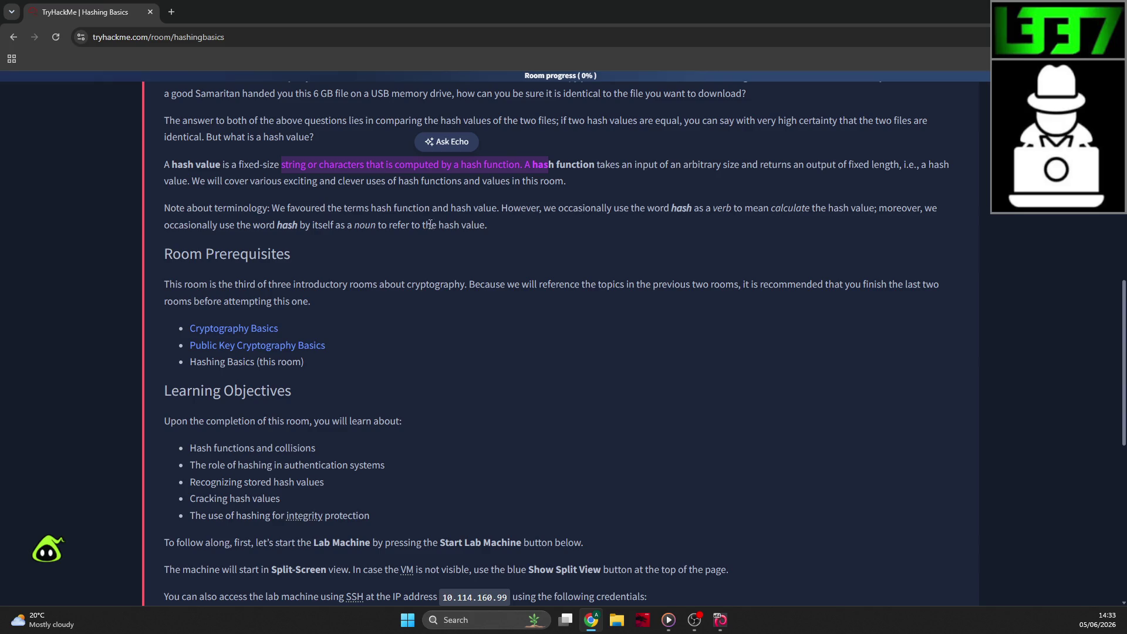
drag(722, 212, 775, 218)
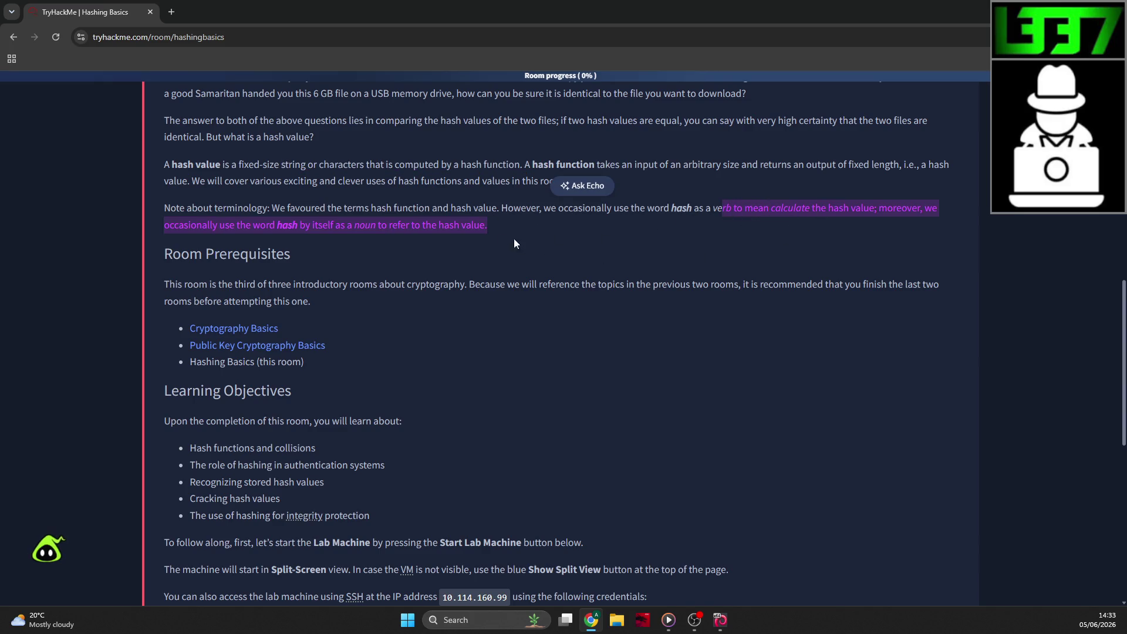
click(321, 231)
scroll(329, 264, down, 2)
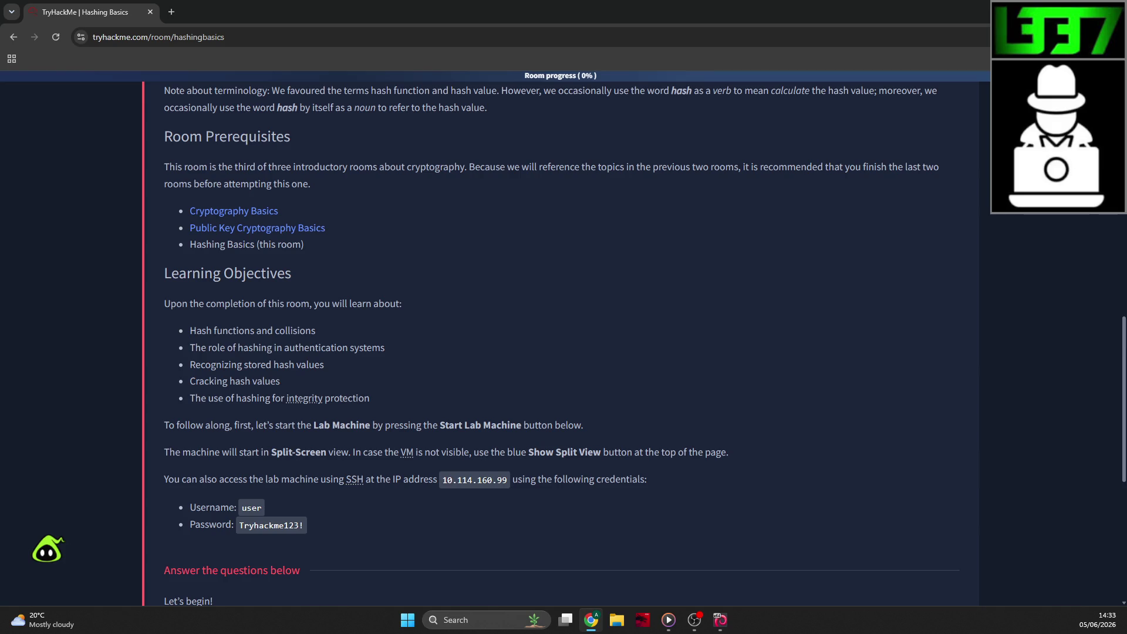
Step: Read the definitions of hash value and hash function and the note on preferred terminology
key(alt+Tab)
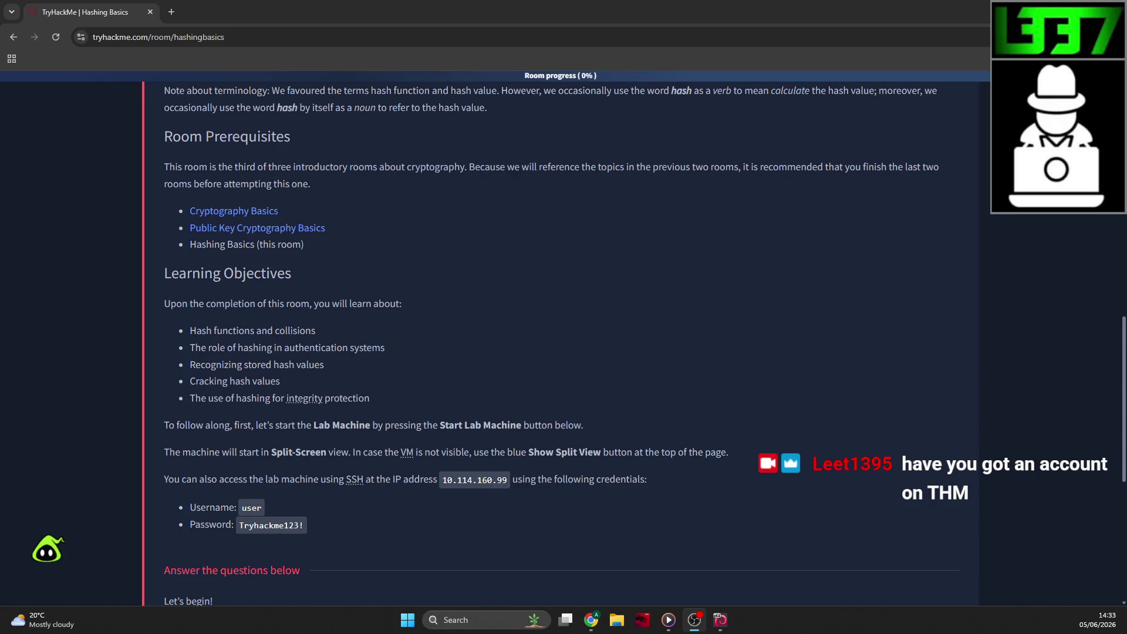
scroll(333, 251, down, 3)
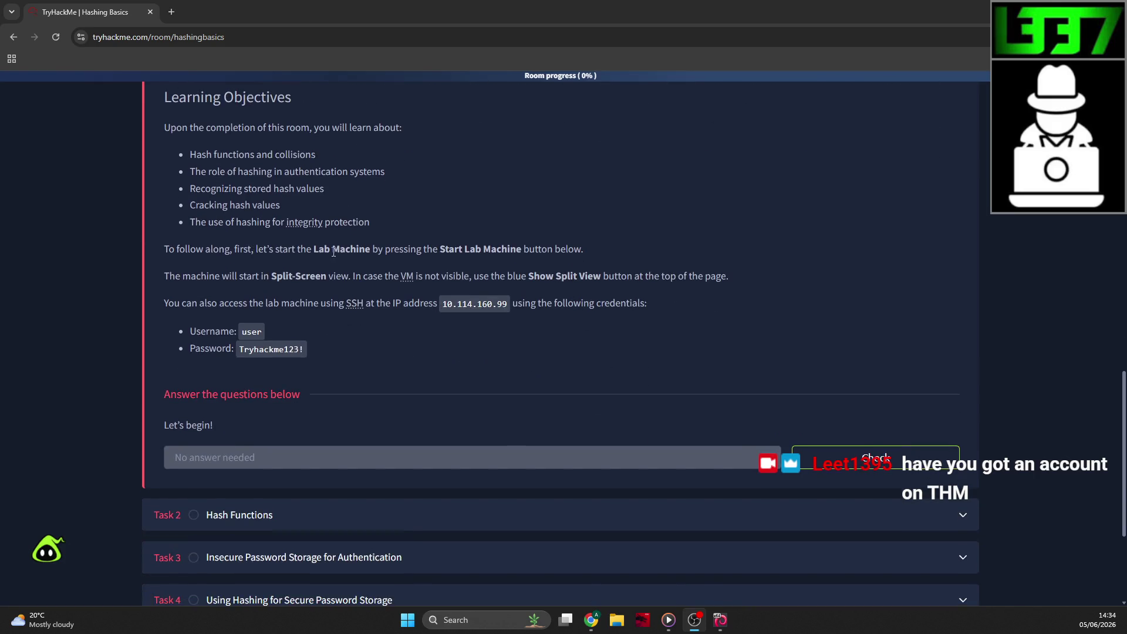
scroll(334, 251, up, 2)
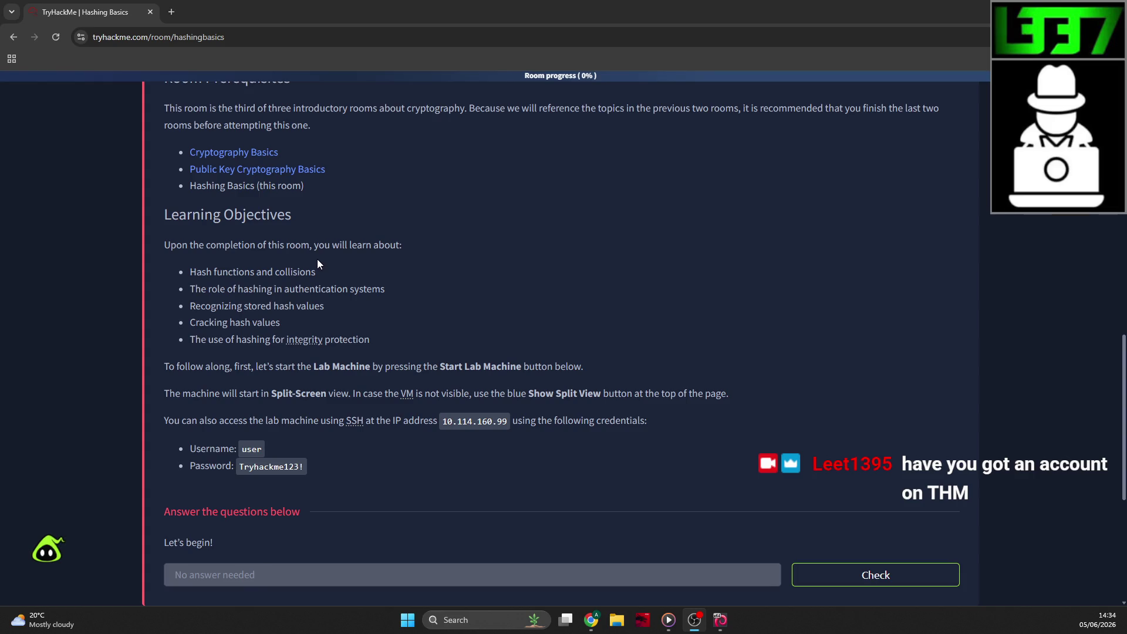
scroll(316, 257, down, 2)
scroll(316, 256, up, 8)
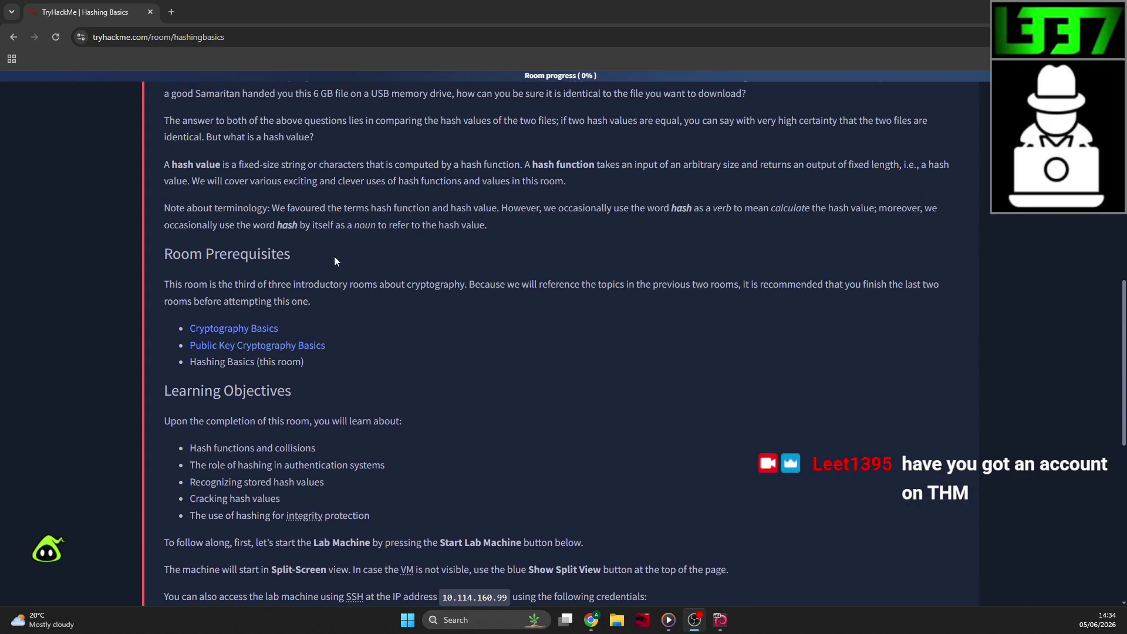
scroll(346, 262, up, 2)
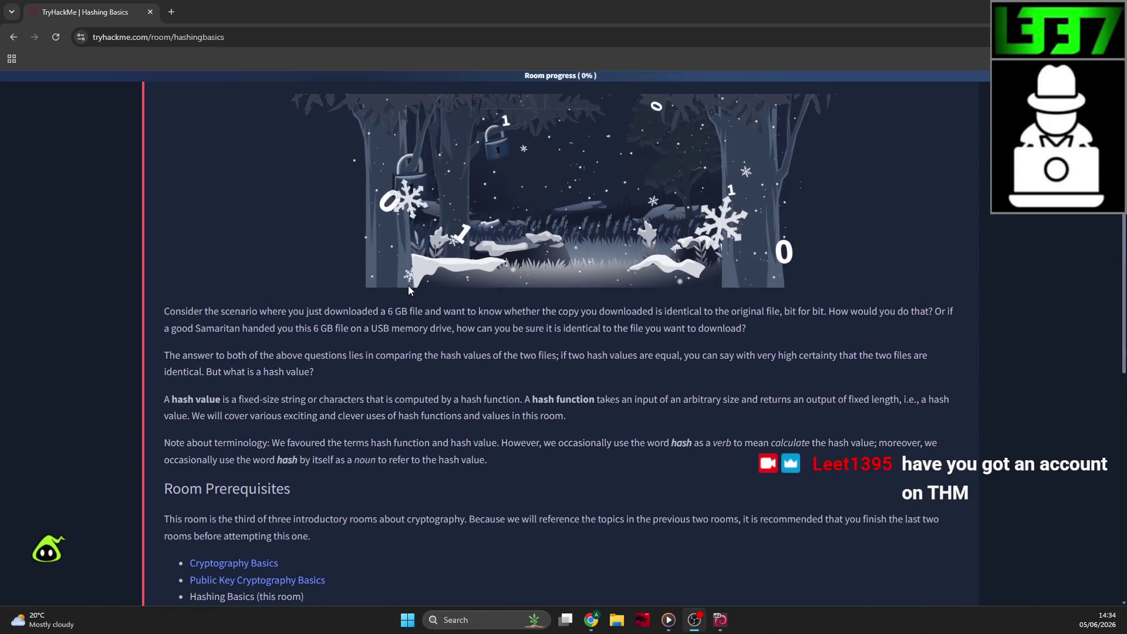
scroll(405, 281, up, 1)
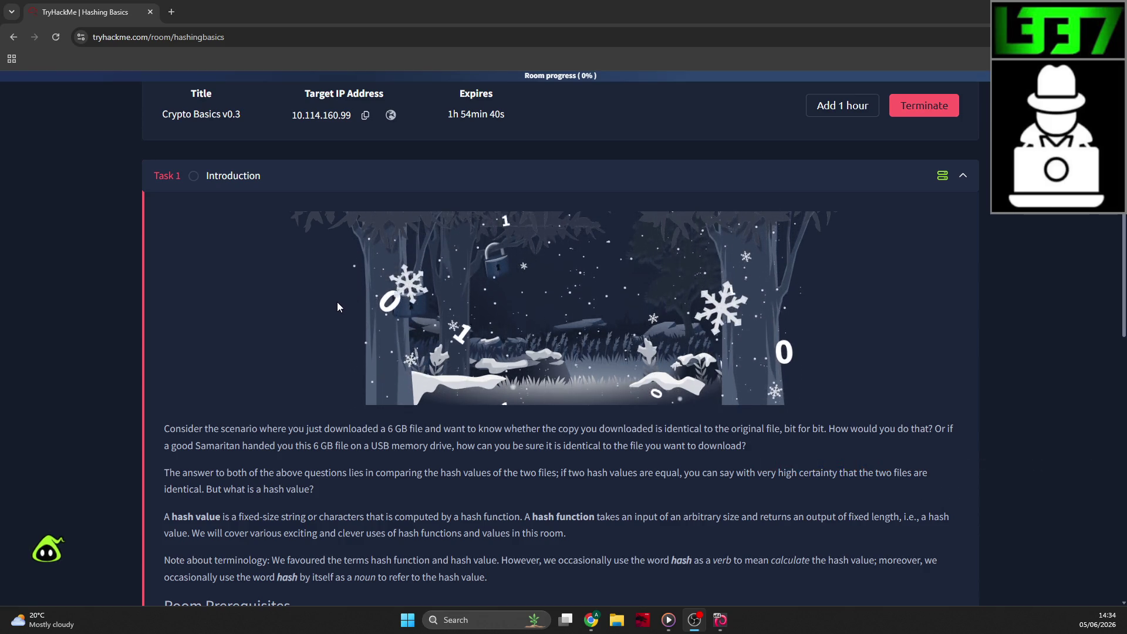
scroll(424, 368, down, 2)
scroll(424, 369, down, 1)
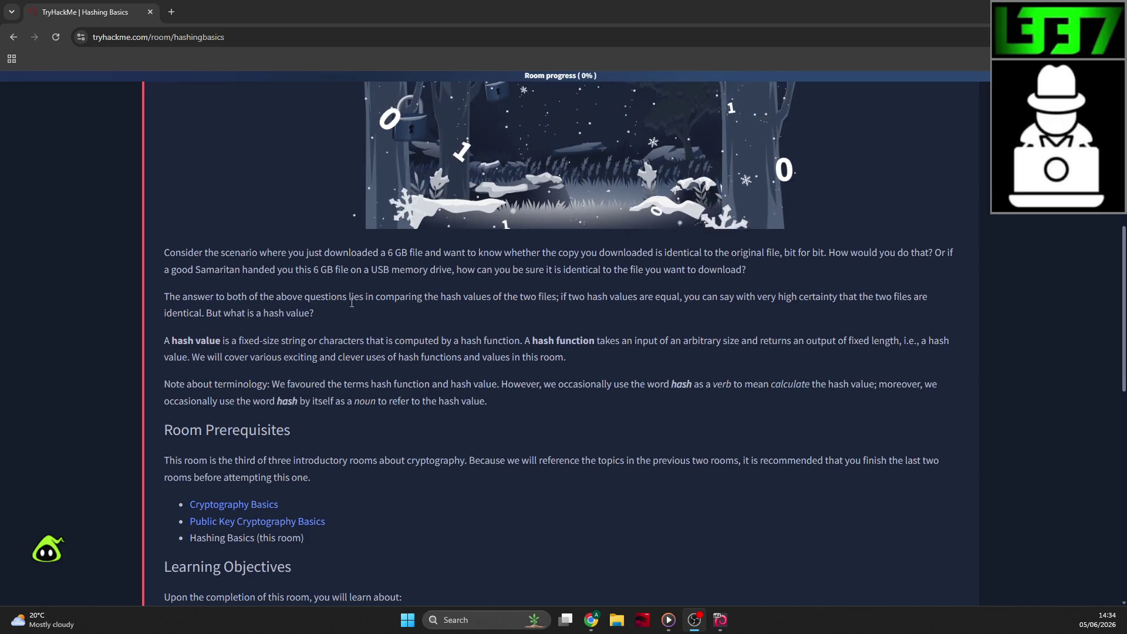
scroll(220, 332, down, 1)
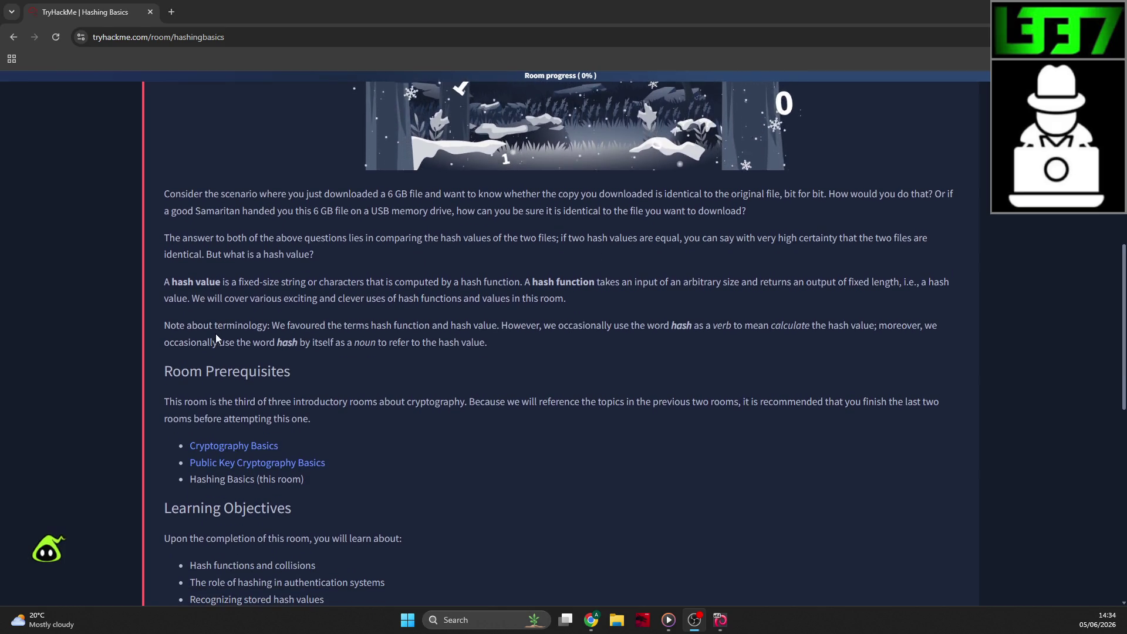
drag(280, 288, 361, 284)
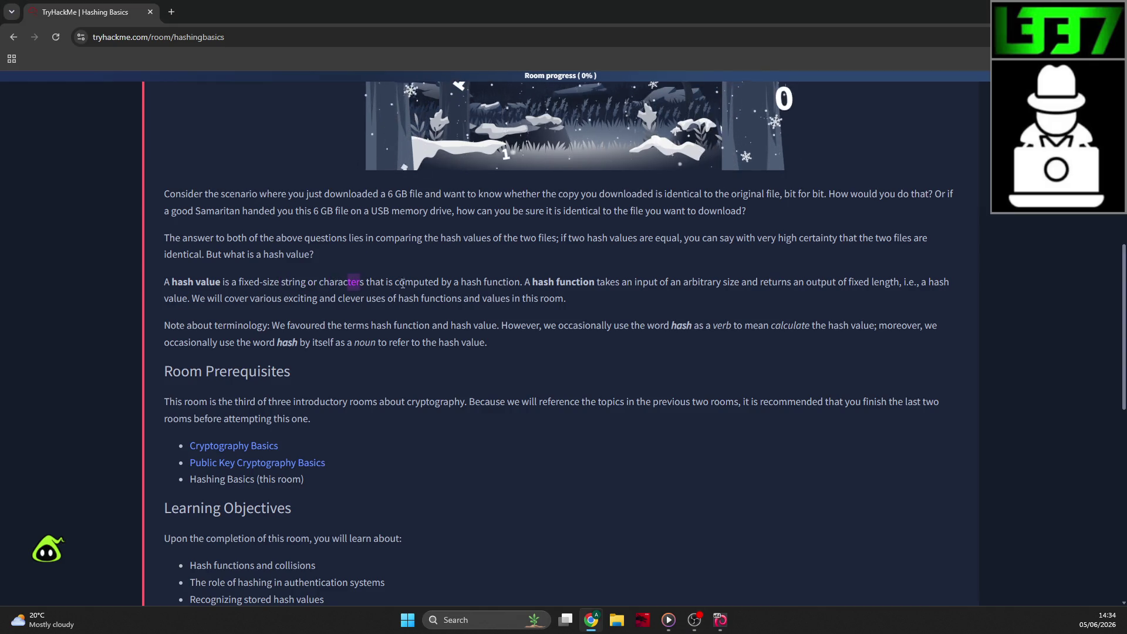
drag(558, 281, 613, 281)
click(731, 286)
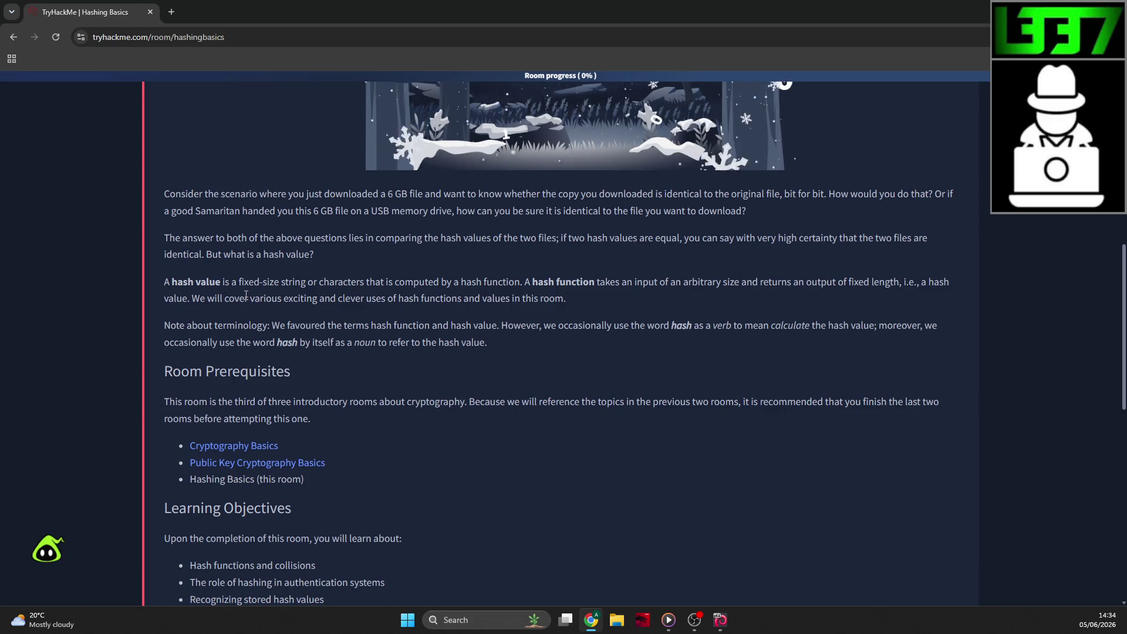
scroll(275, 282, down, 2)
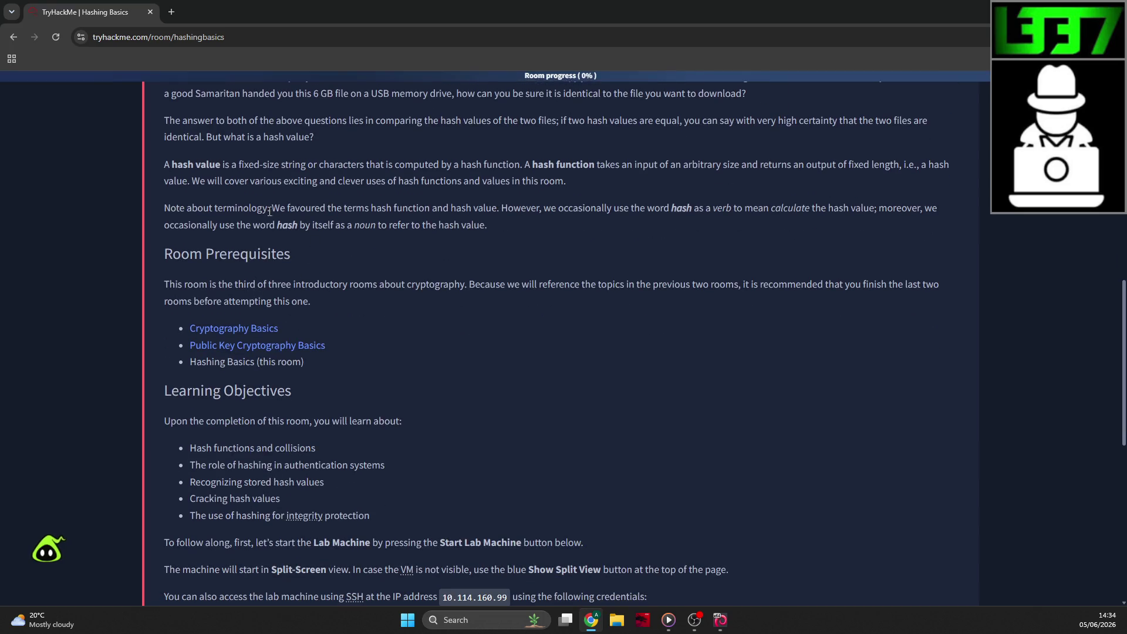
drag(272, 208, 476, 210)
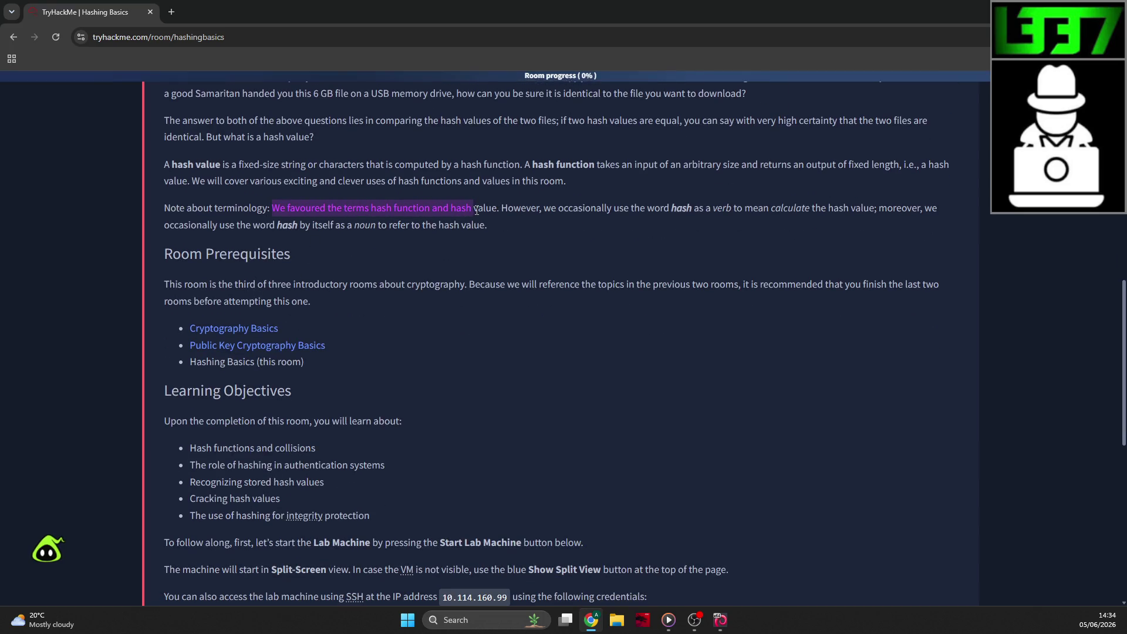
scroll(515, 253, up, 1)
drag(683, 265, 688, 261)
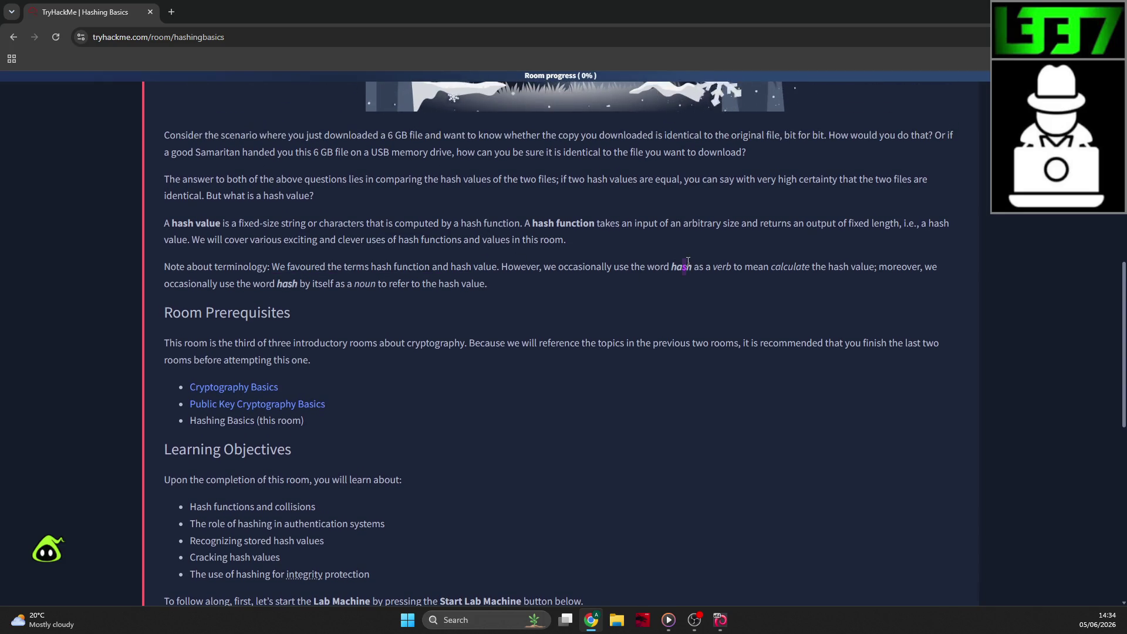
click(685, 266)
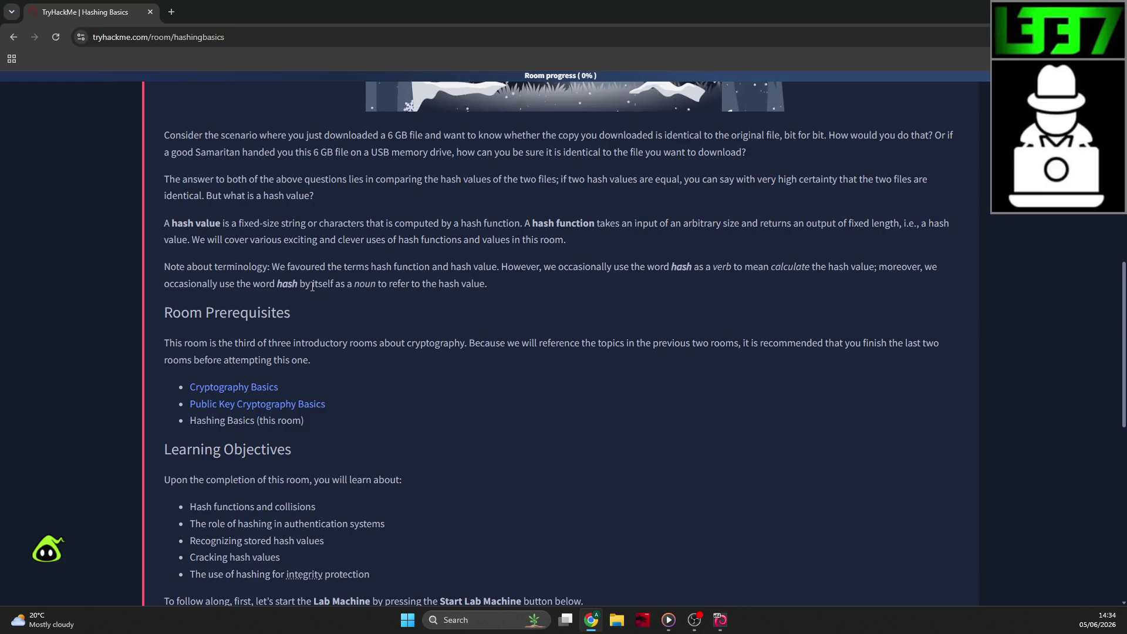
Step: Review the learning objectives on authentication systems, stored hashes and cracking hashes, then reach the questions
scroll(317, 284, down, 2)
scroll(318, 283, down, 1)
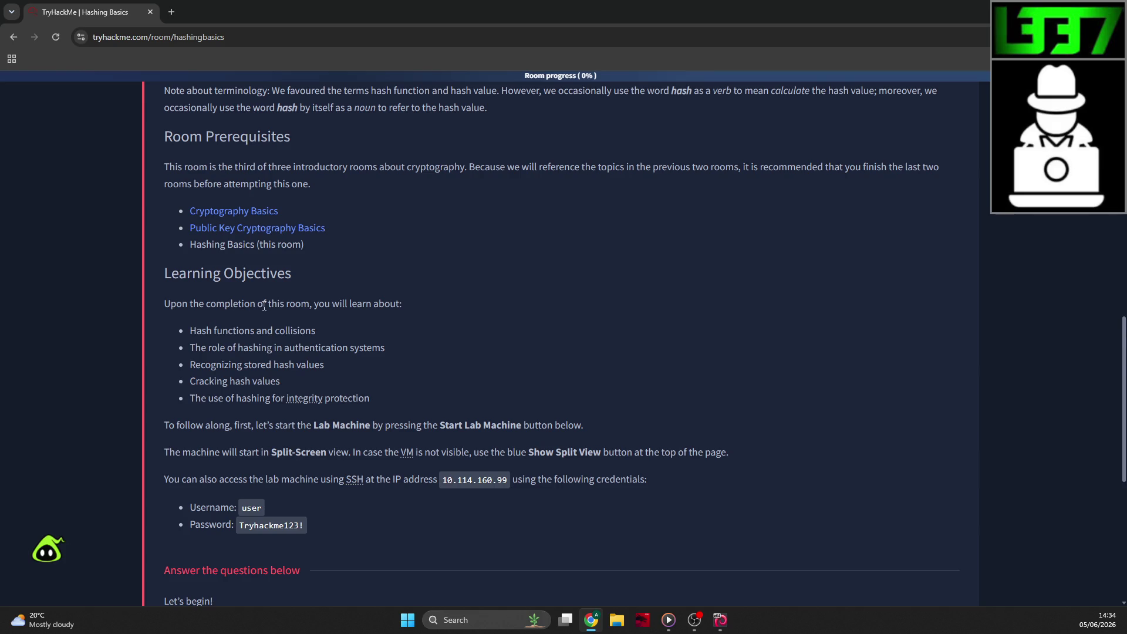
scroll(263, 307, down, 3)
scroll(263, 308, up, 2)
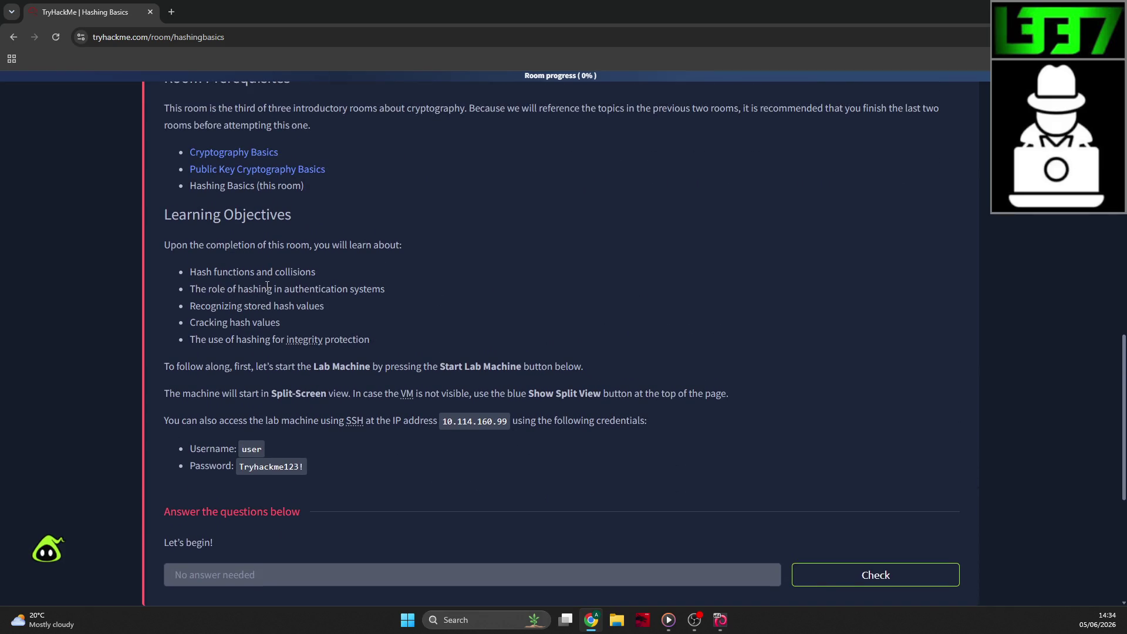
drag(277, 289, 365, 290)
drag(205, 306, 304, 300)
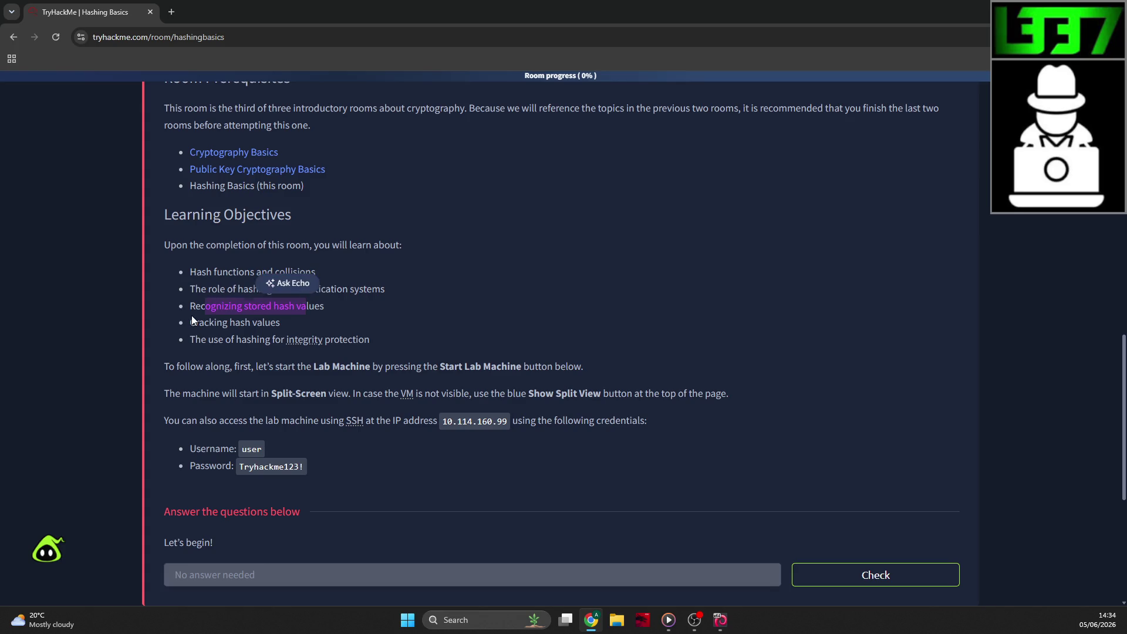
drag(190, 322, 310, 340)
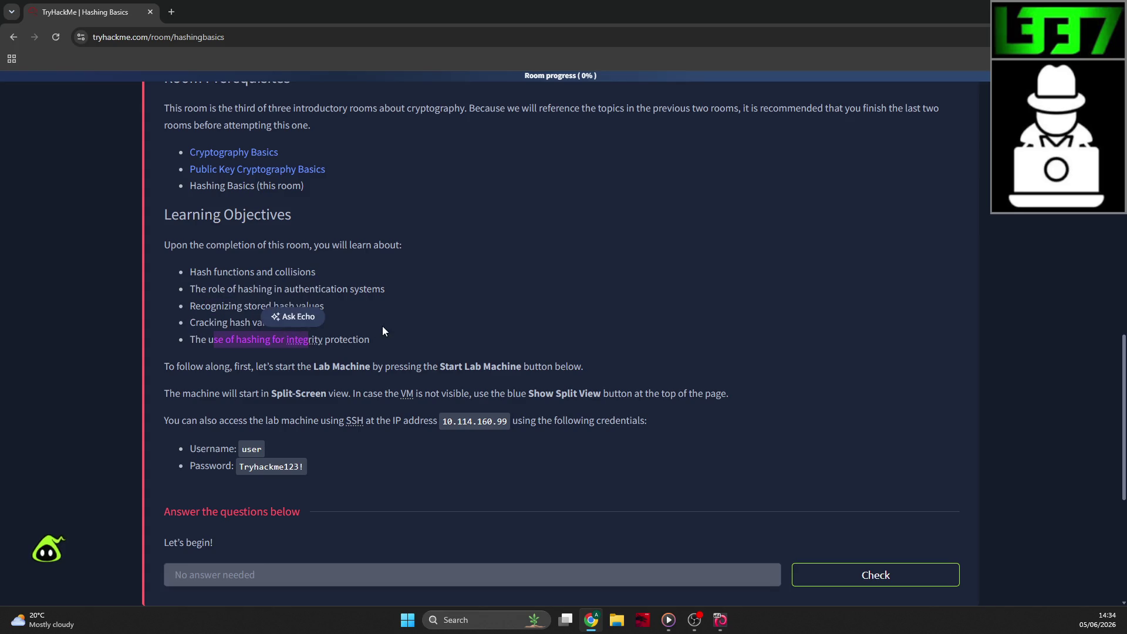
click(379, 326)
scroll(358, 326, down, 1)
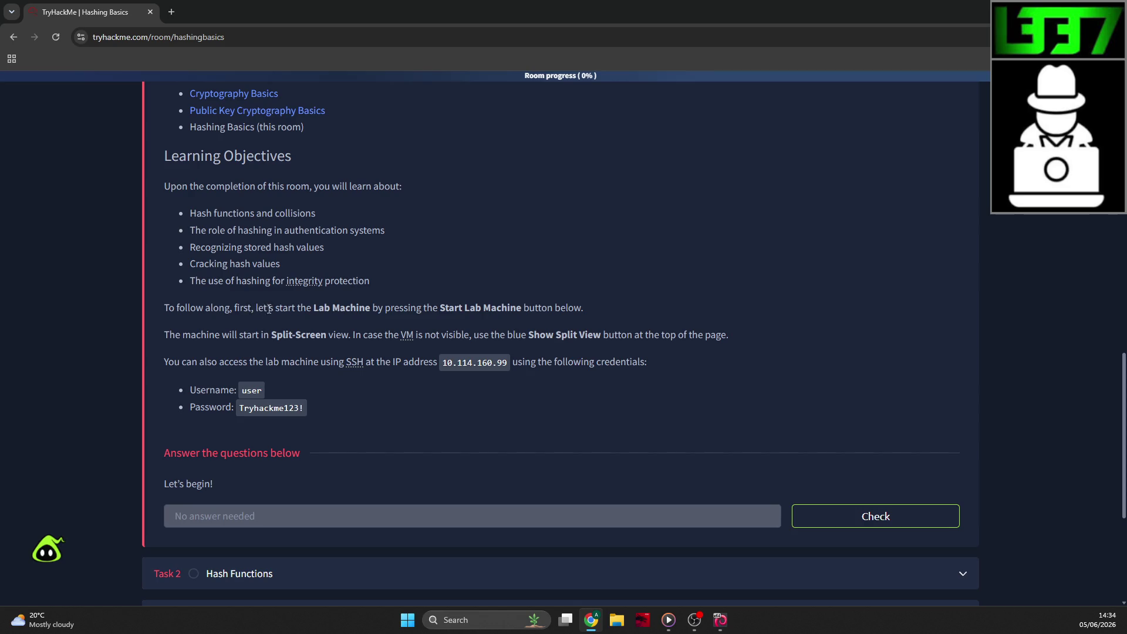
scroll(345, 309, down, 1)
scroll(345, 308, down, 1)
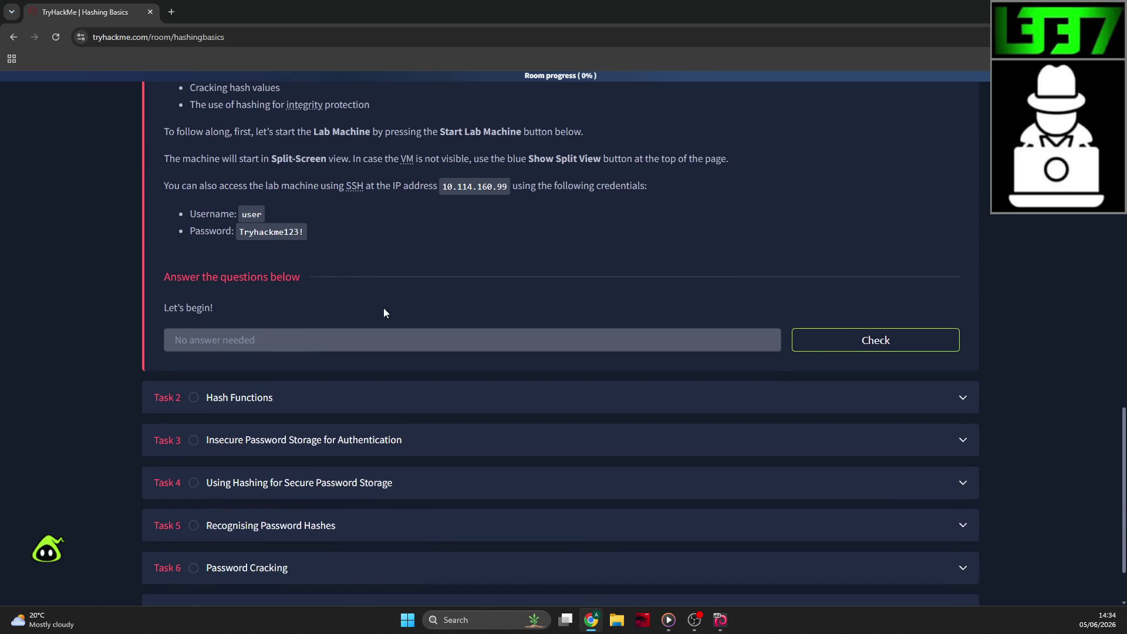
Step: Get Task 1's 'Let's begin!' question marked correct, then dismiss the Chrome profile chooser
click(835, 347)
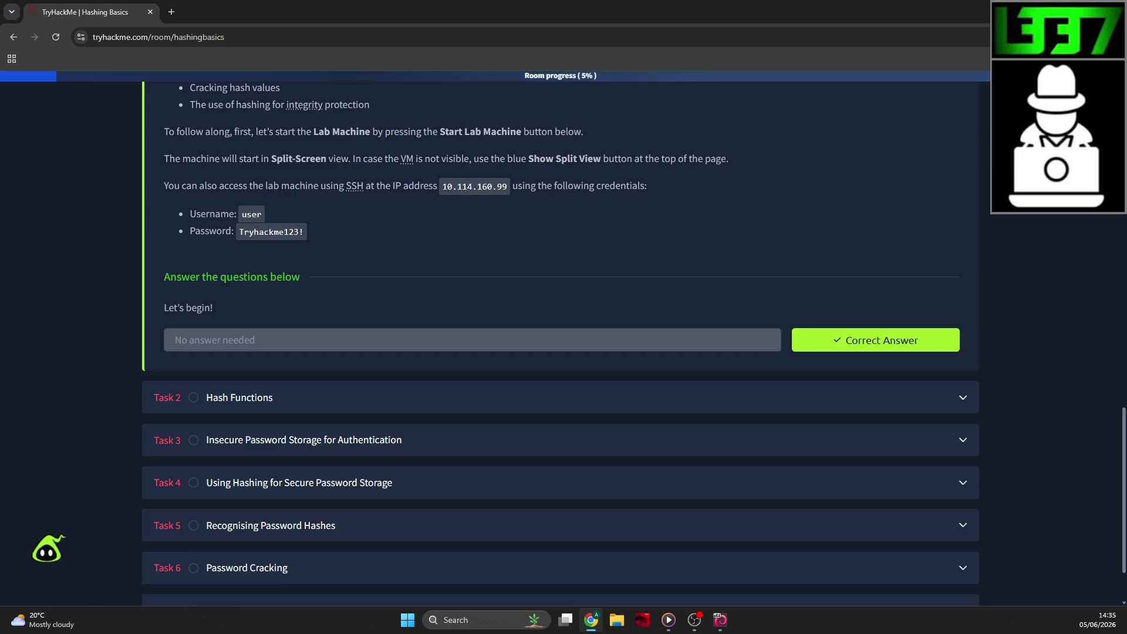
key(alt+Tab)
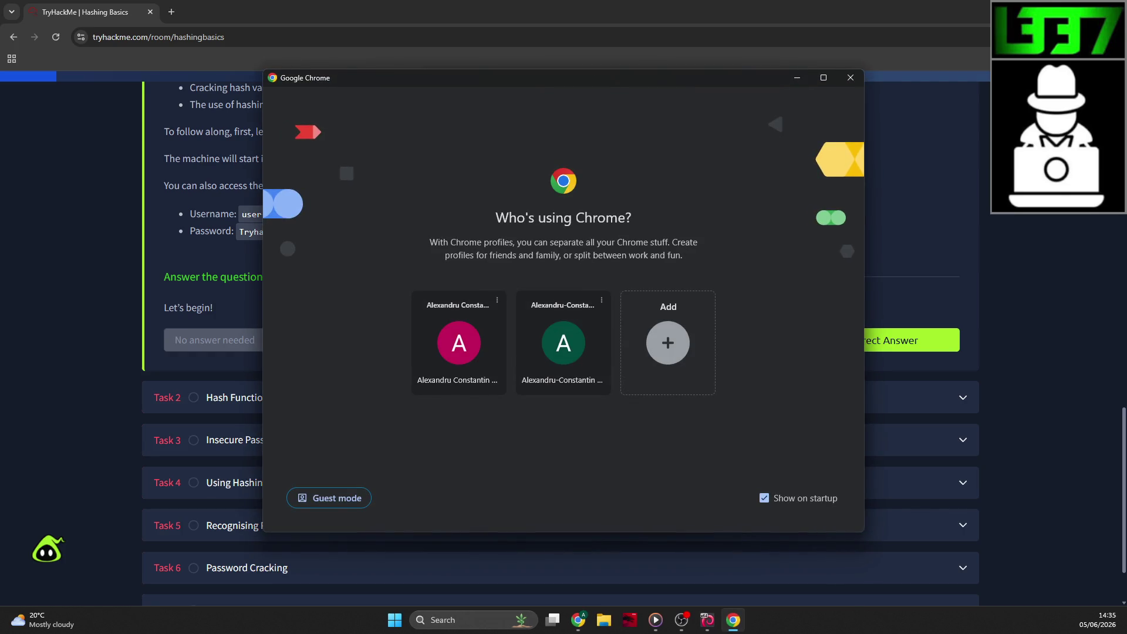
click(851, 77)
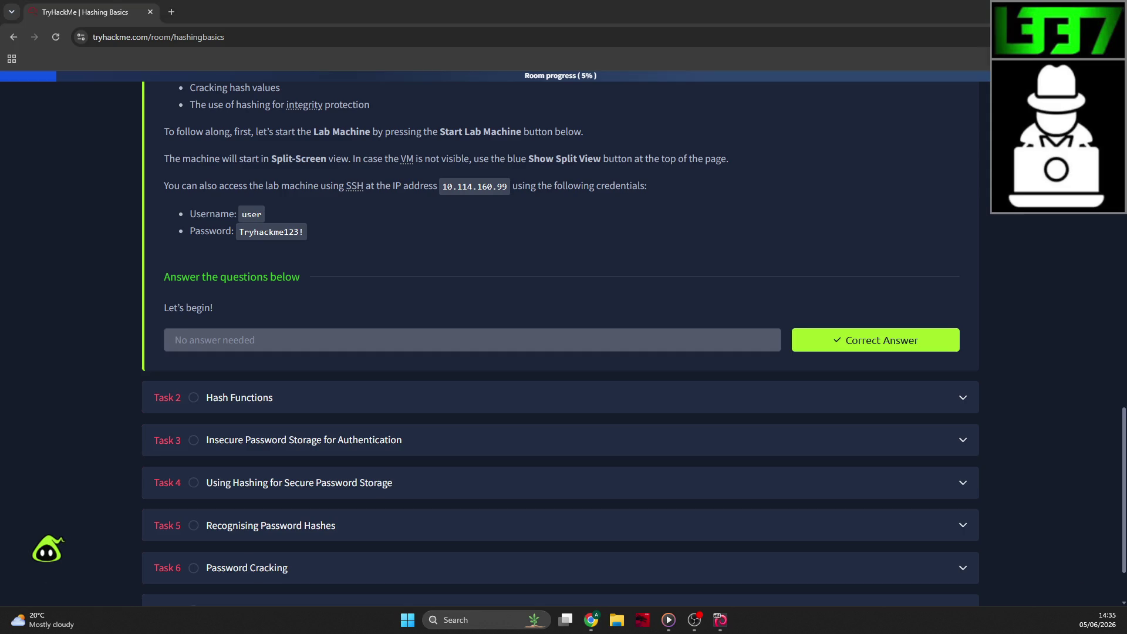
Step: Open a fresh Chrome window on an empty new tab with Ctrl+N
key(ctrl+n)
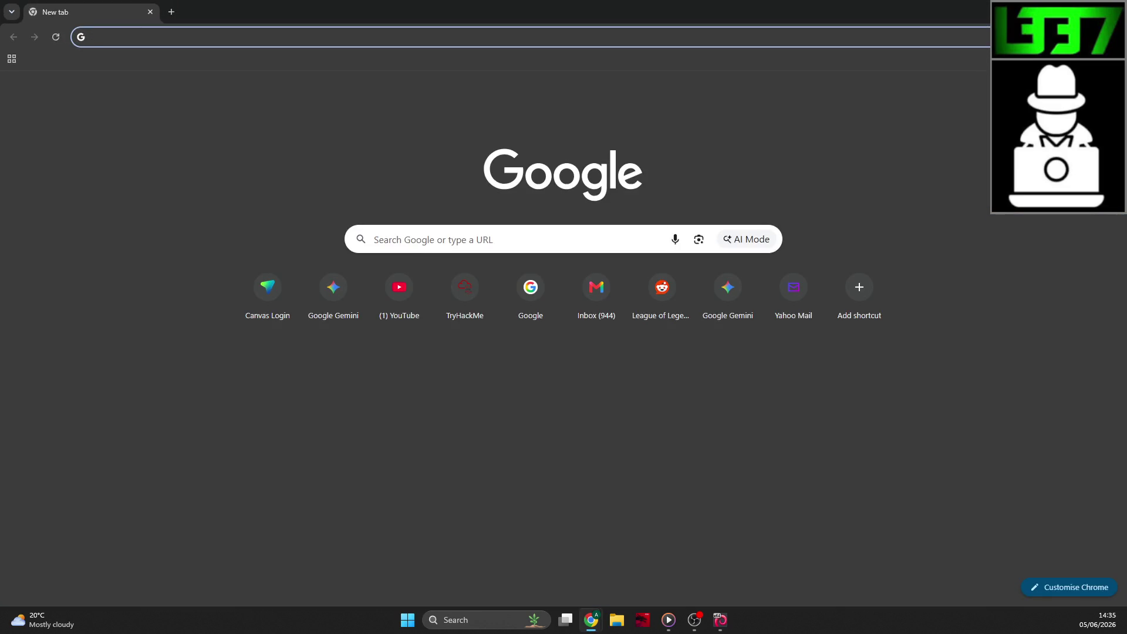
Step: Un-maximise the extra new-tab window and close it to return to the Hashing Basics room
drag(611, 26, 294, 90)
key(ctrl+w)
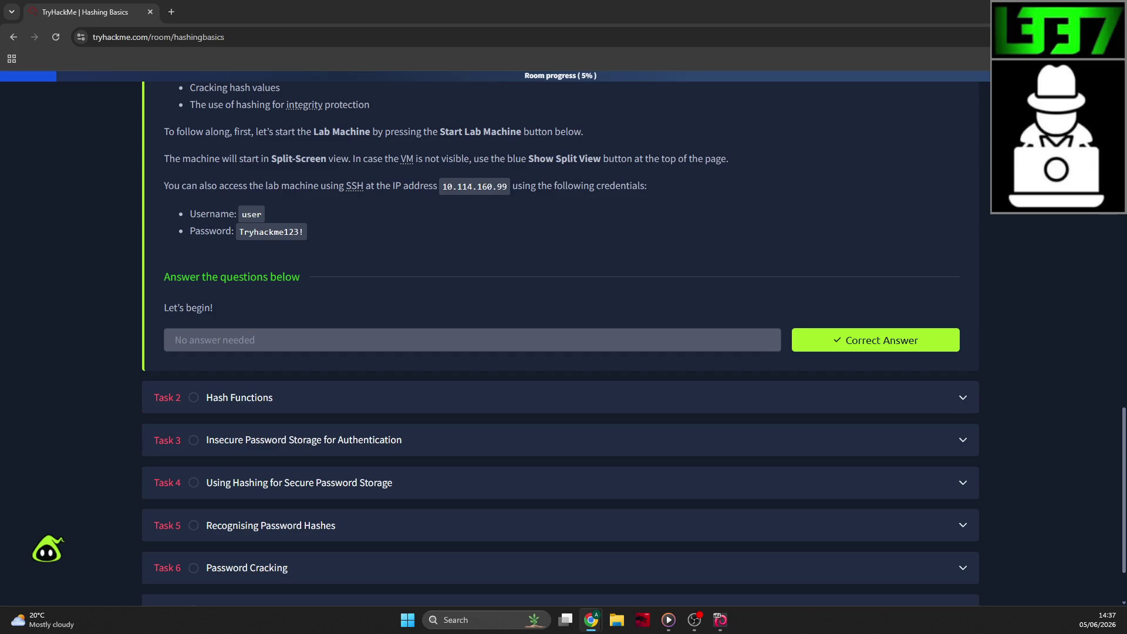
Step: Switch between the recording software and Chrome, then bring up the full-screen OSI model slide
key(alt+Tab)
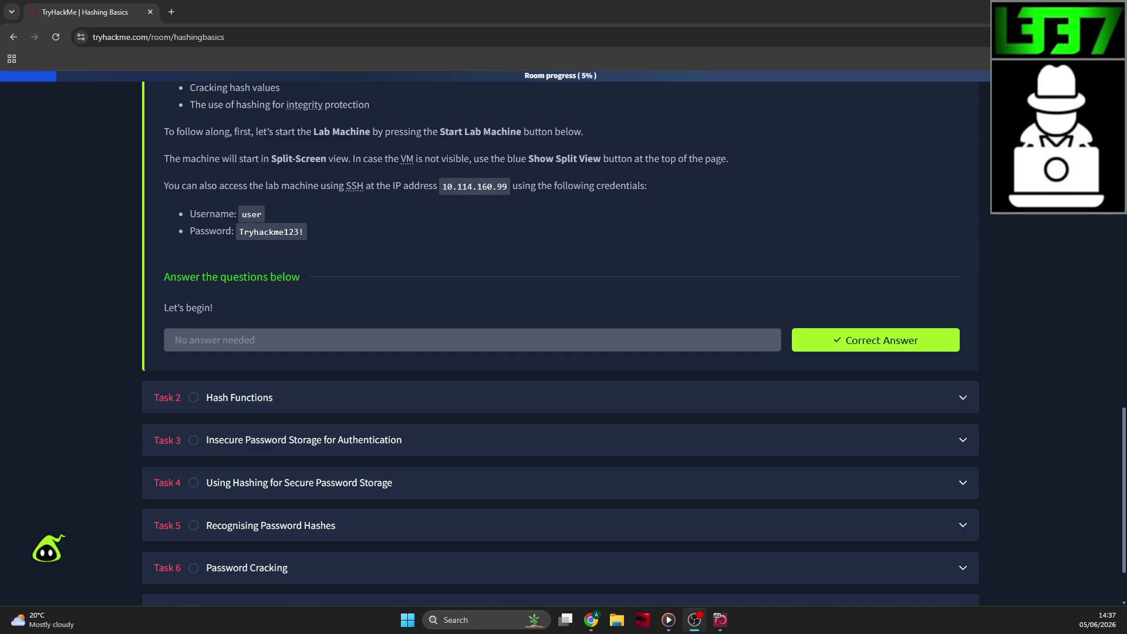
key(alt+Tab)
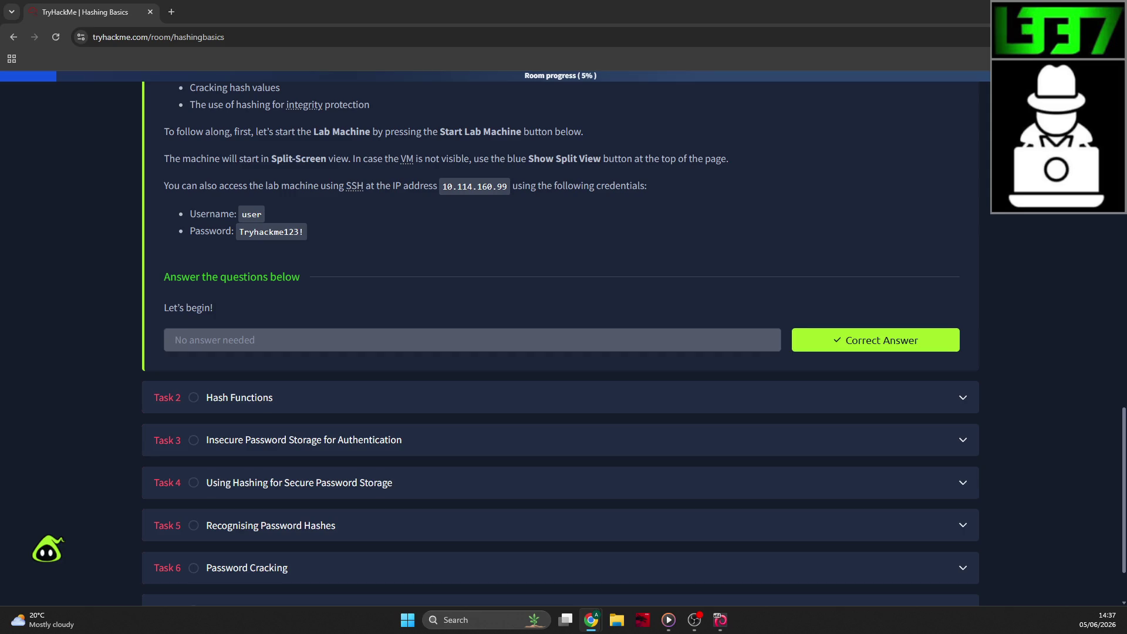
key(alt+Tab)
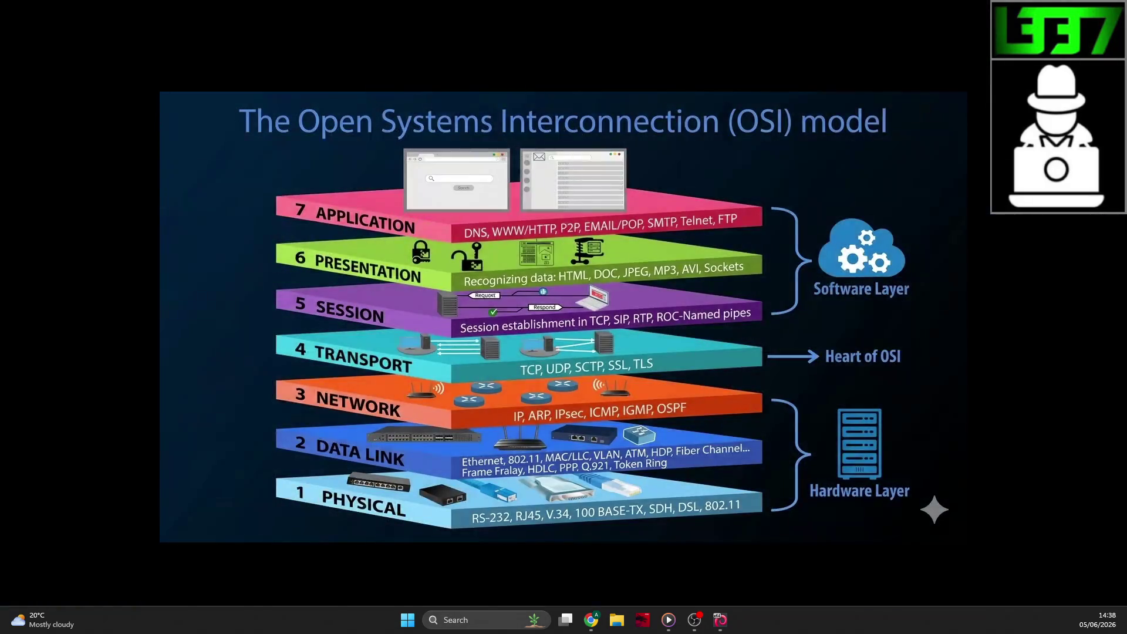
Step: Leave the OSI model slide and return to the Chrome TryHackMe room page
key(alt+Tab)
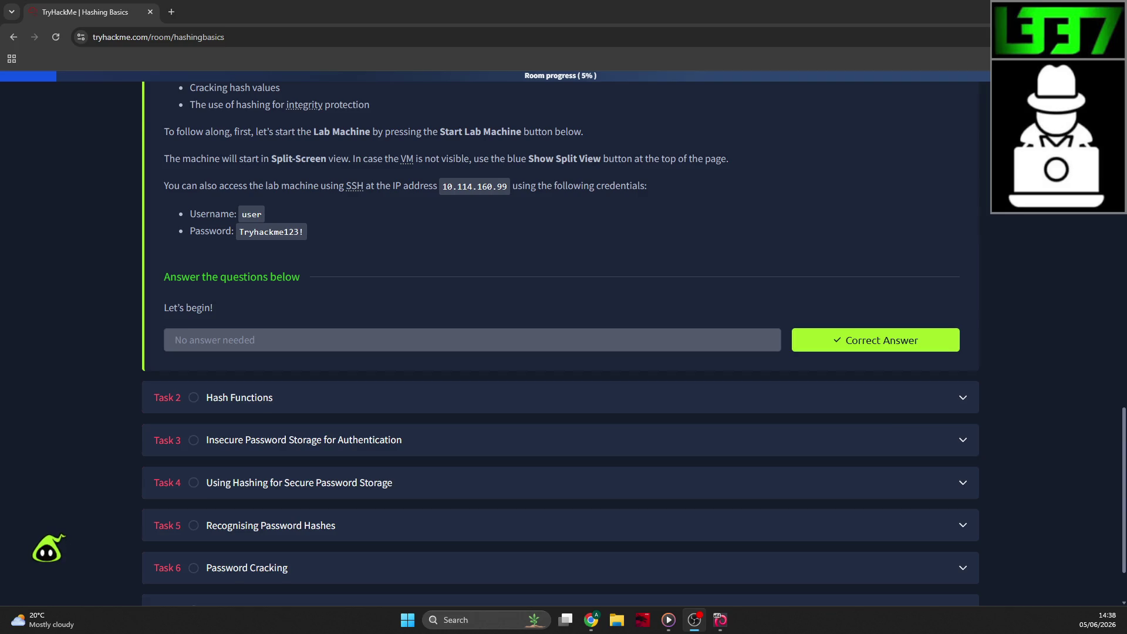
key(alt+Tab)
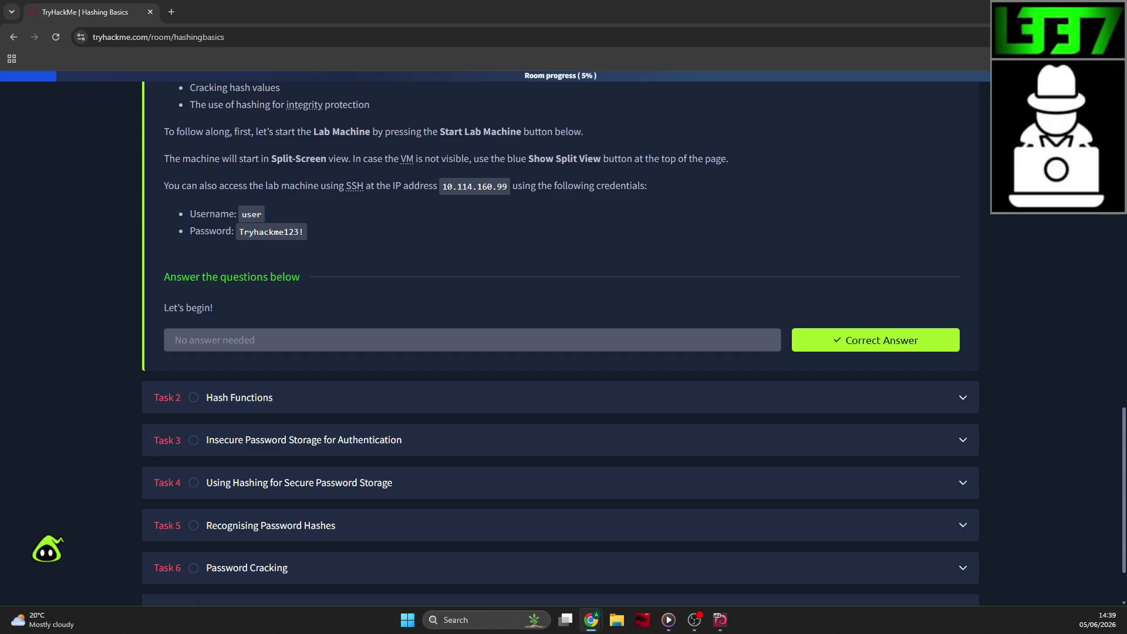
key(alt+Tab)
key(alt+Tab)
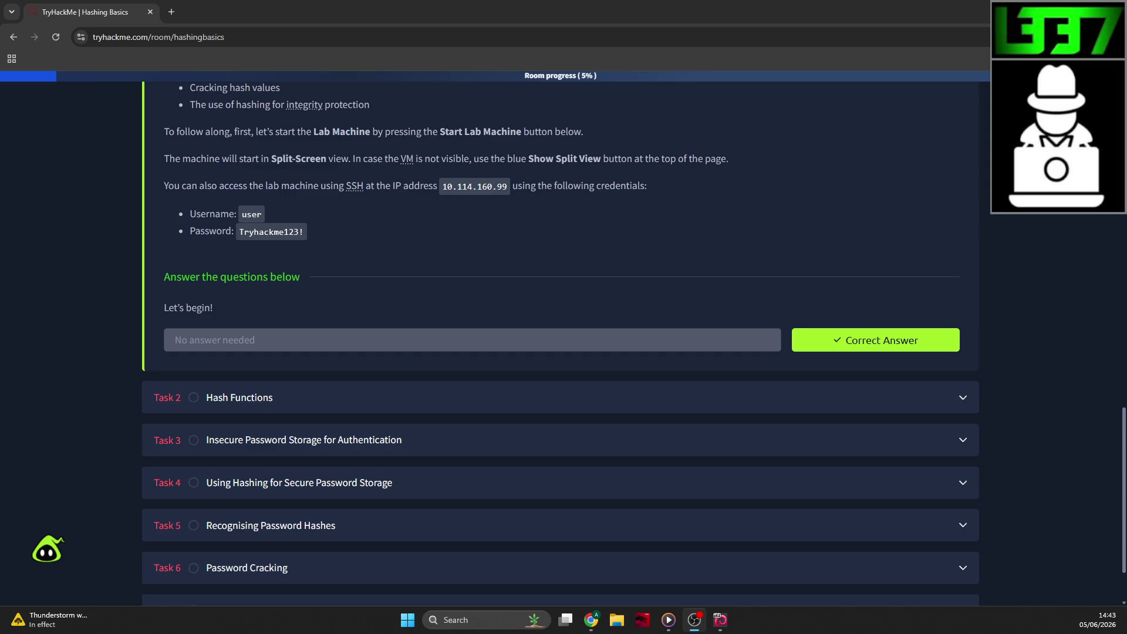
Step: Scroll back up the Hashing Basics room page, with Task 1 complete at 5% progress
scroll(41, 299, up, 2)
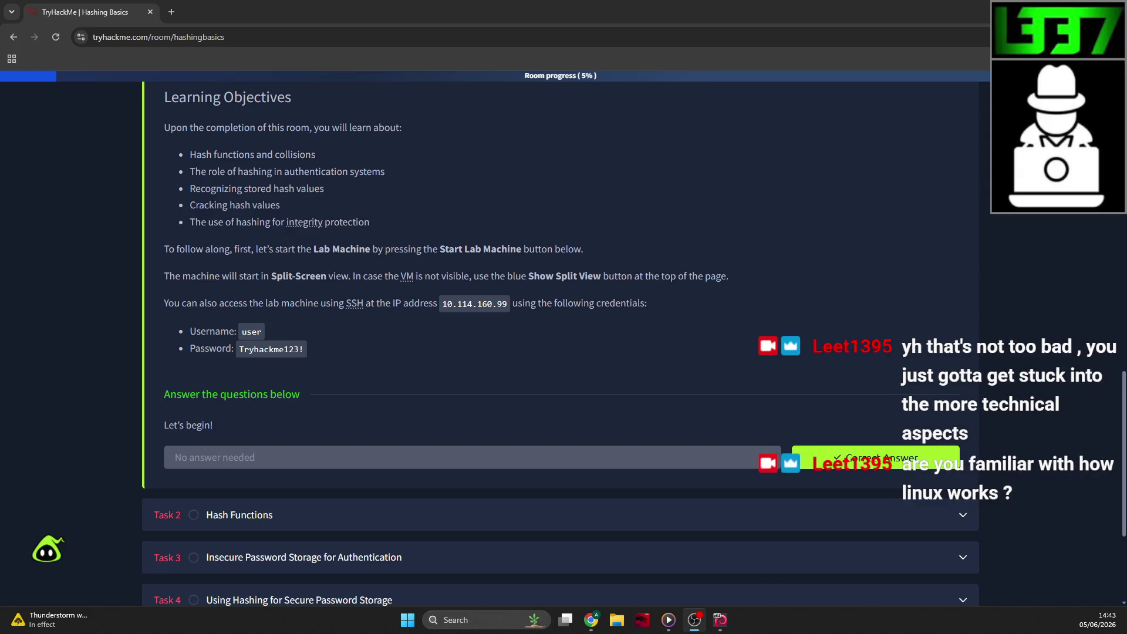
Step: Scroll through the Hashing Basics room page while the Kali Linux VM boots to its lock screen
scroll(733, 307, up, 8)
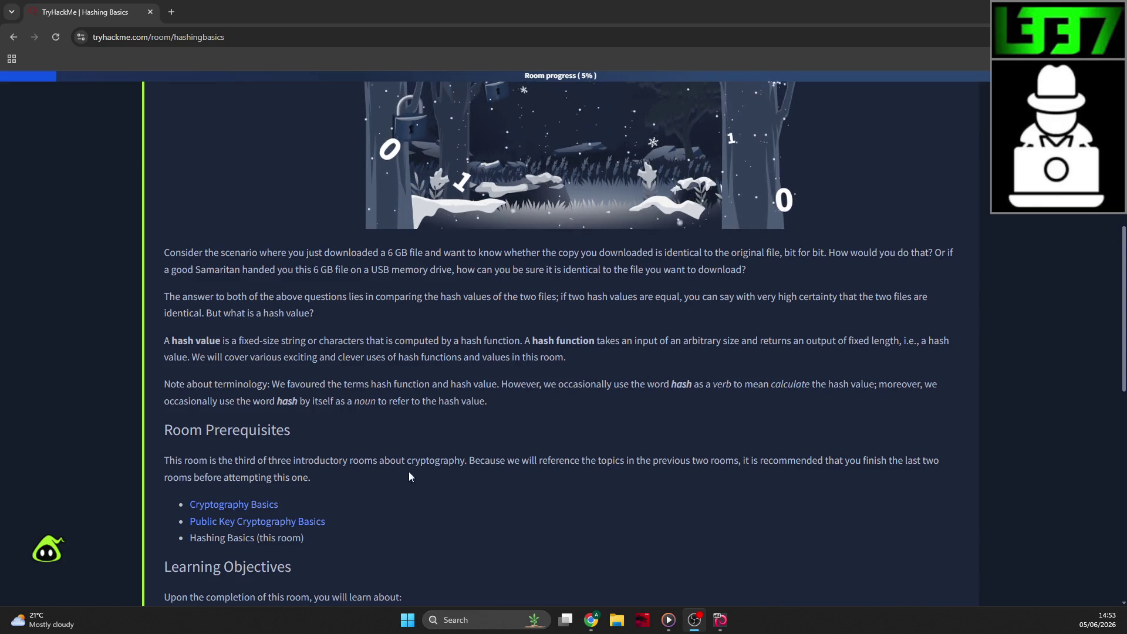
scroll(394, 470, up, 3)
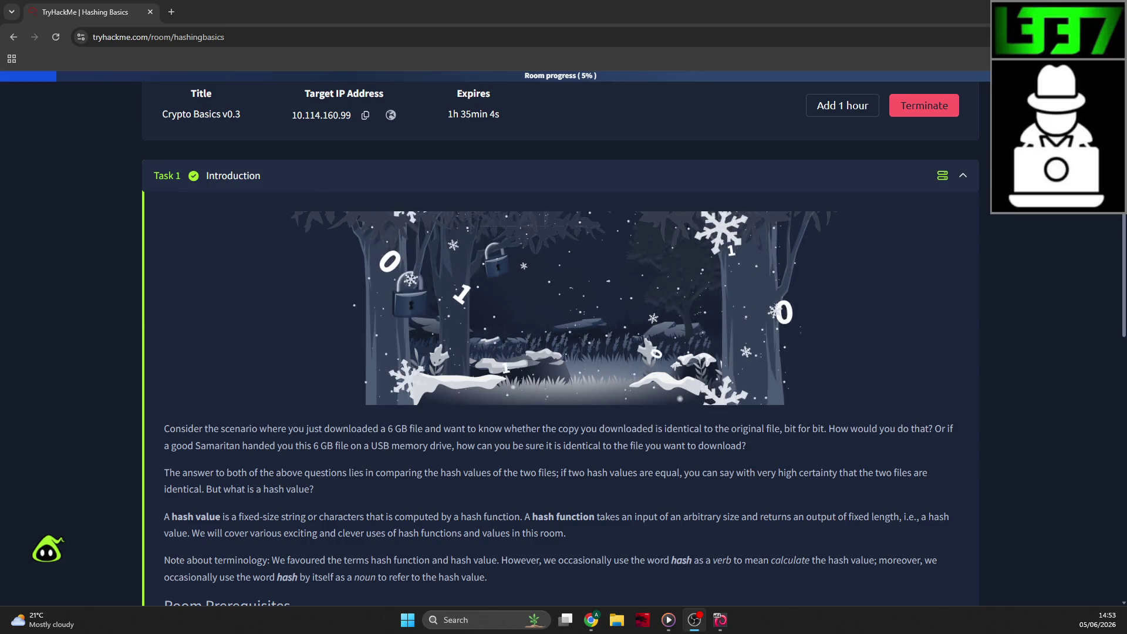
scroll(163, 422, down, 4)
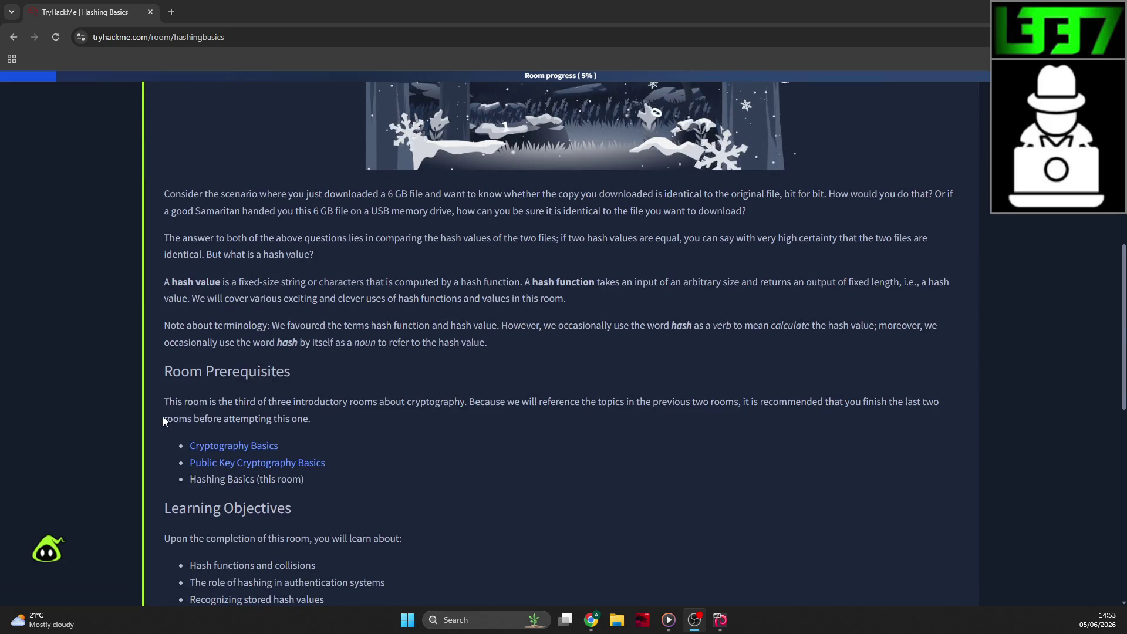
scroll(220, 376, down, 5)
scroll(220, 376, down, 1)
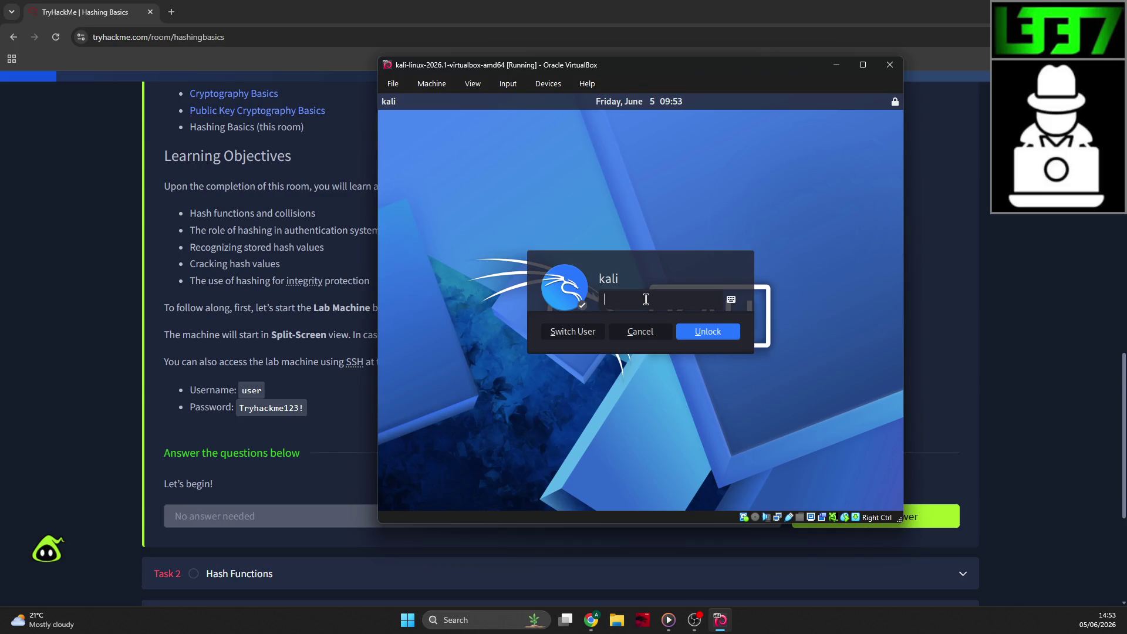
Step: Unlock the Kali session with the account password, then bring the TryHackMe room page back
text(**********)
key(Return)
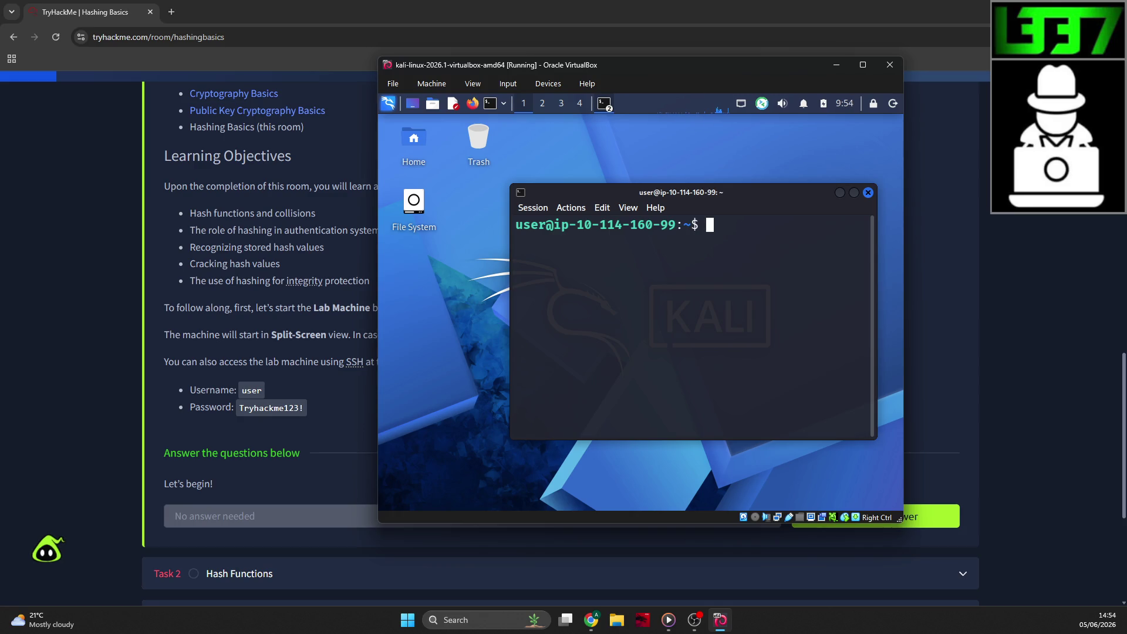
key(alt+Tab)
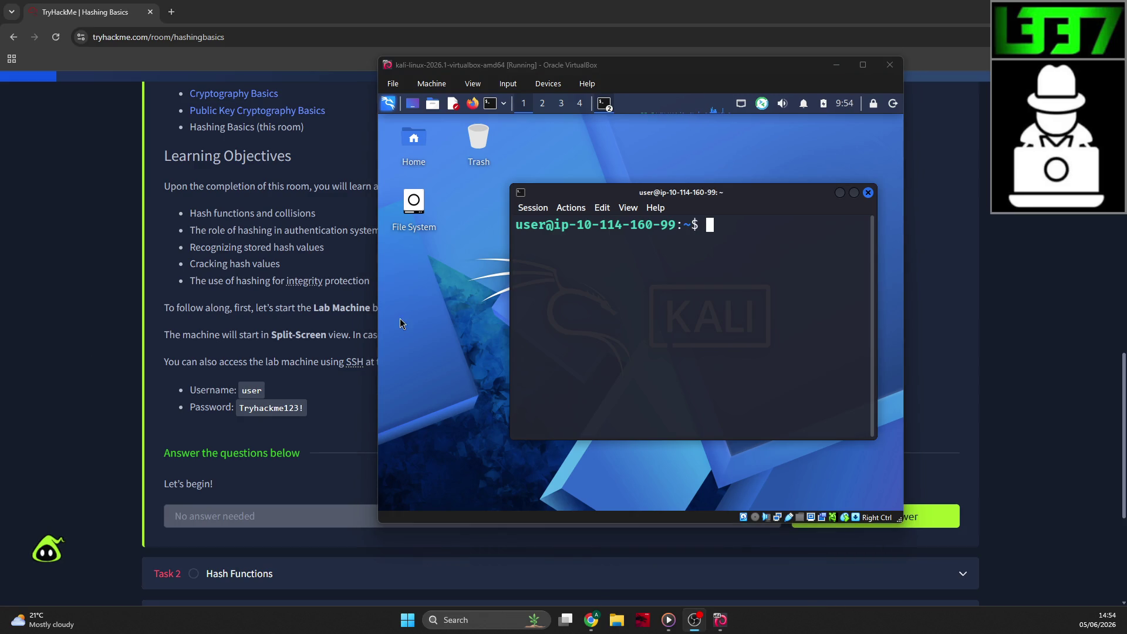
click(267, 270)
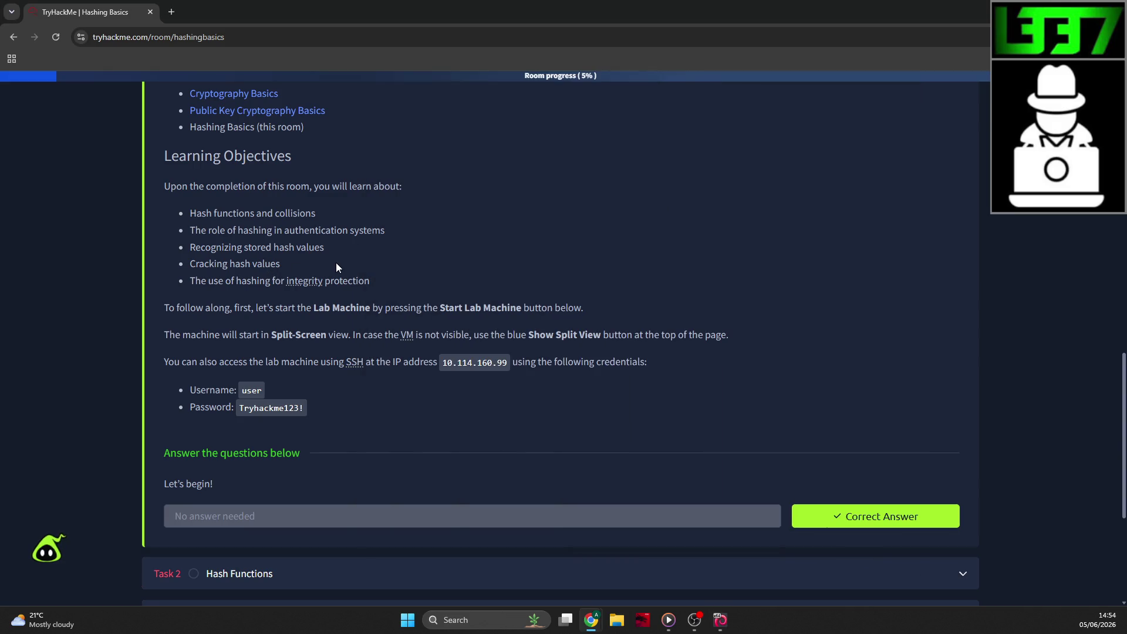
Step: Expand Task 2 'Hash Functions' and read its opening paragraph on hash functions
scroll(509, 289, up, 3)
scroll(447, 283, down, 2)
scroll(440, 276, up, 5)
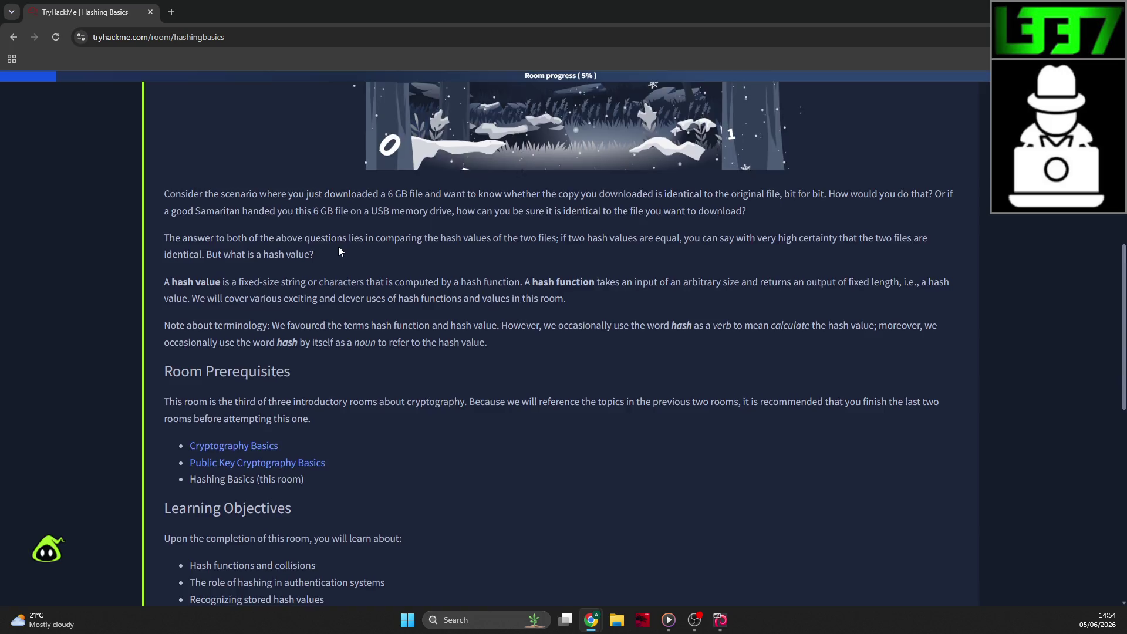
scroll(375, 250, down, 9)
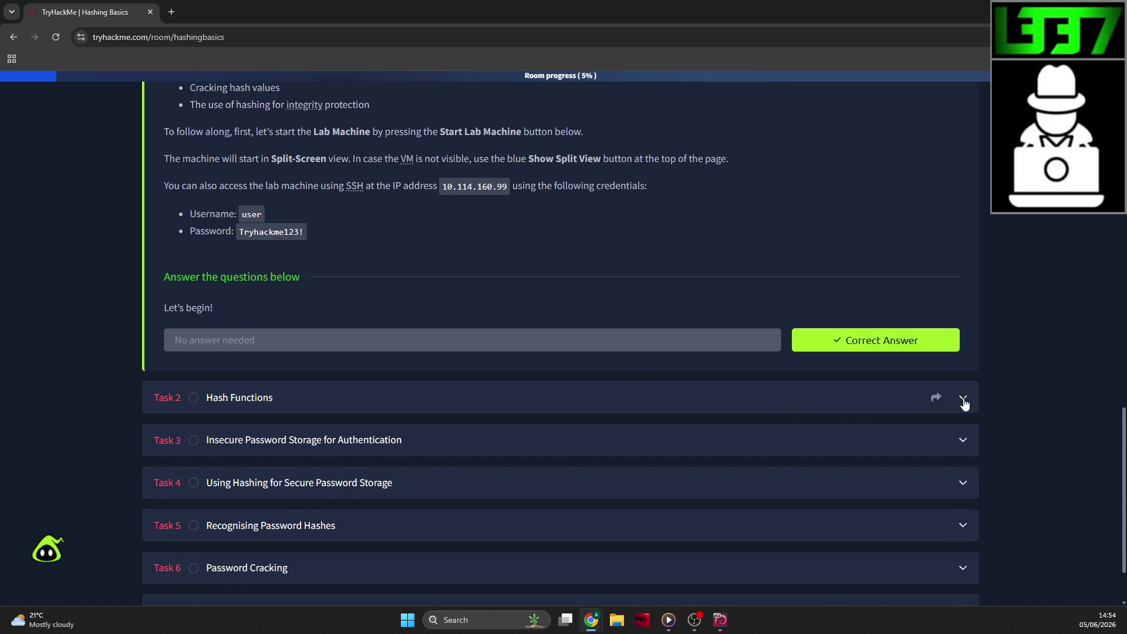
click(963, 398)
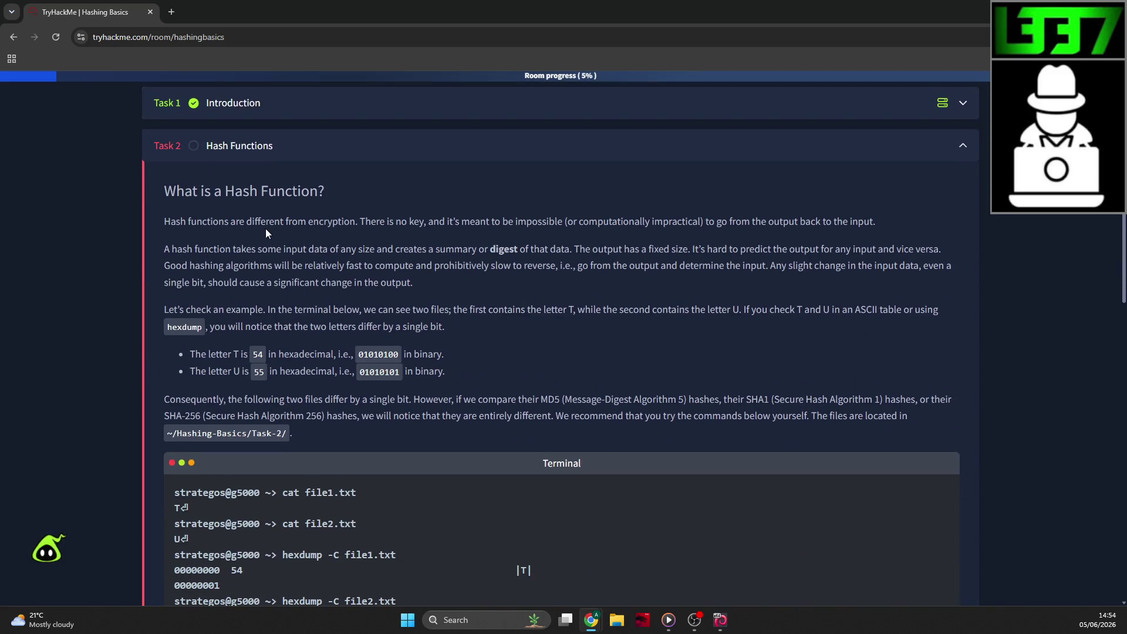
scroll(276, 215, down, 1)
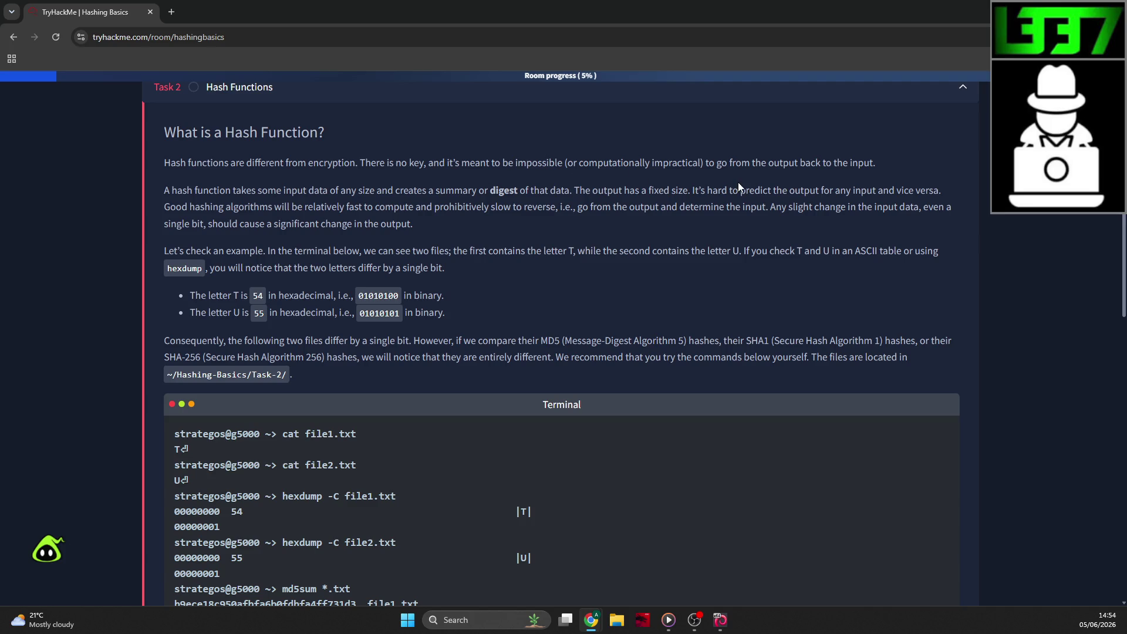
drag(235, 191, 406, 194)
click(541, 259)
Step: Read the file1.txt and file2.txt example comparing their MD5, SHA1 and SHA-256 hashes
scroll(313, 284, down, 1)
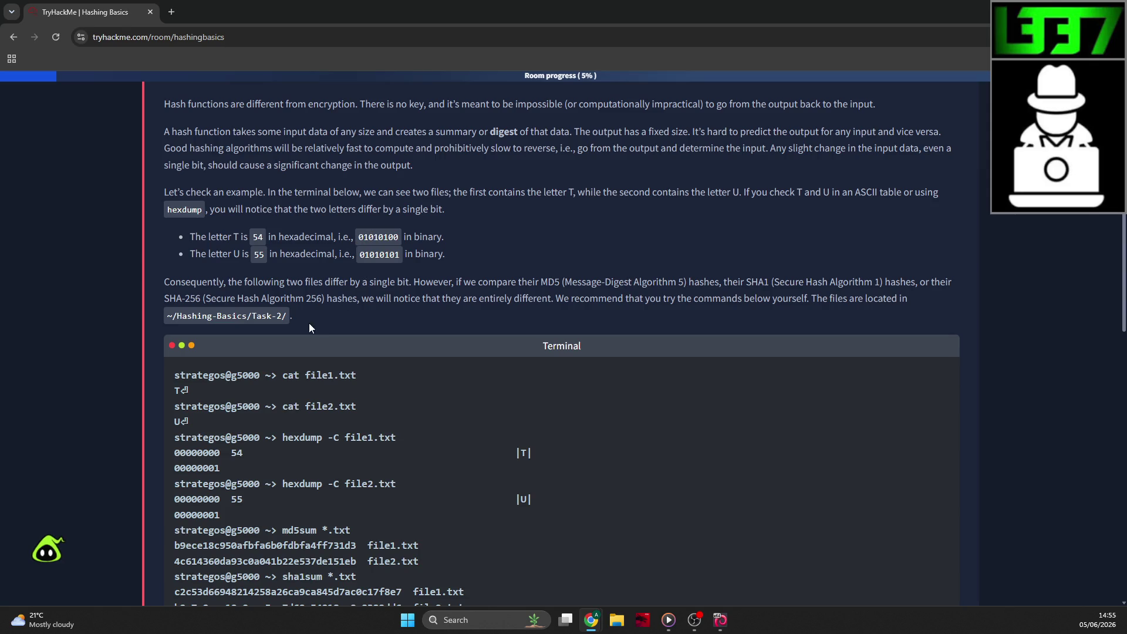
scroll(474, 227, down, 1)
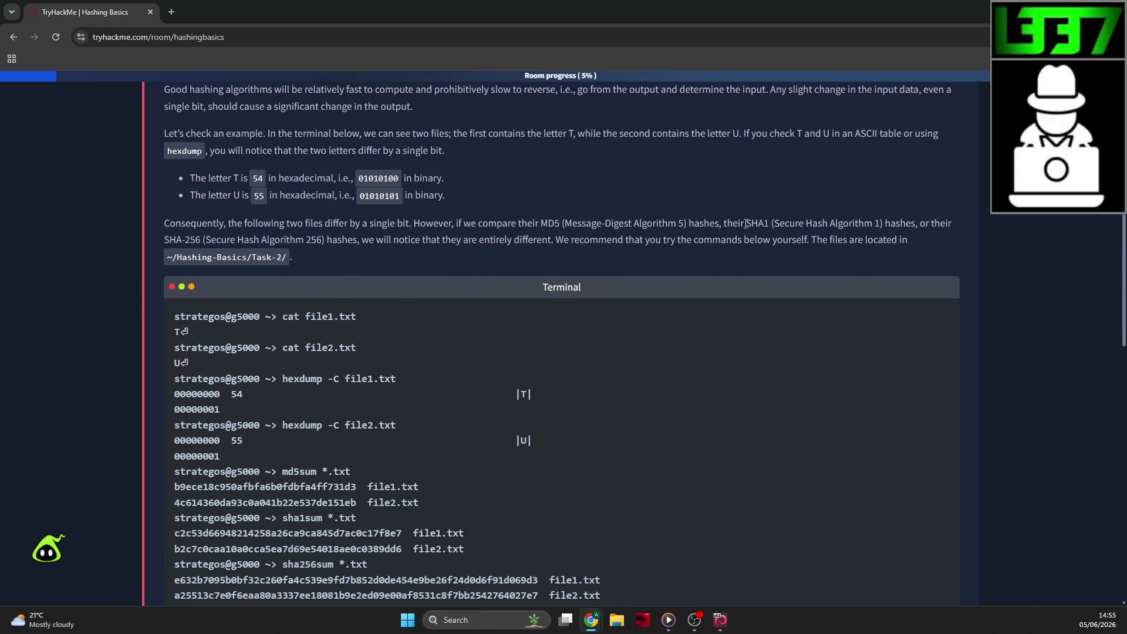
drag(790, 223, 857, 224)
click(857, 224)
Step: In the Kali VM, move into ~/Hashing-Basics/Task-2 and list its files
key(alt+Tab)
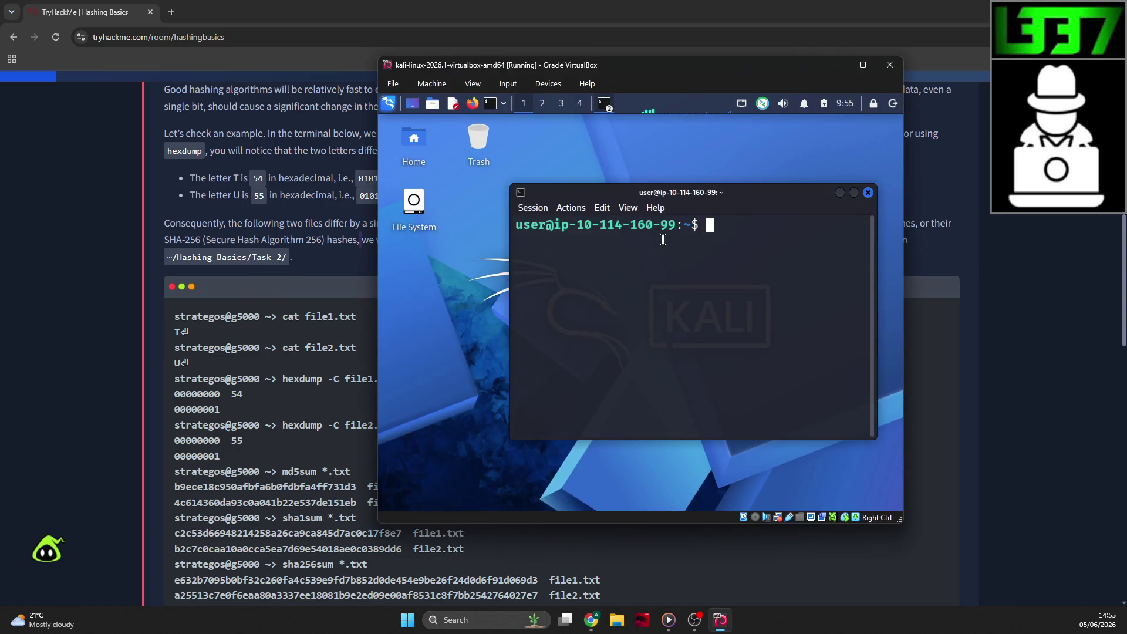
text(cd Hashing-Basics)
key(Return)
text(ls)
key(Return)
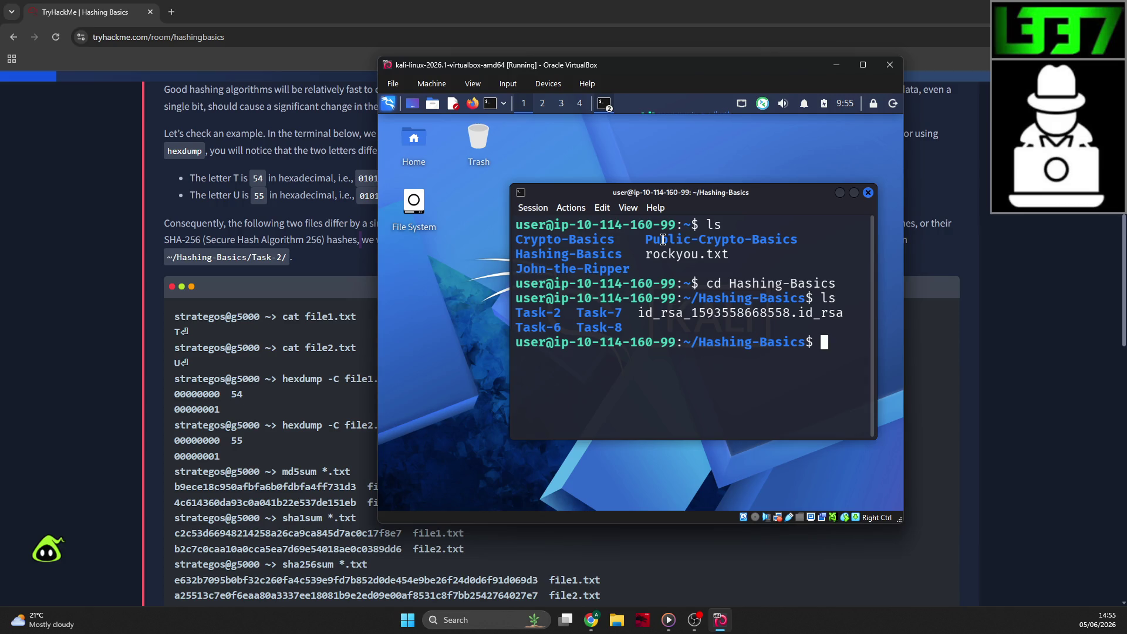
text(cd Ta)
key(Tab)
text(2)
key(Return)
text(ls)
key(Return)
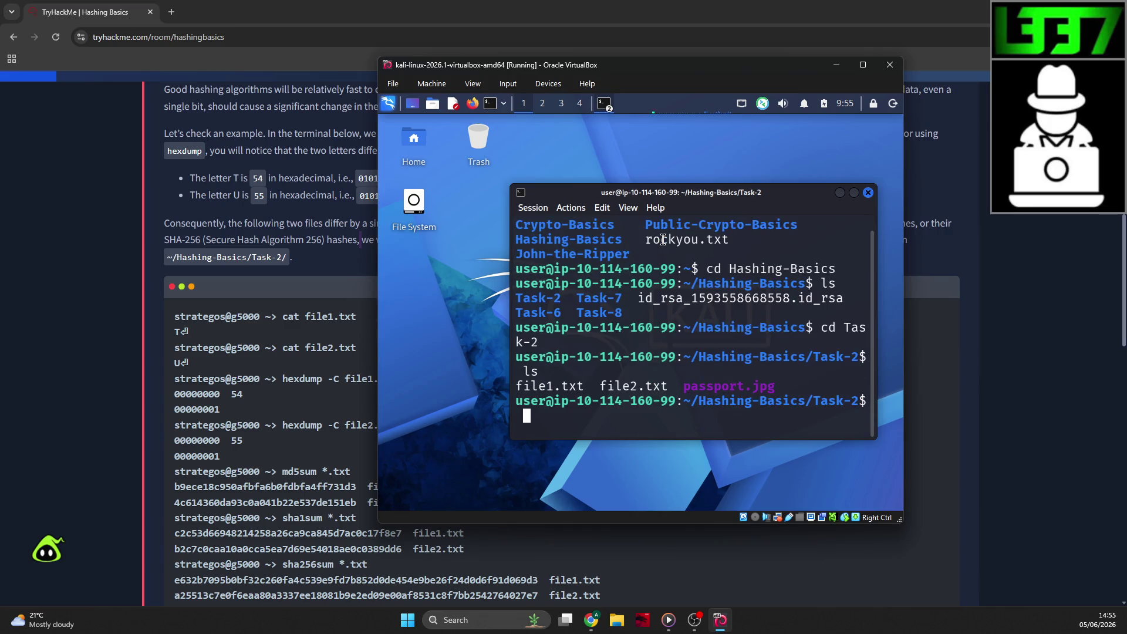
Step: Print the contents of file1.txt, shrinking the terminal text to fit more lines
text(cat fi)
key(BackSpace)
key(BackSpace)
key(BackSpace)
text(cat file)
text(1.txt)
key(Return)
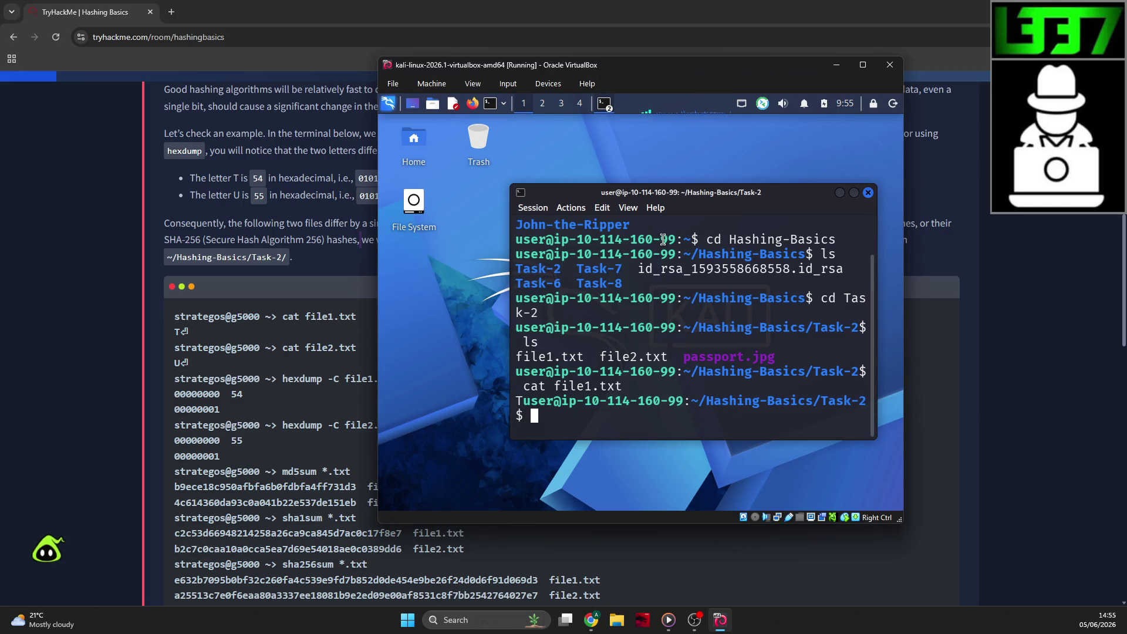
key(ctrl+minus)
key(ctrl+minus)
key(ctrl+minus)
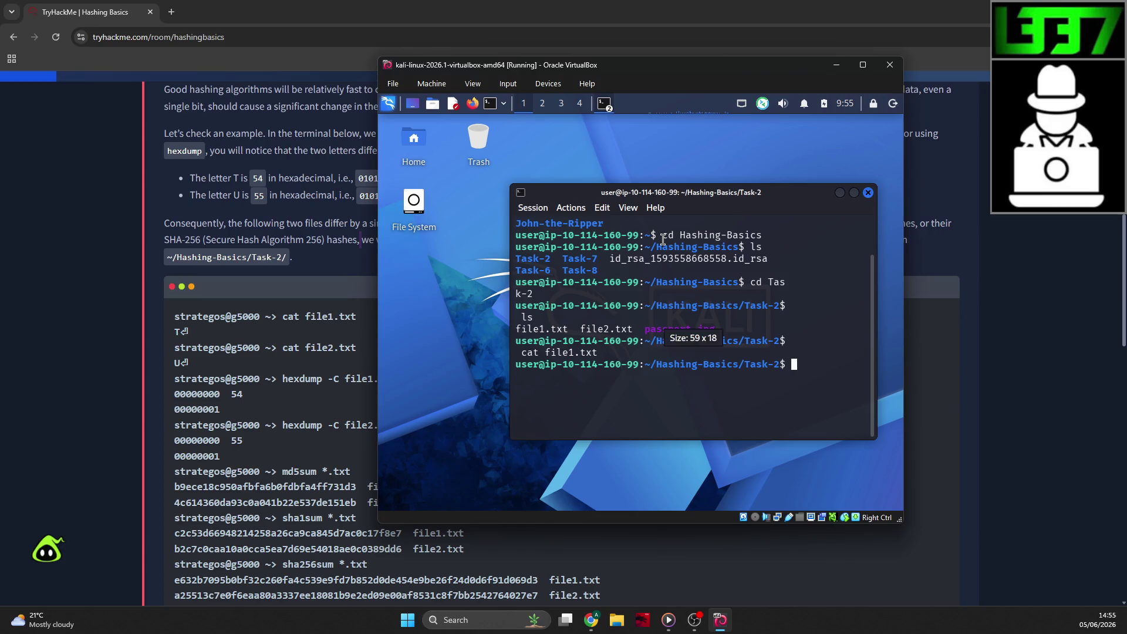
text(ls)
key(Return)
text(cat file12)
key(BackSpace)
text(.txt)
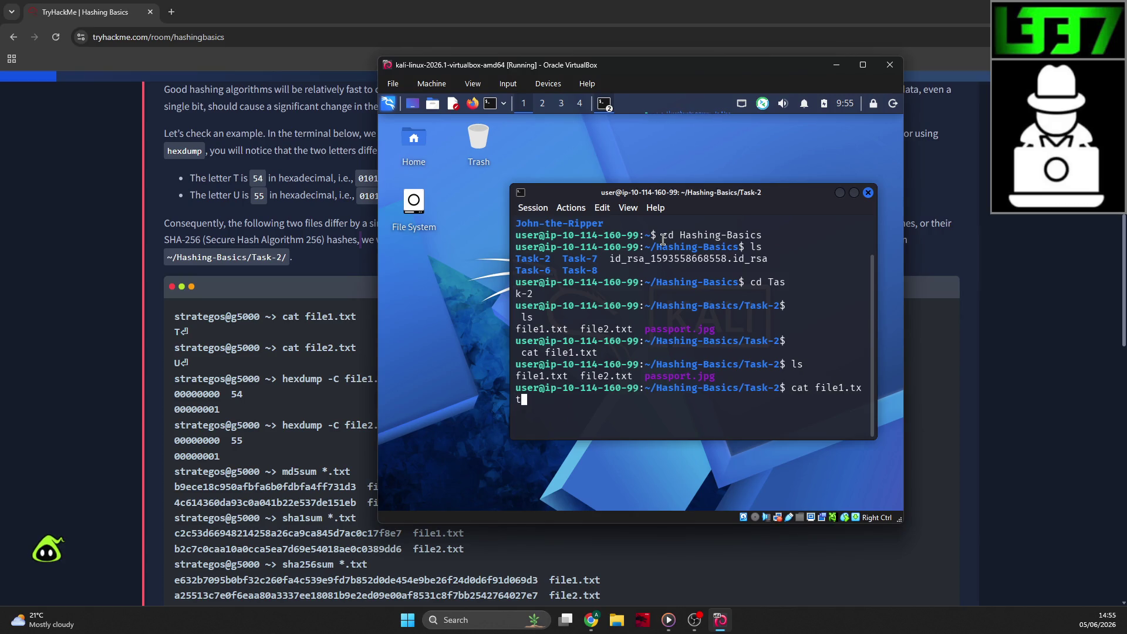
key(Return)
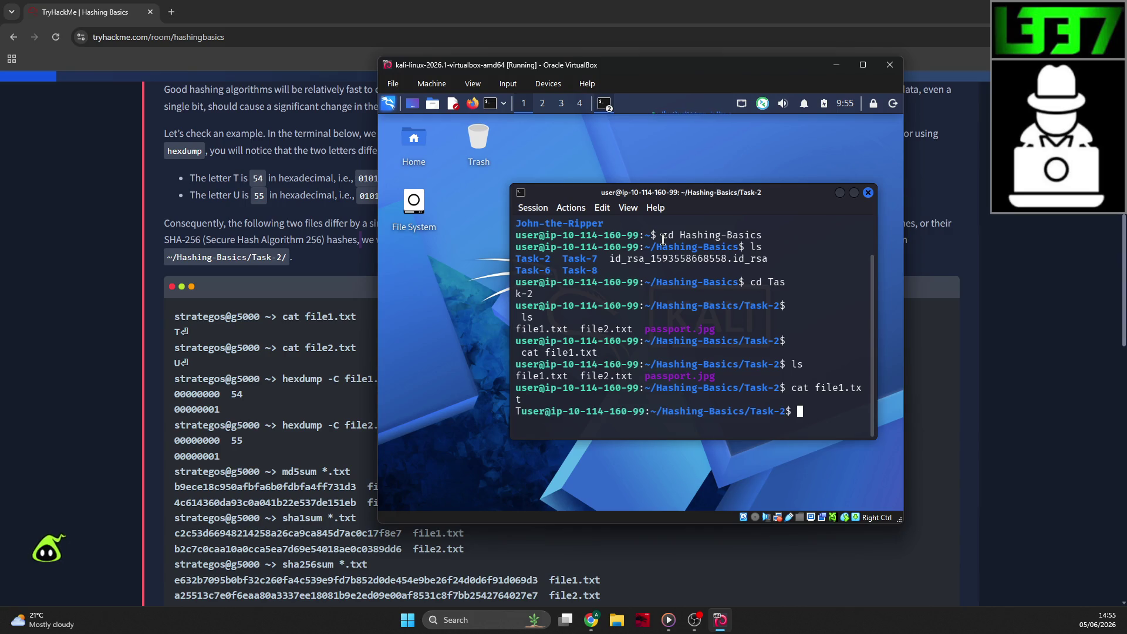
Step: View file1.txt in nano, then print the contents of file2.txt
text(nano file1.txt)
key(Return)
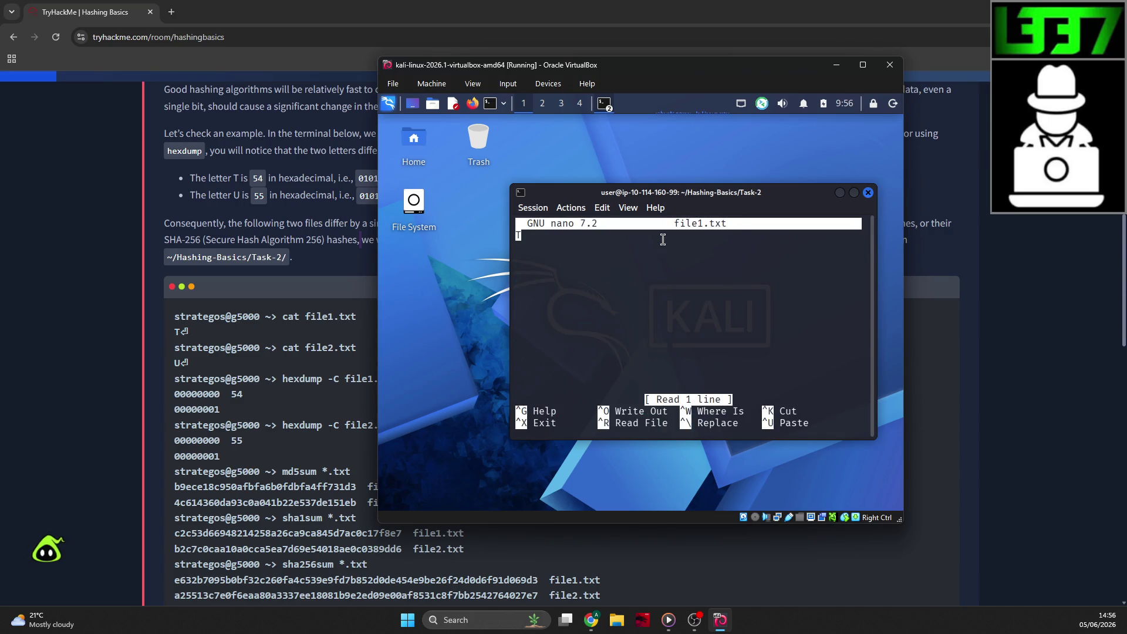
key(ctrl+x)
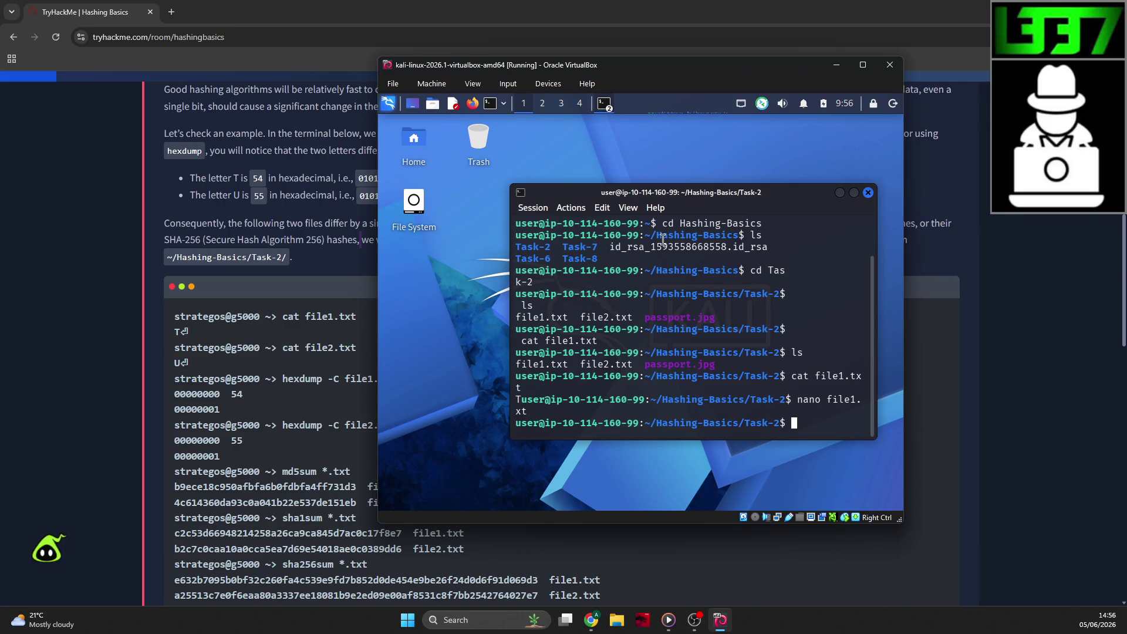
text(cat file2.txt)
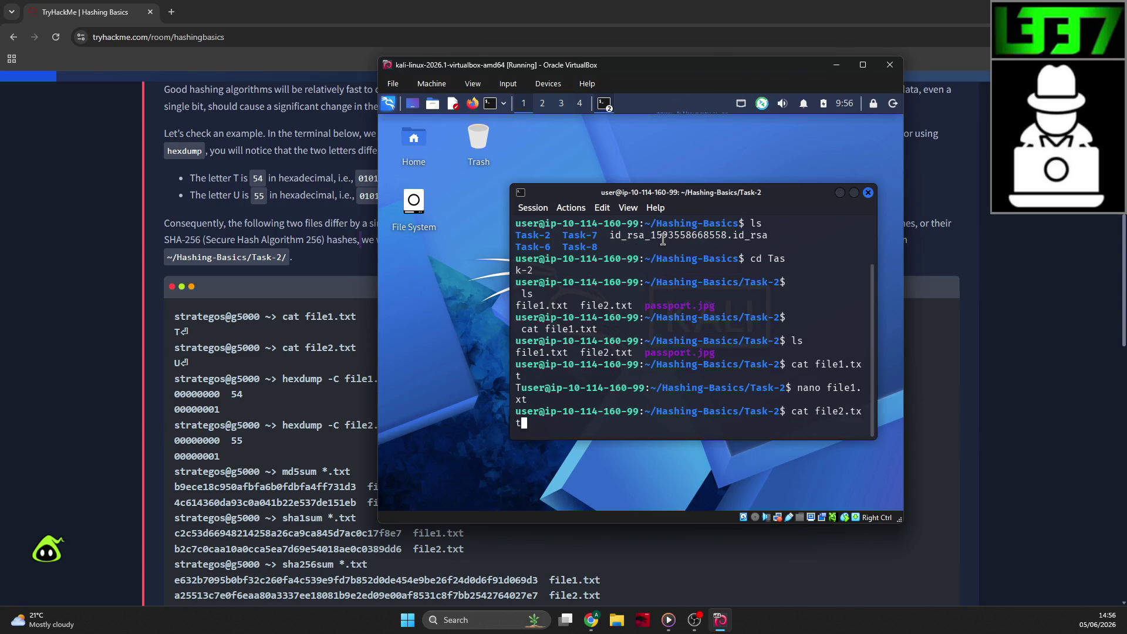
key(Return)
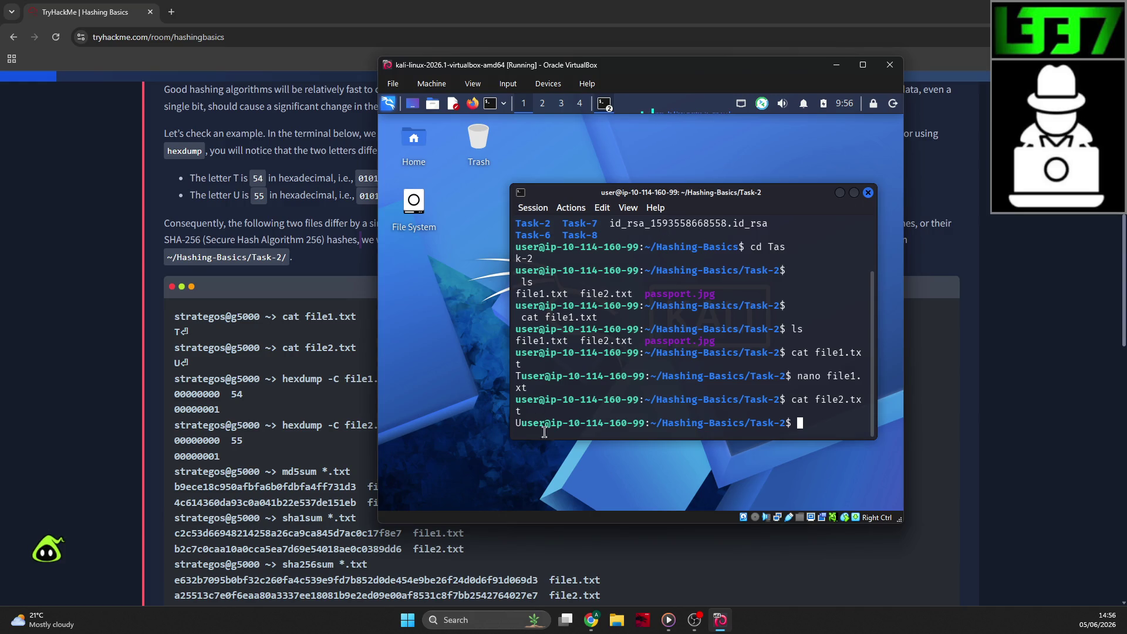
Step: Open file2.txt, containing the letter U, in nano and exit back to the shell
text(nano)
key(BackSpace)
key(BackSpace)
key(BackSpace)
text(nba)
key(BackSpace)
key(BackSpace)
text(ano file2.txt)
key(Return)
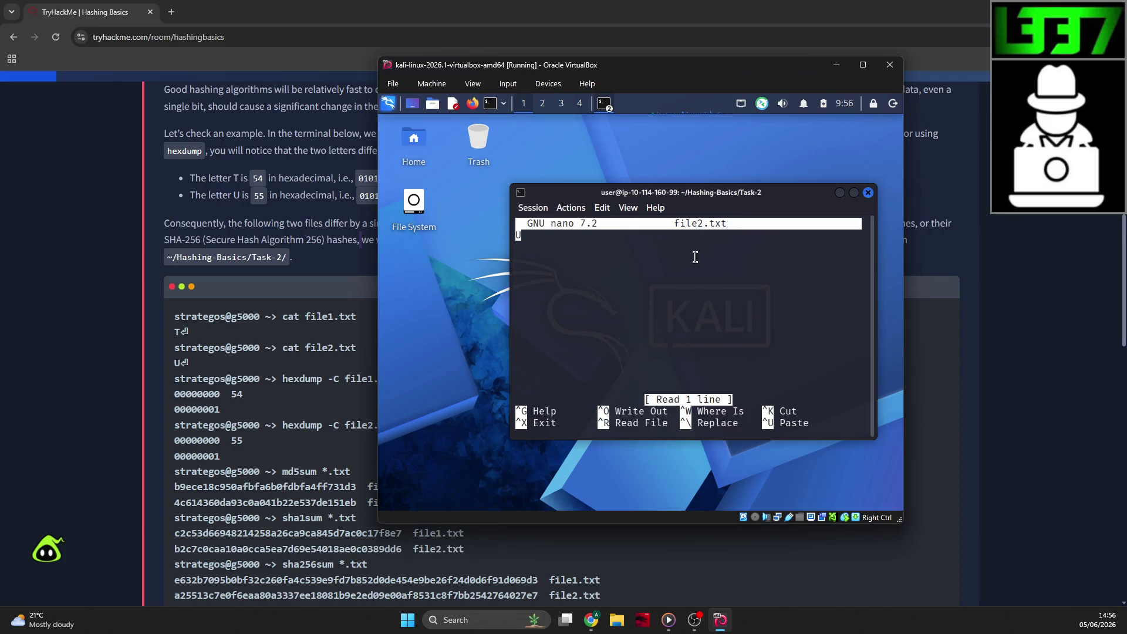
key(ctrl+x)
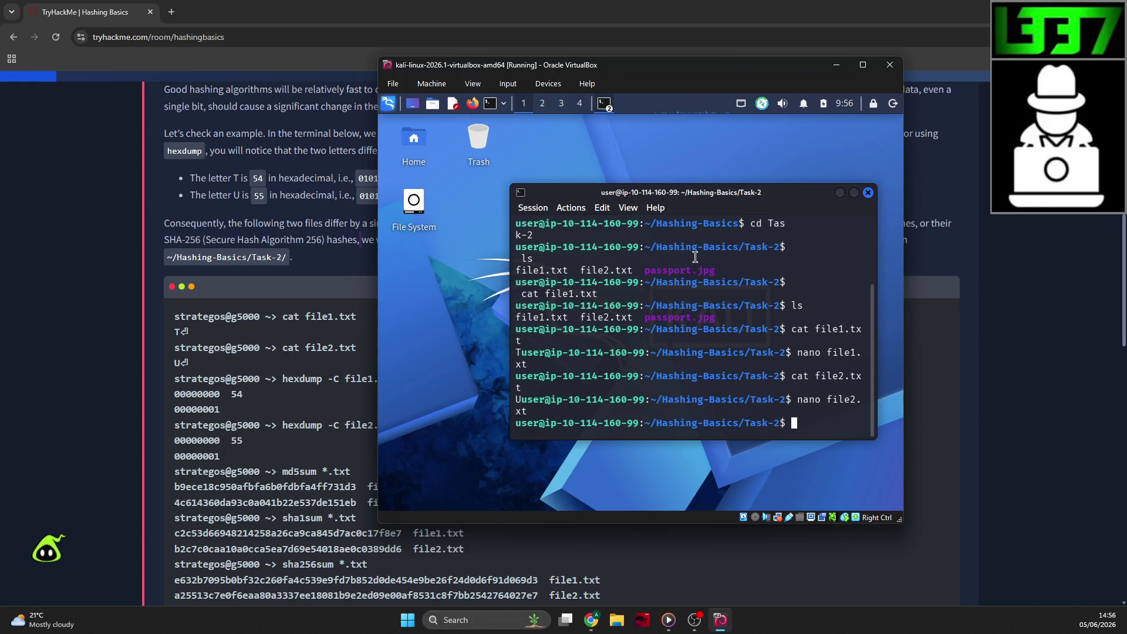
Step: Clear the terminal and list the Task-2 files
key(ctrl+l)
text(ls)
key(Return)
text(touch)
key(BackSpace)
key(BackSpace)
key(BackSpace)
Step: Write file3.tx in nano with '#! /bin/bash' and 'echo "T"', save it, and confirm it's listed
text(nano file3.tx)
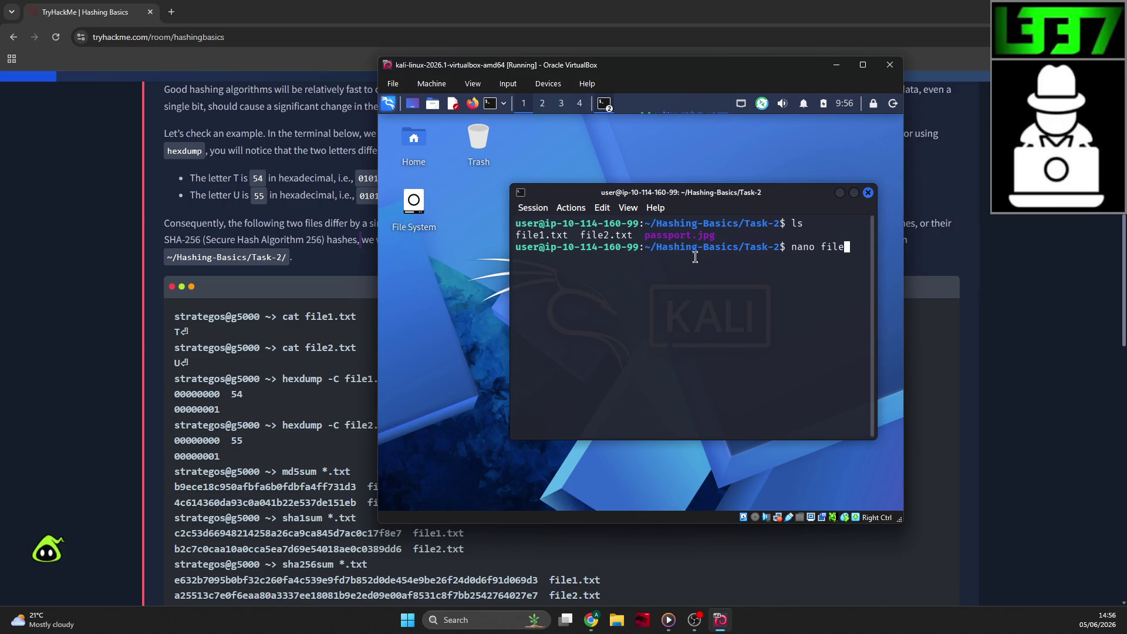
key(Return)
text(hello)
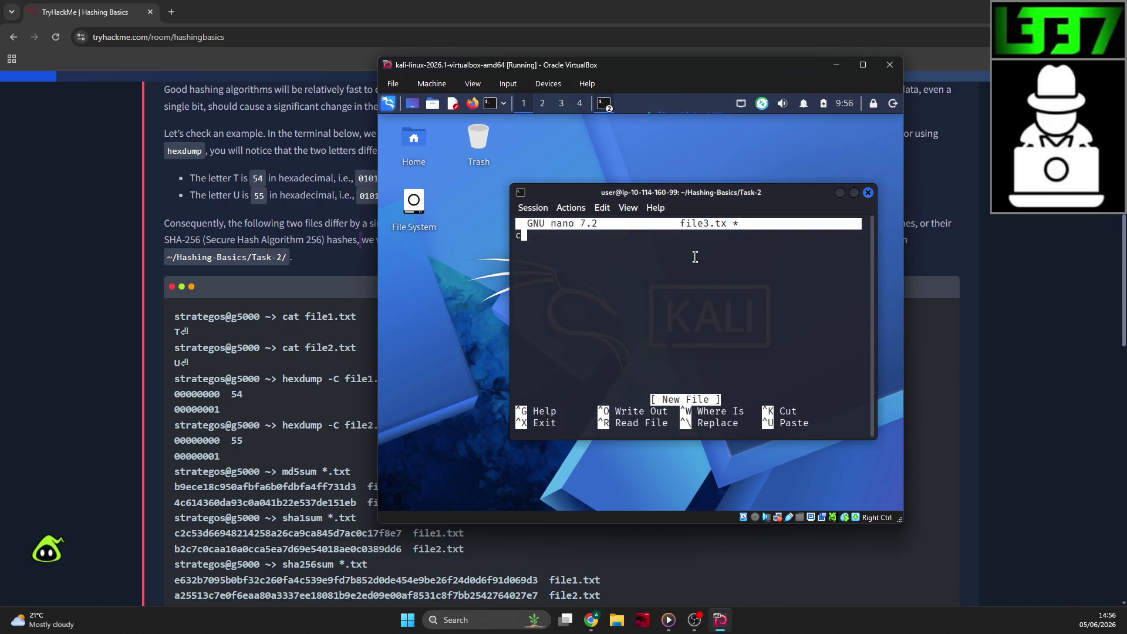
key(BackSpace)
key(BackSpace)
key(BackSpace)
text(#! /bi)
text(n/bash)
key(Return)
text(echo @)
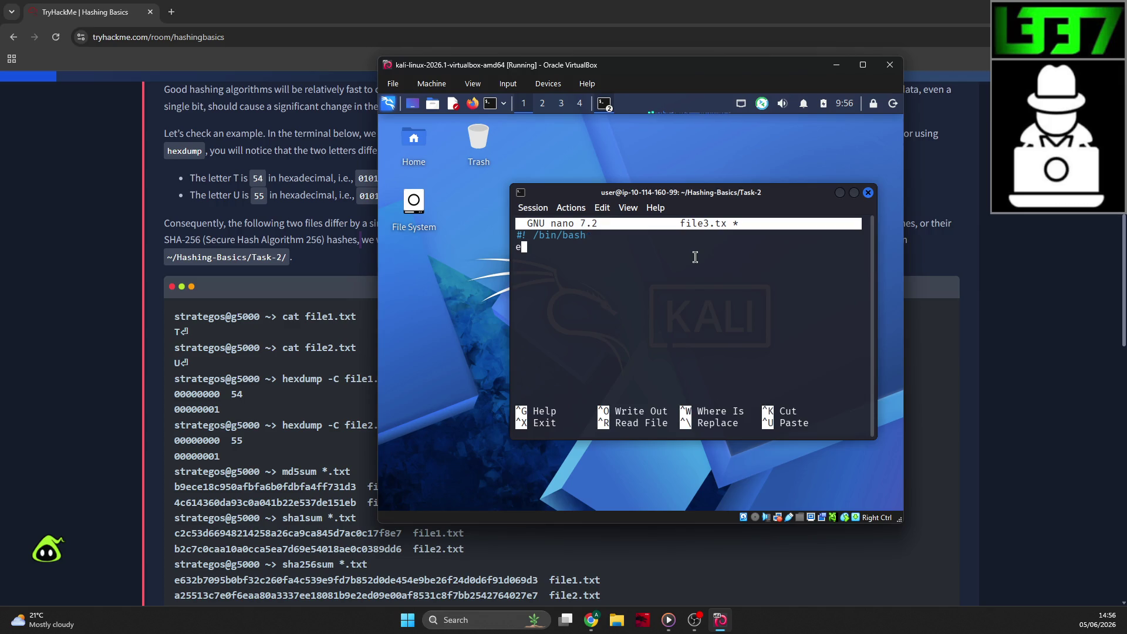
text(T")
key(ctrl+x)
key(y)
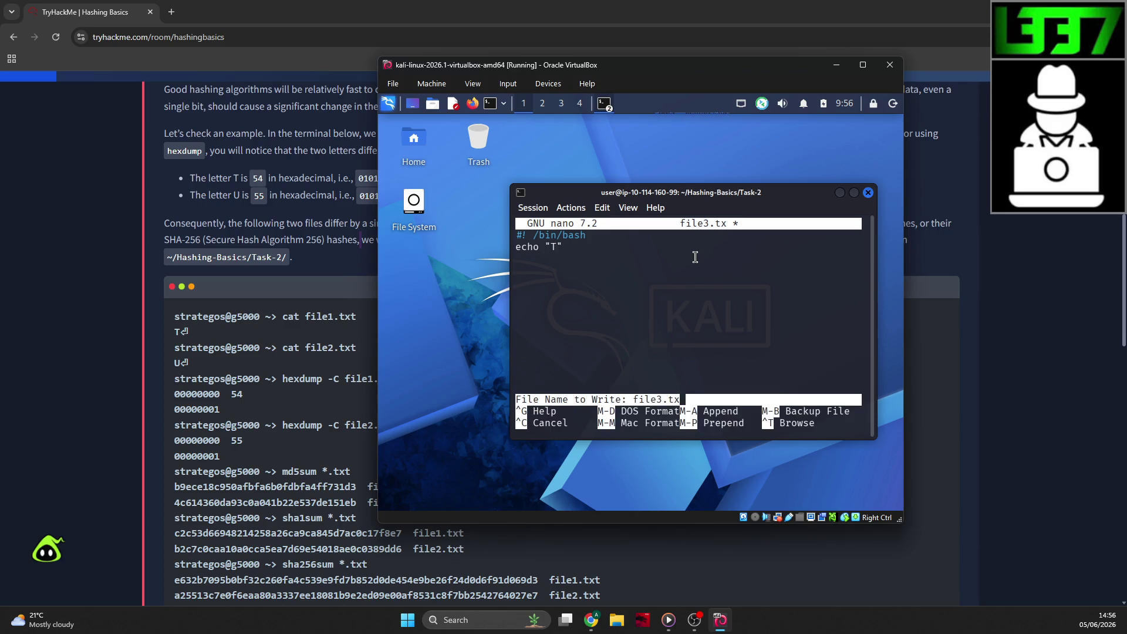
key(Return)
text(ls)
key(Return)
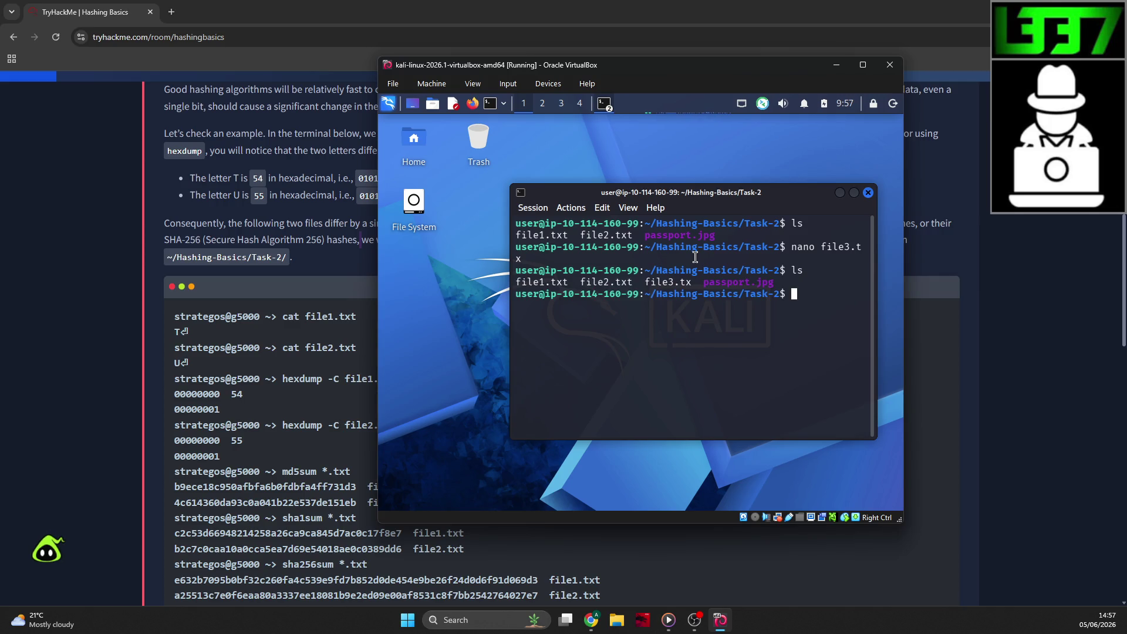
Step: Rename file3.tx to file3.txt with mv and print its contents
text(v file3.tx)
key(BackSpace)
key(BackSpace)
text(xc)
key(BackSpace)
text(file3.txt)
key(Return)
text(ls)
key(Return)
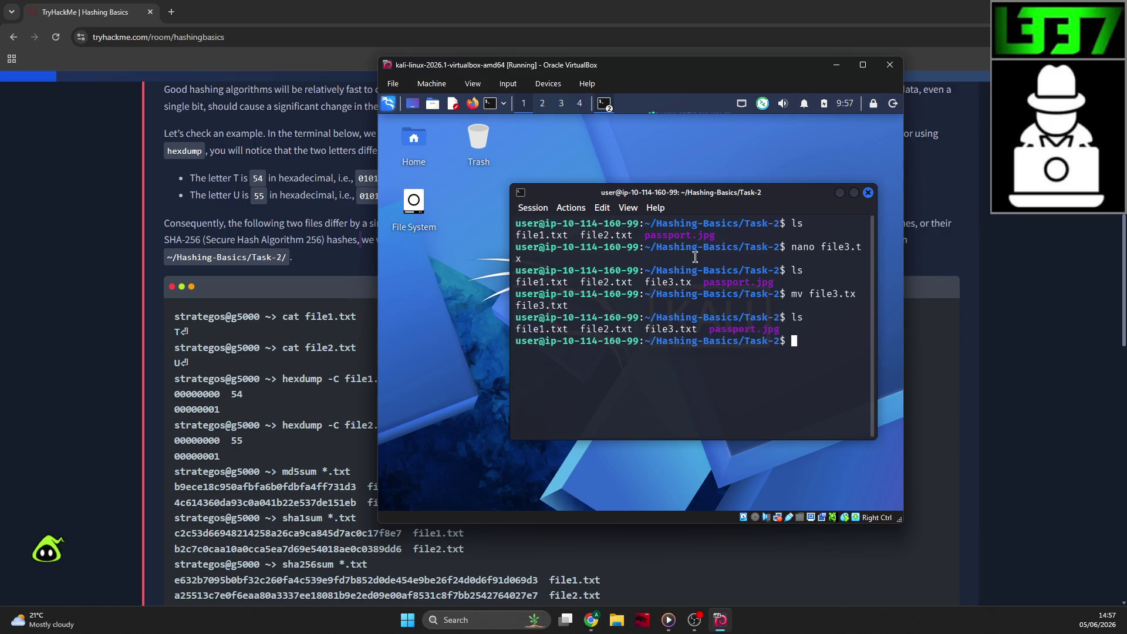
text(cat file3.trx)
key(BackSpace)
key(BackSpace)
text(xt)
key(Return)
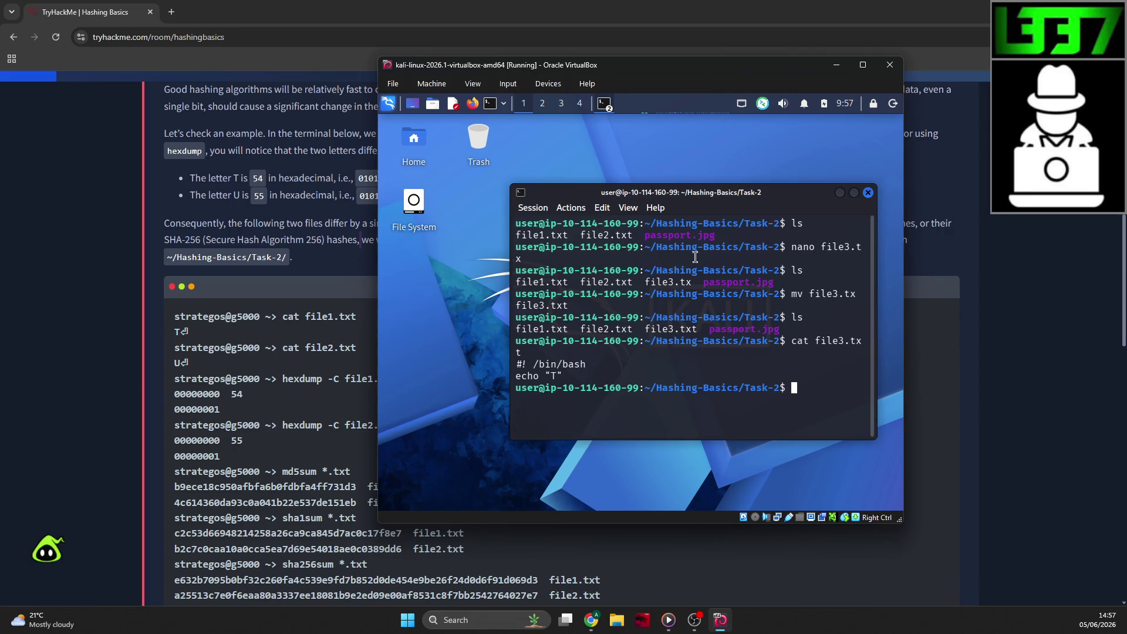
Step: Make file3.txt executable with chmod +x and list the folder to confirm
text(chmod +x c)
key(BackSpace)
text(file3.xt)
key(BackSpace)
key(BackSpace)
text(txt)
key(Return)
text(ls)
key(Return)
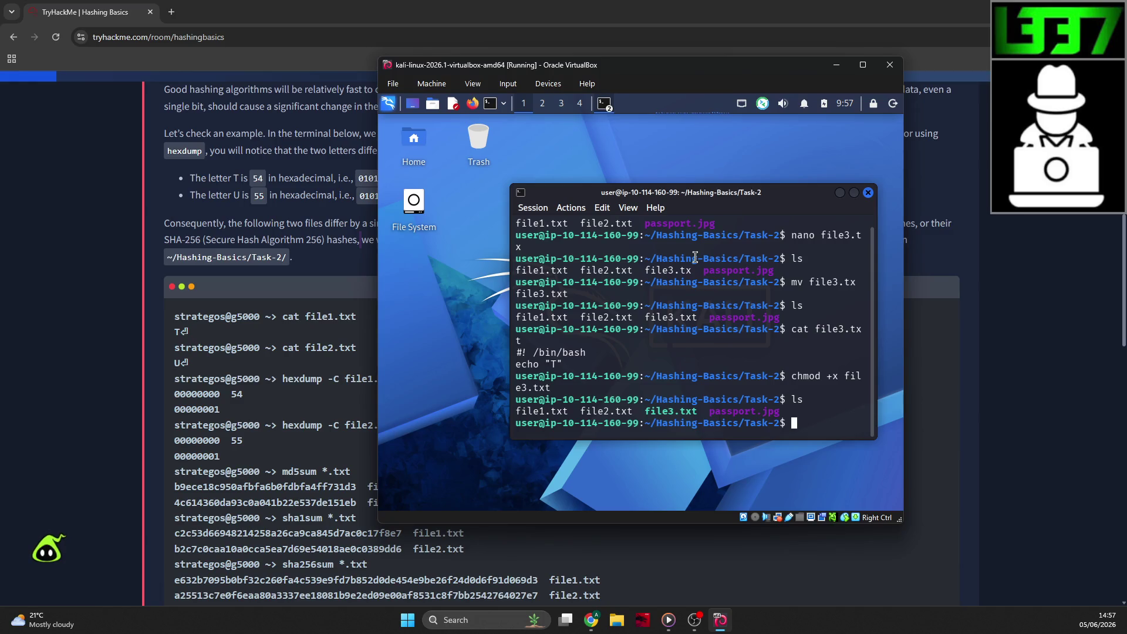
Step: Close the Task-2 terminal window
text(.)
drag(681, 192, 636, 185)
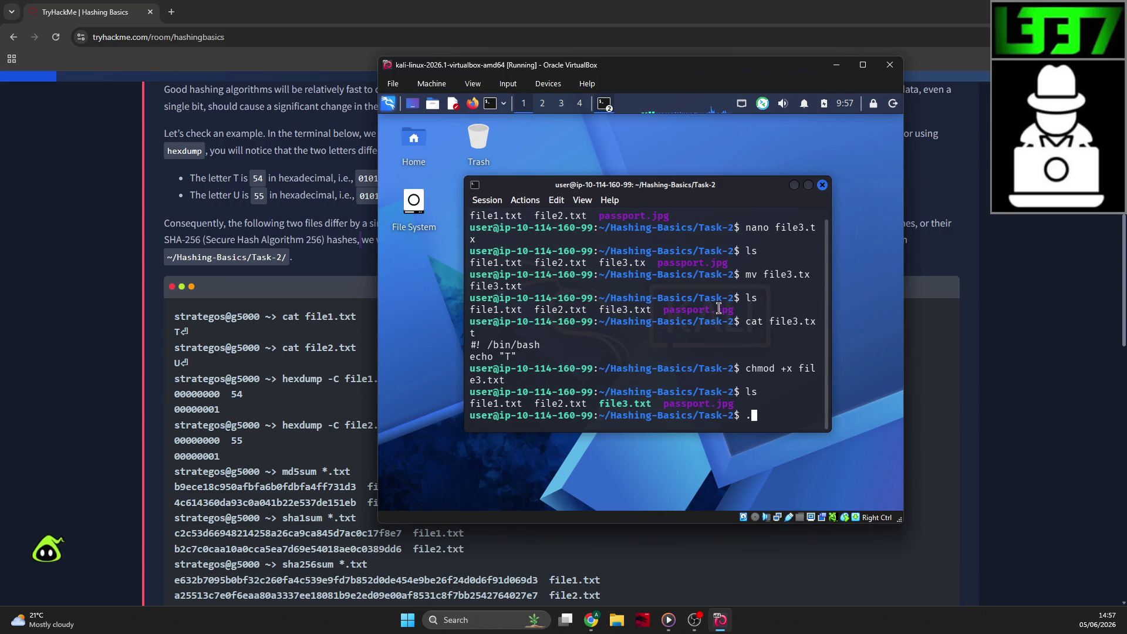
drag(738, 186, 754, 186)
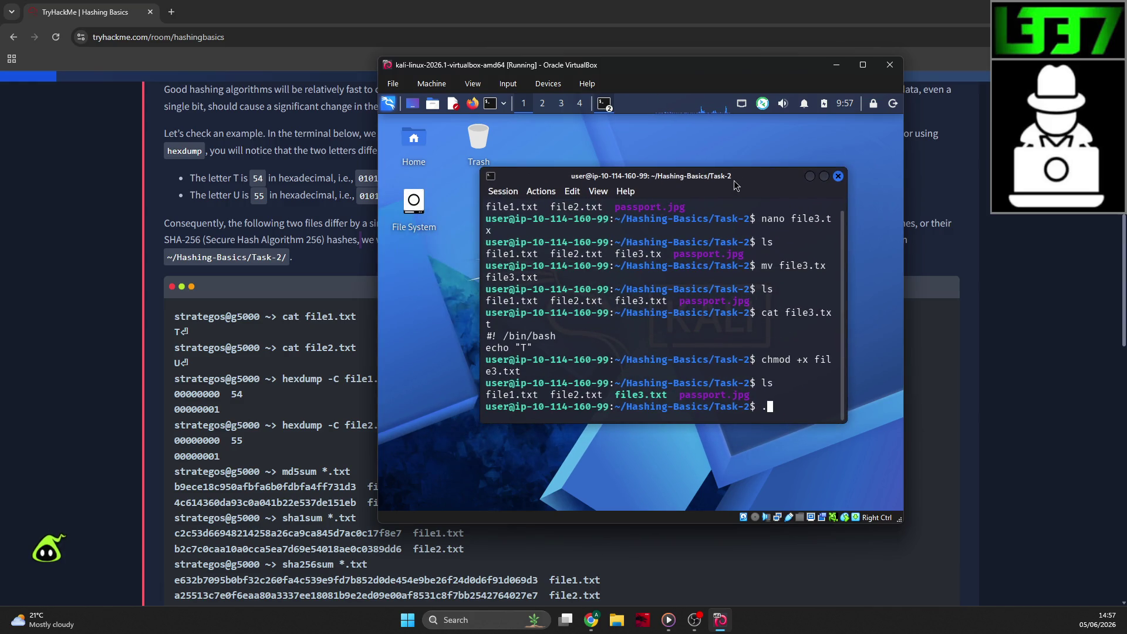
drag(732, 181, 662, 159)
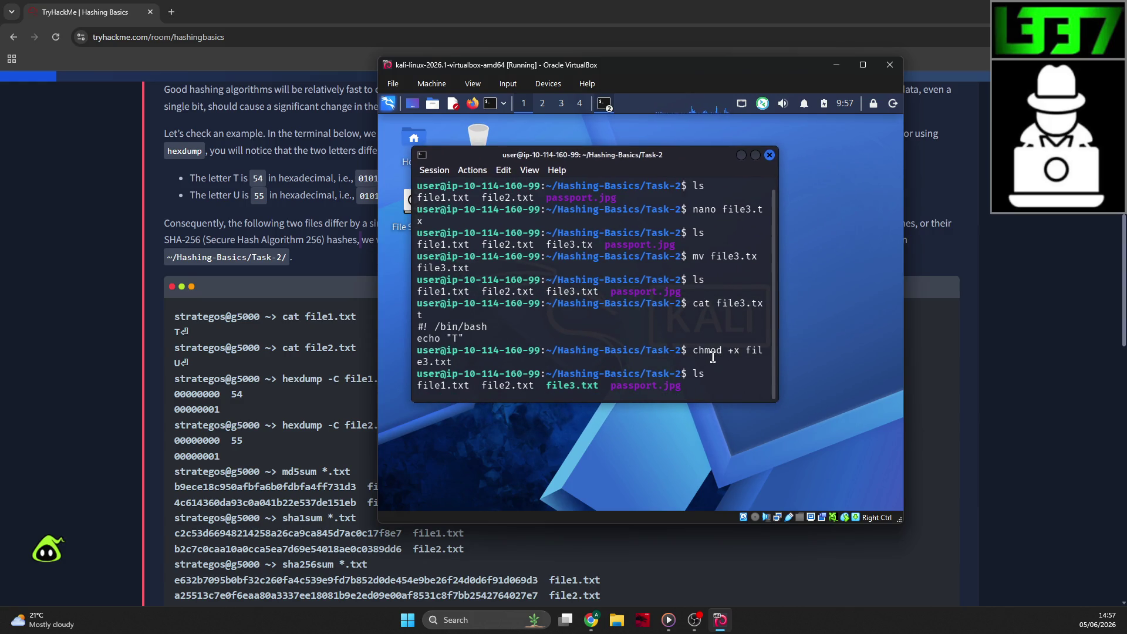
click(770, 155)
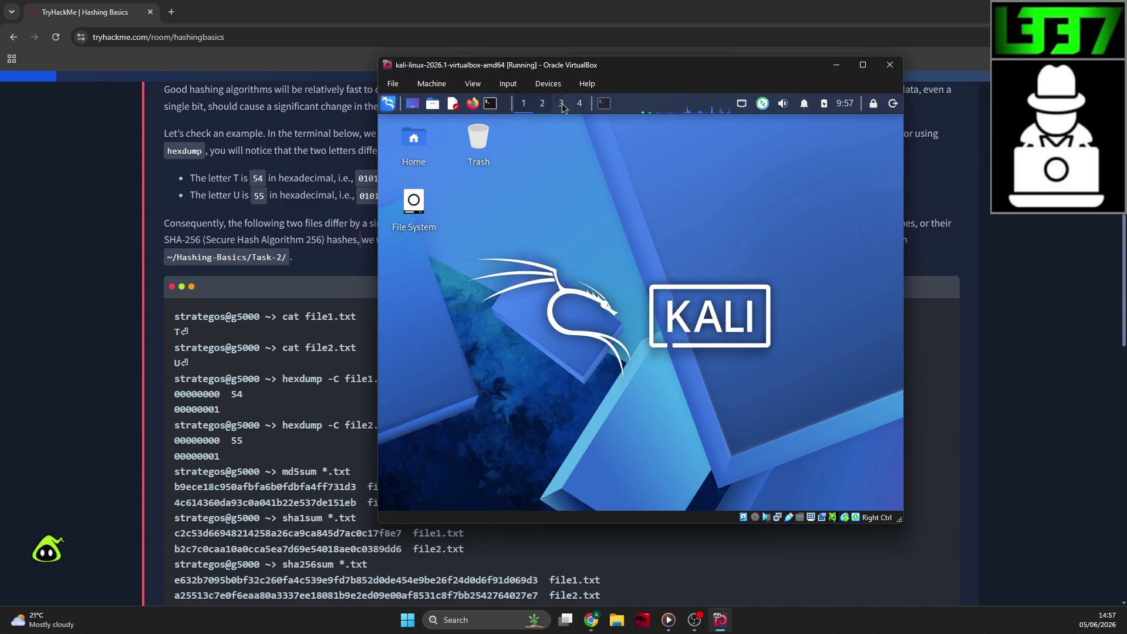
Step: In a fresh terminal, try ssh to the target IP copied from TryHackMe, then abort
click(601, 103)
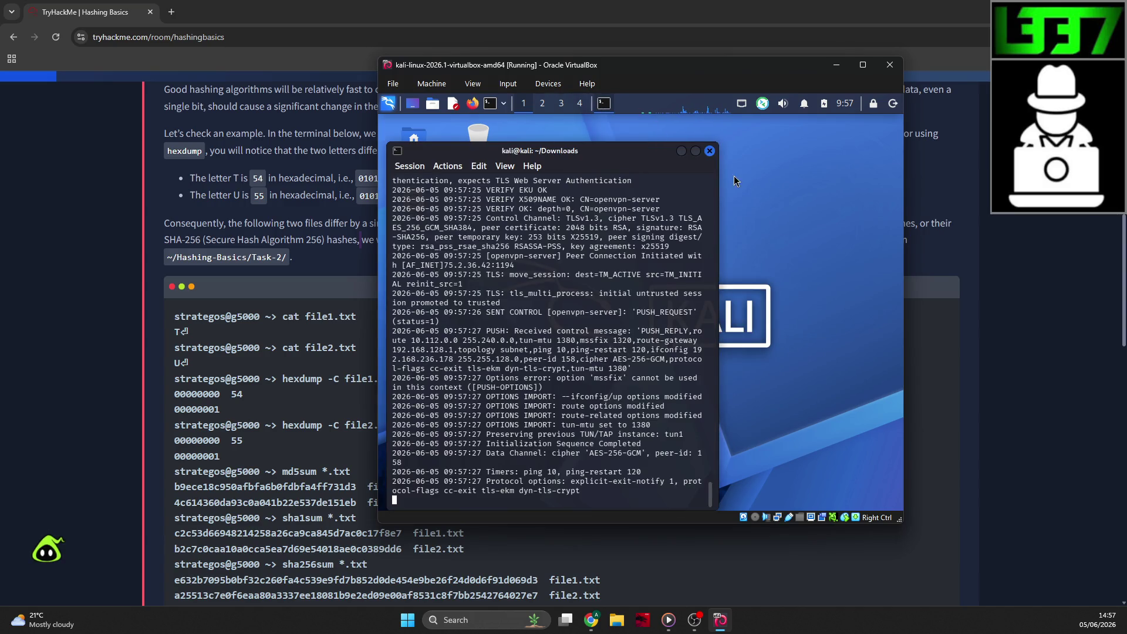
click(685, 153)
click(493, 107)
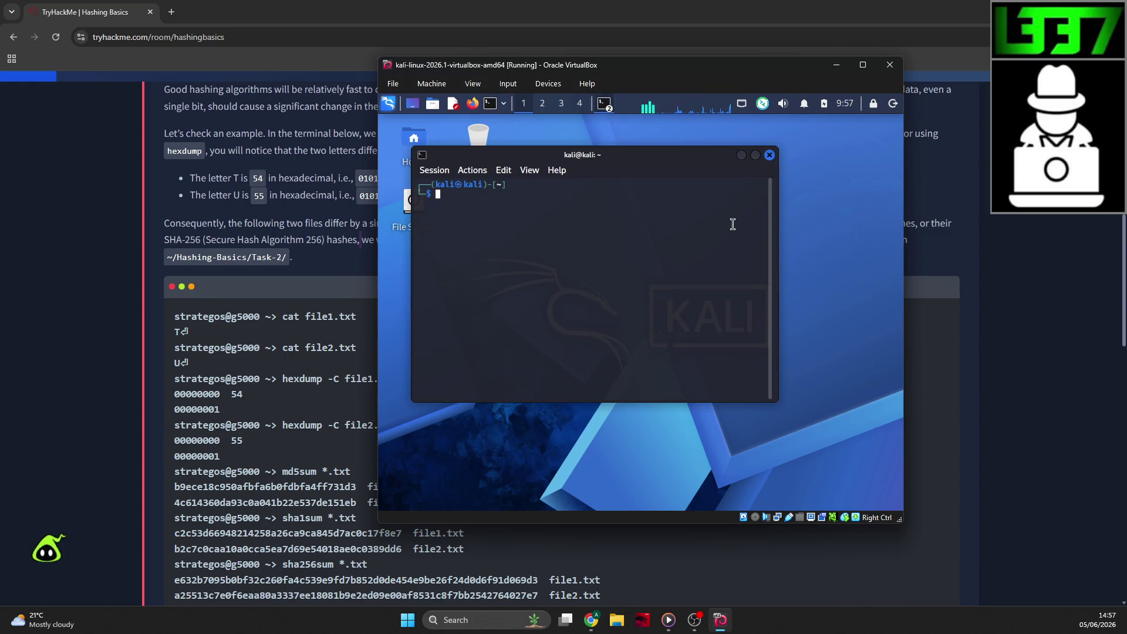
text(ssh user)
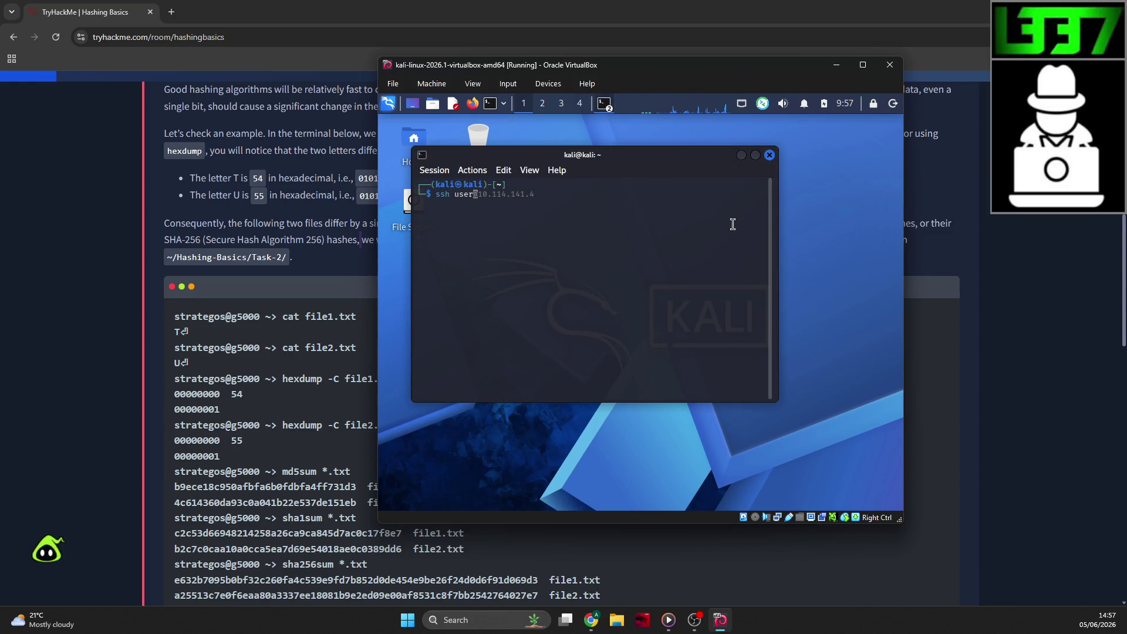
click(222, 235)
scroll(210, 234, up, 10)
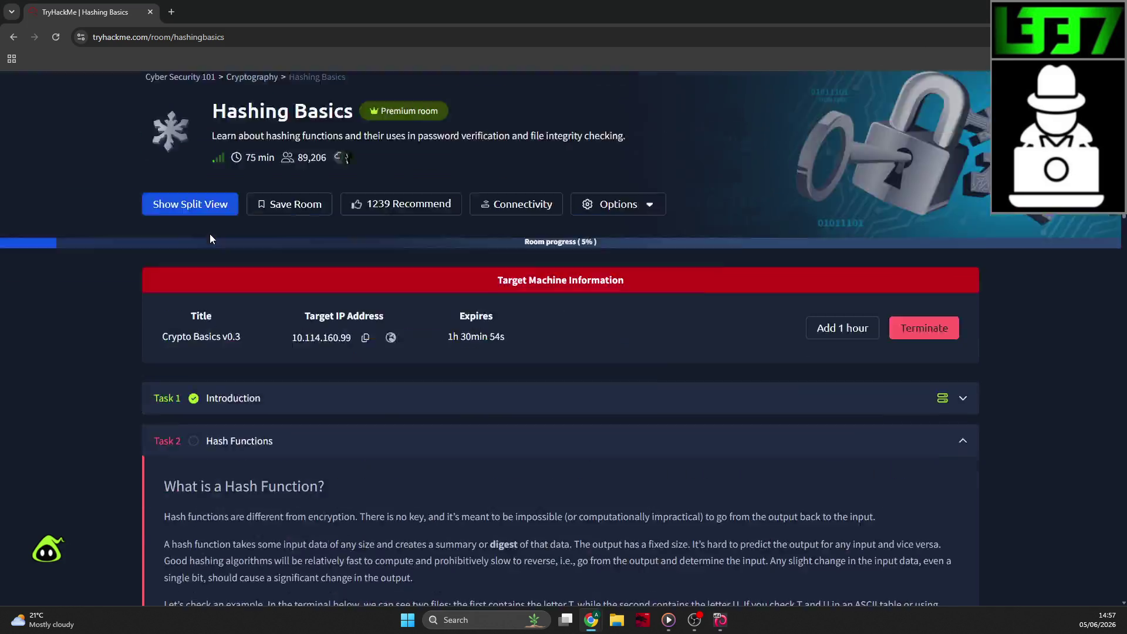
scroll(211, 238, down, 2)
click(365, 300)
click(383, 291)
key(ctrl+shift+v)
key(Return)
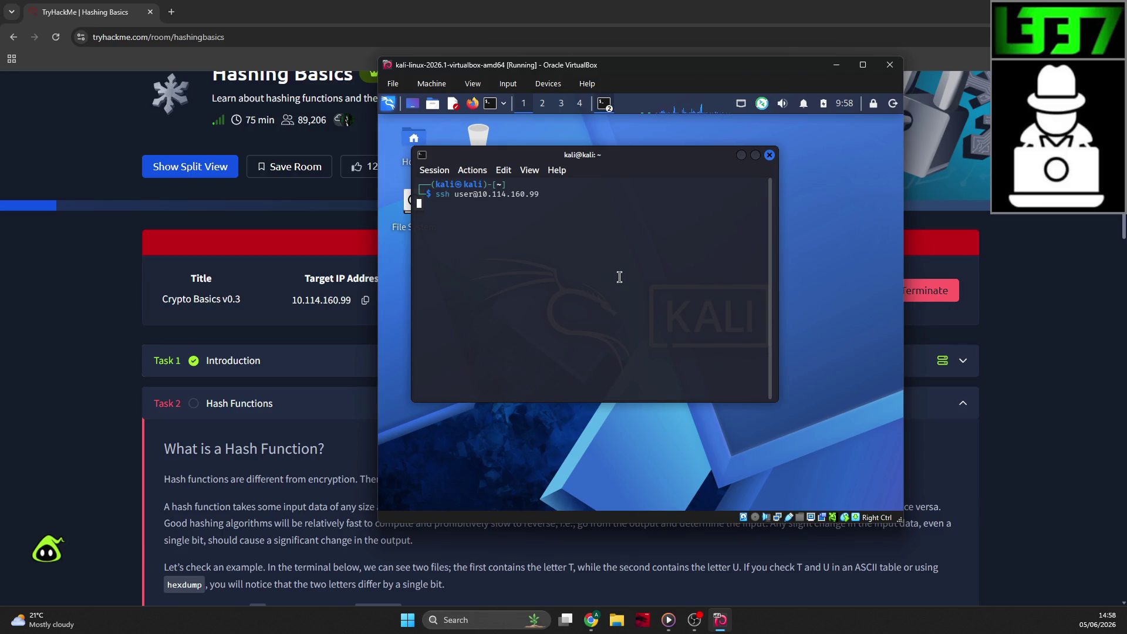
key(ctrl+c)
Step: Ping 10.114.160.99 briefly, then return to the TryHackMe room page
text(ping 10.114.160.99)
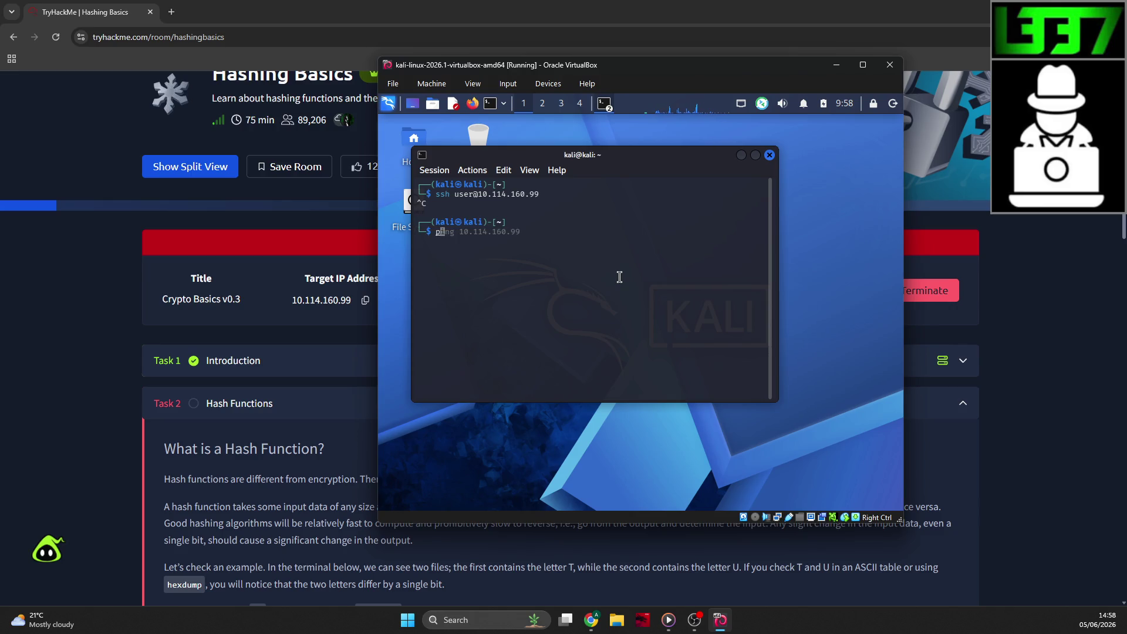
key(Return)
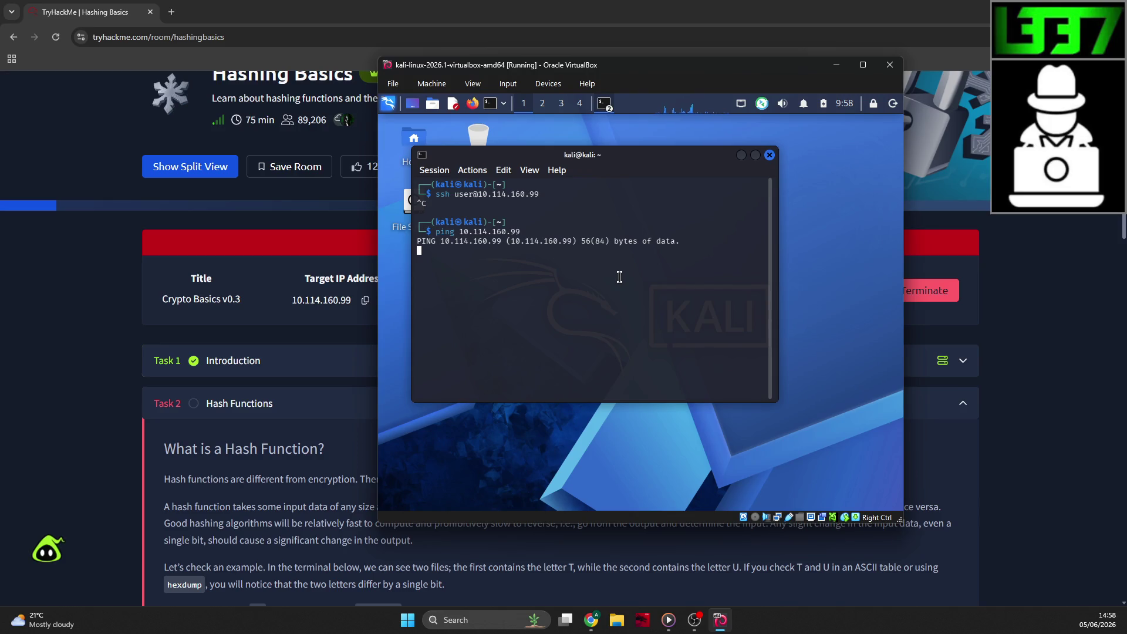
key(ctrl+c)
click(150, 316)
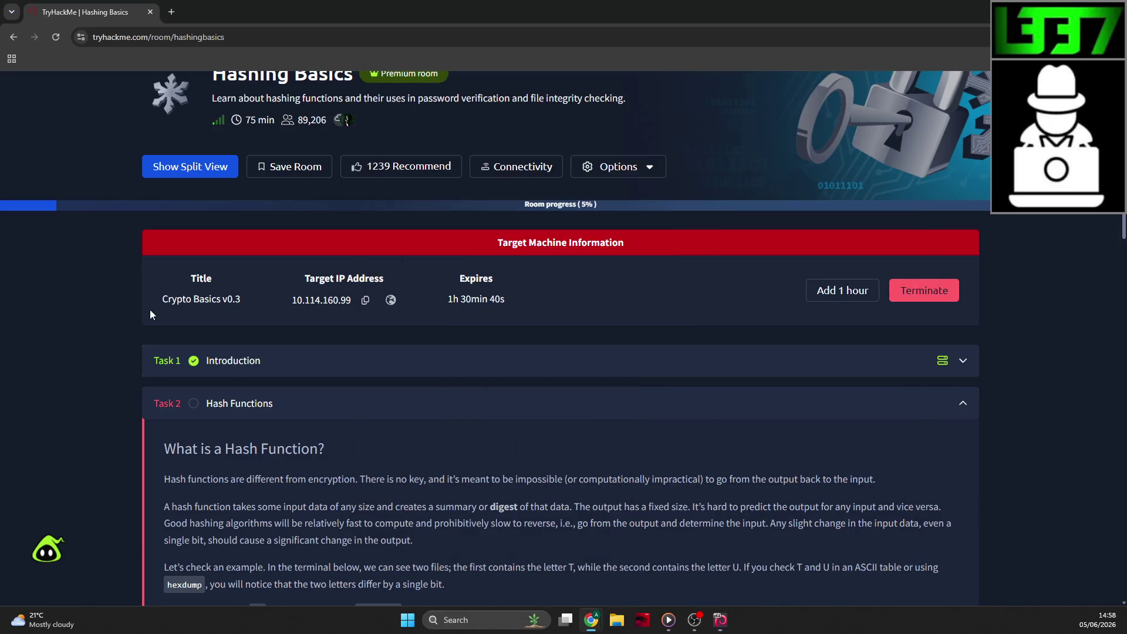
Step: Check the room's connection details, then open tryhackme.com/access in Kali's Firefox, showing Not connected
scroll(453, 305, up, 1)
click(526, 225)
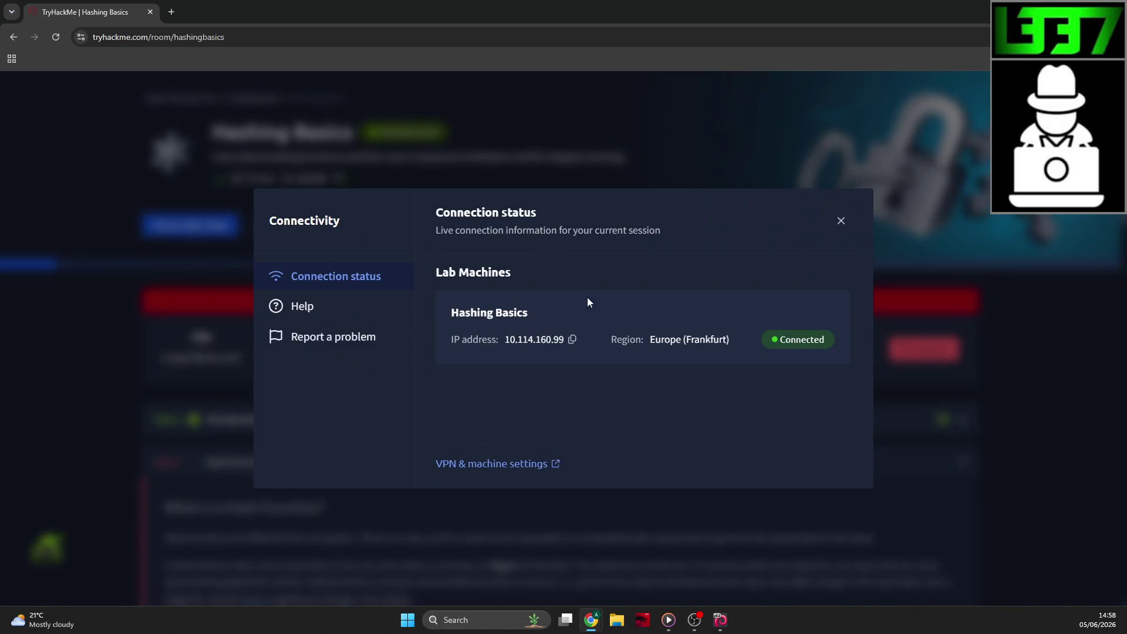
click(840, 220)
key(alt+Tab)
click(472, 103)
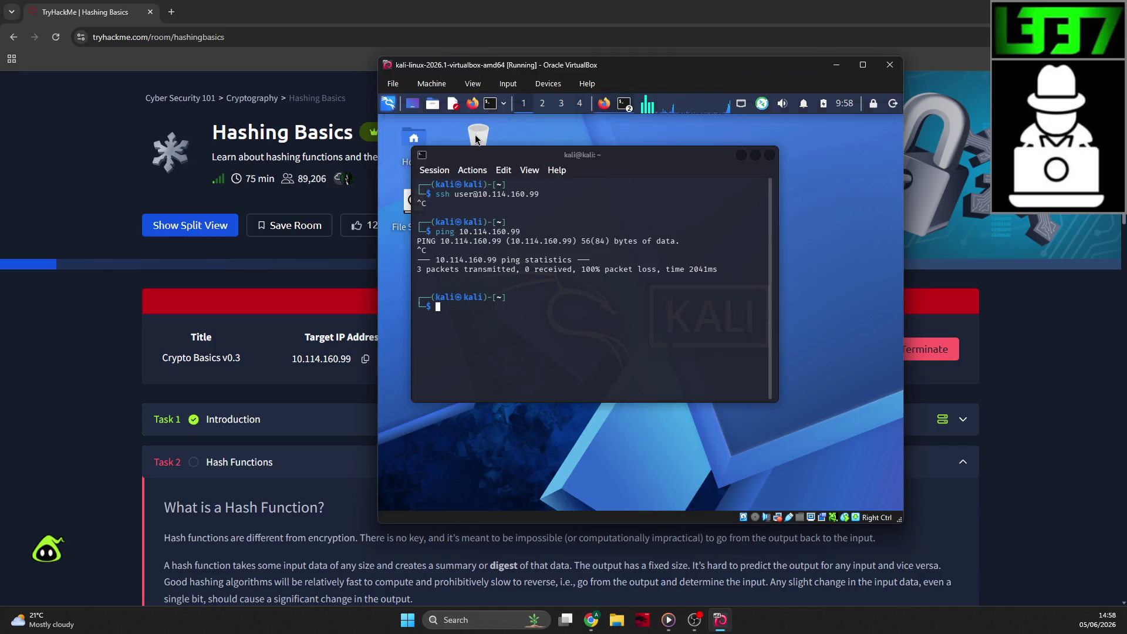
click(605, 154)
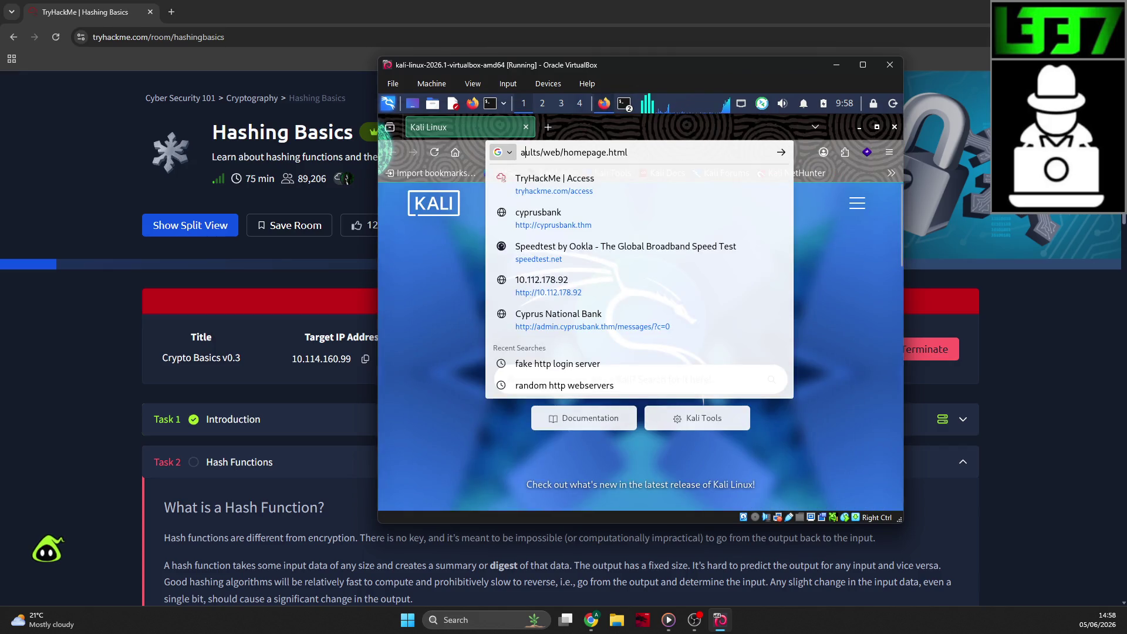
text(A)
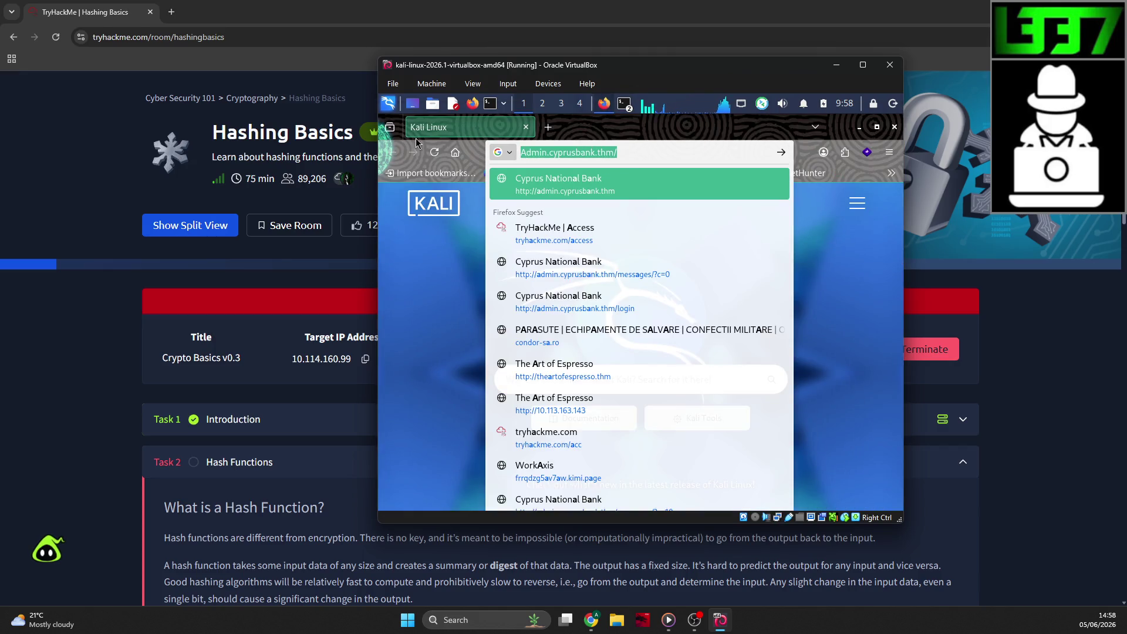
text(CCES)
click(611, 218)
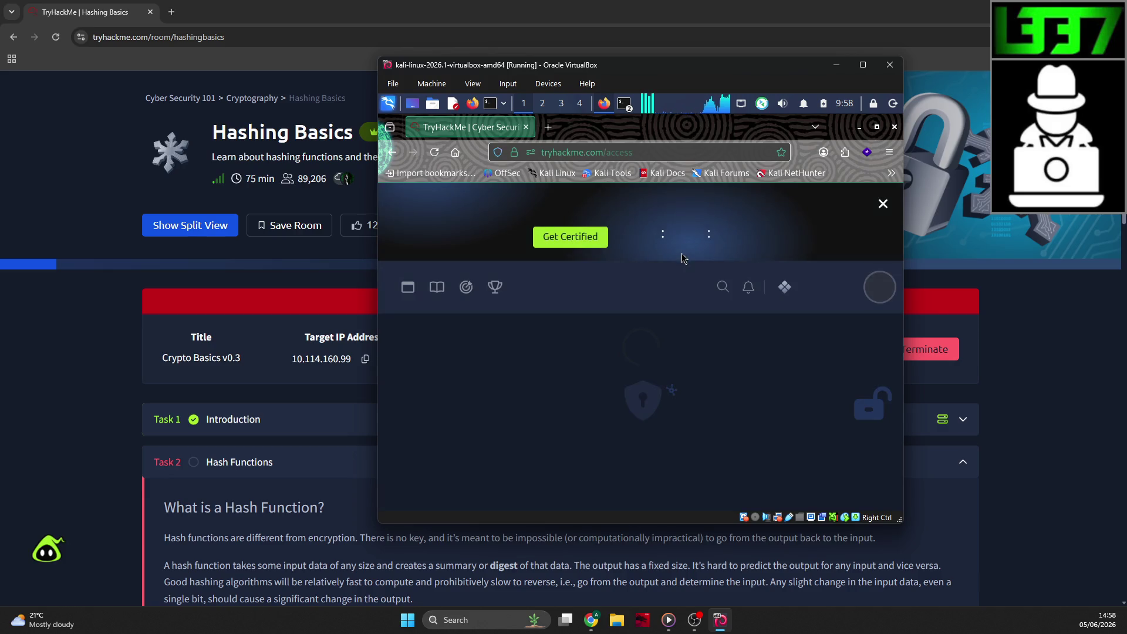
scroll(645, 335, down, 10)
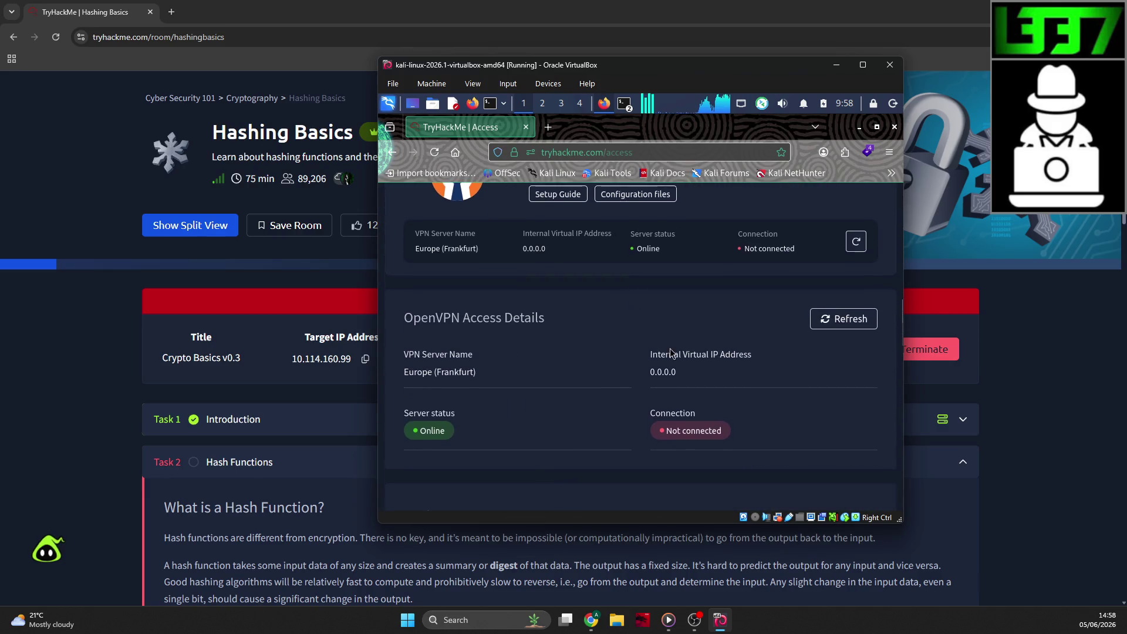
Step: Bring up the Downloads terminal running OpenVPN
click(603, 103)
click(624, 104)
click(652, 121)
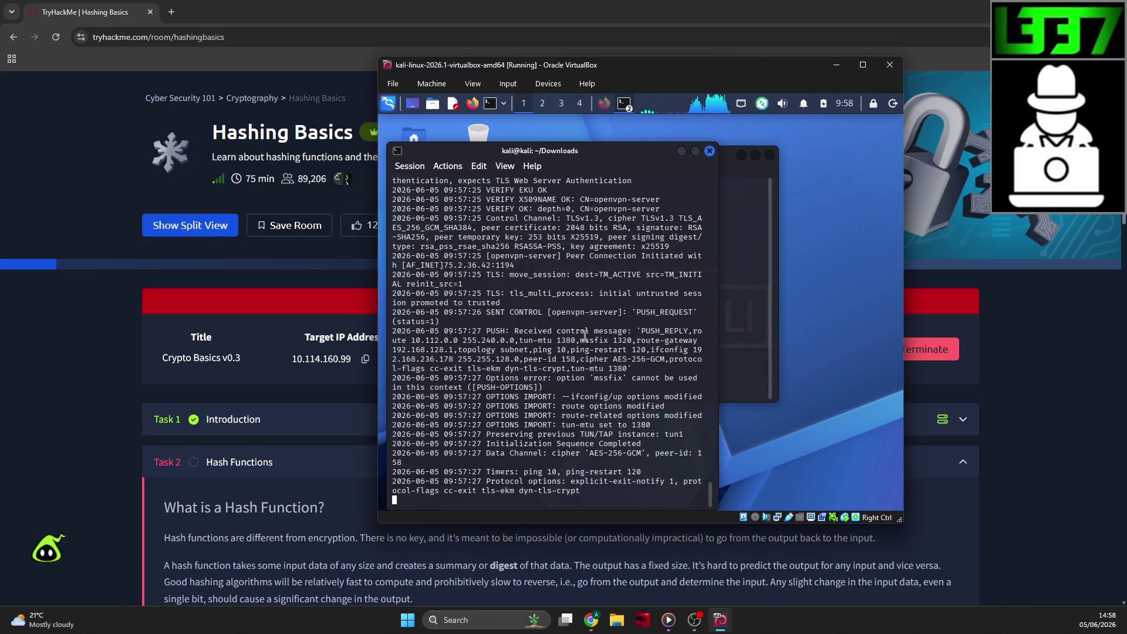
Step: Restart OpenVPN with sudo until it reports Initialization Sequence Completed
key(ctrl+c)
key(ctrl+l)
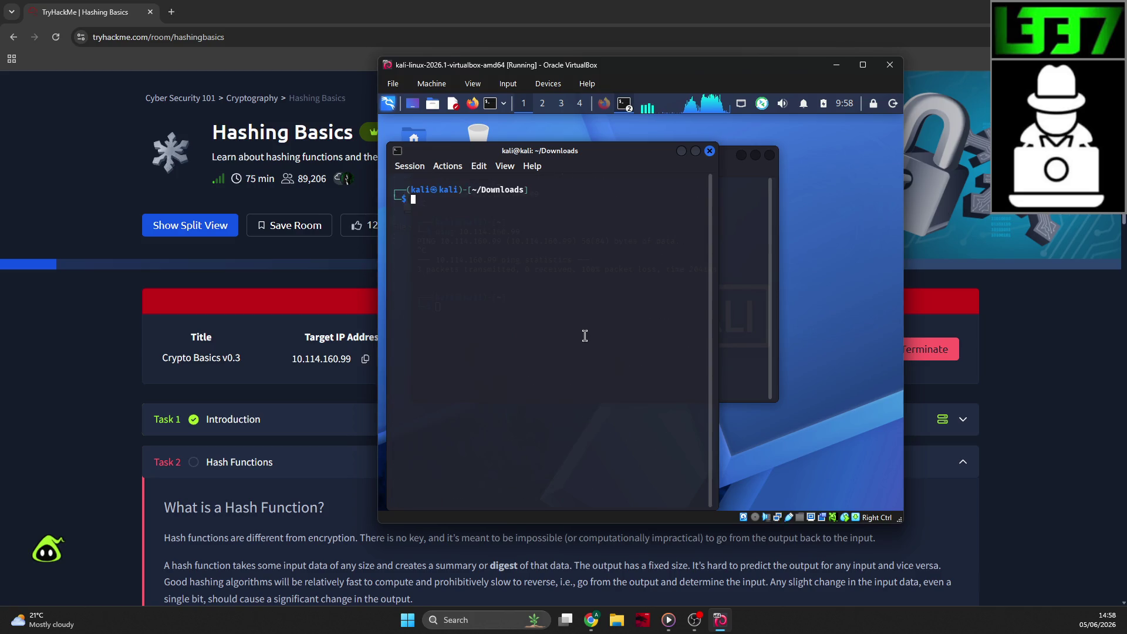
text(clear)
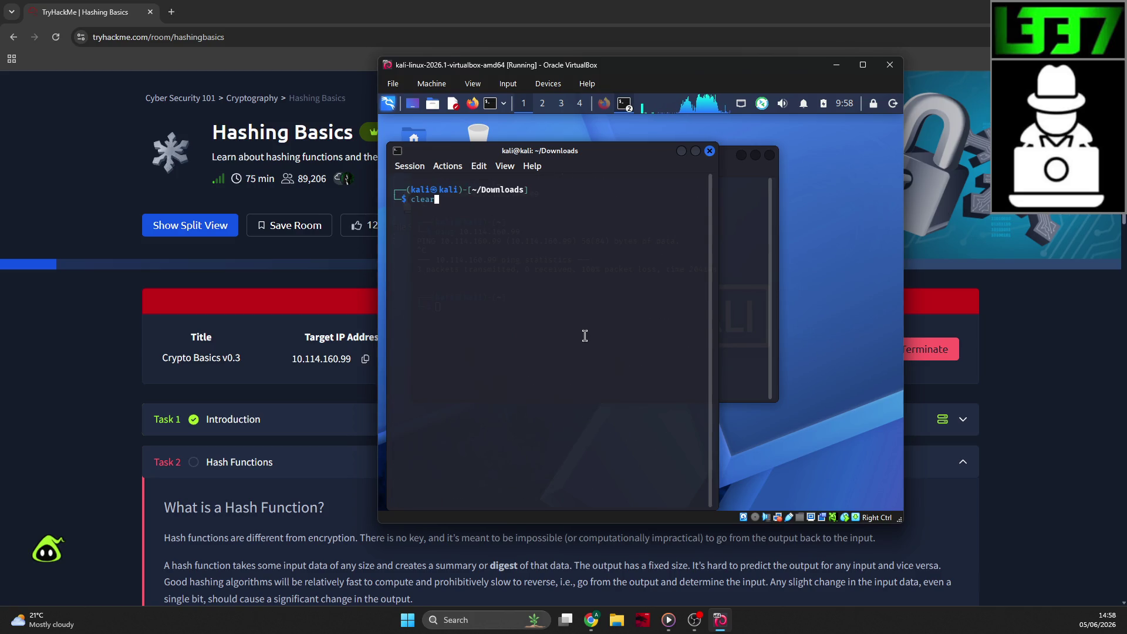
key(Up)
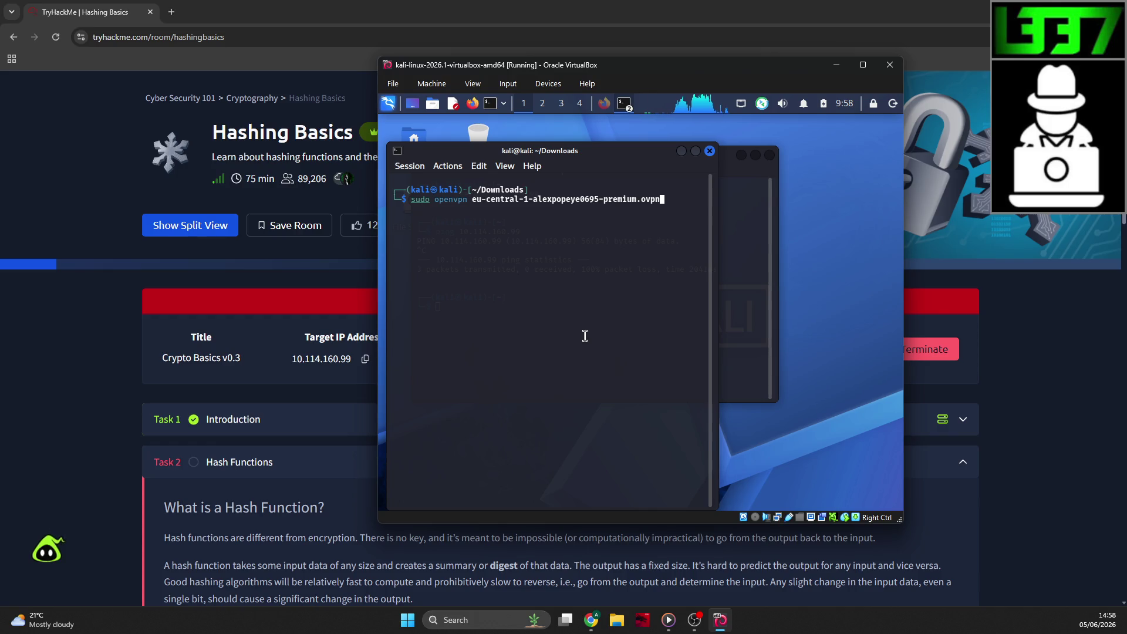
key(Return)
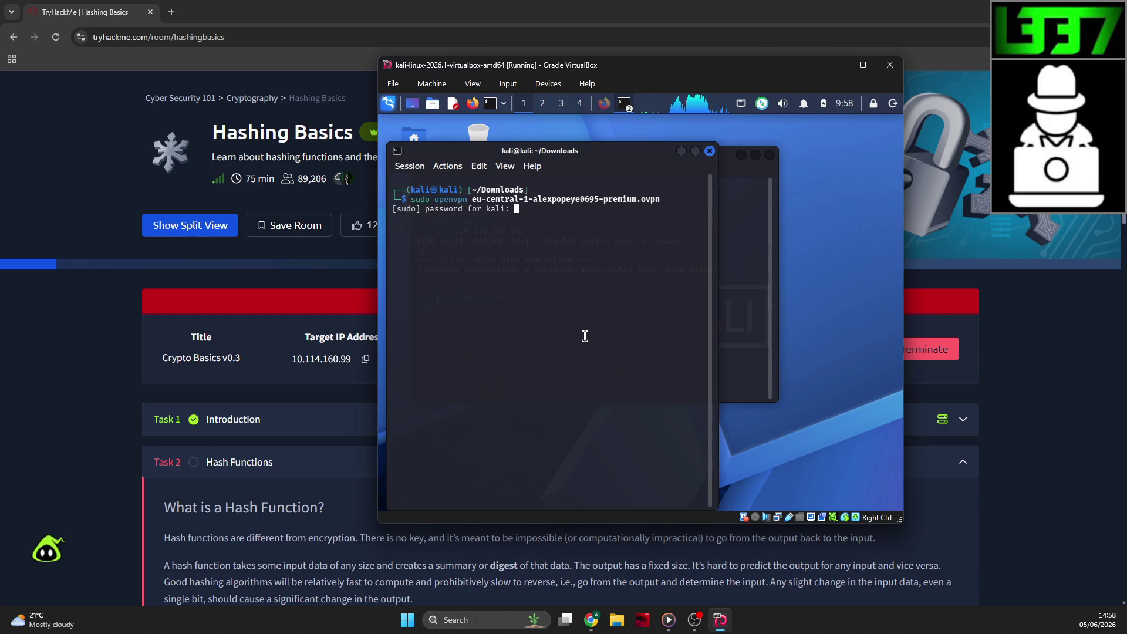
key(Return)
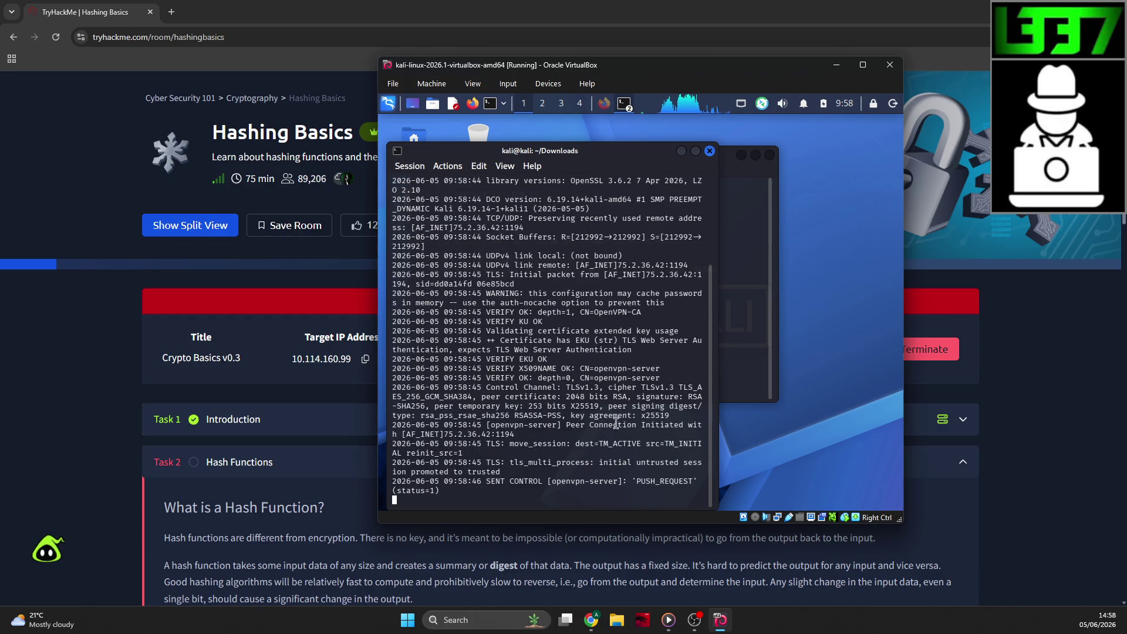
drag(650, 443, 446, 441)
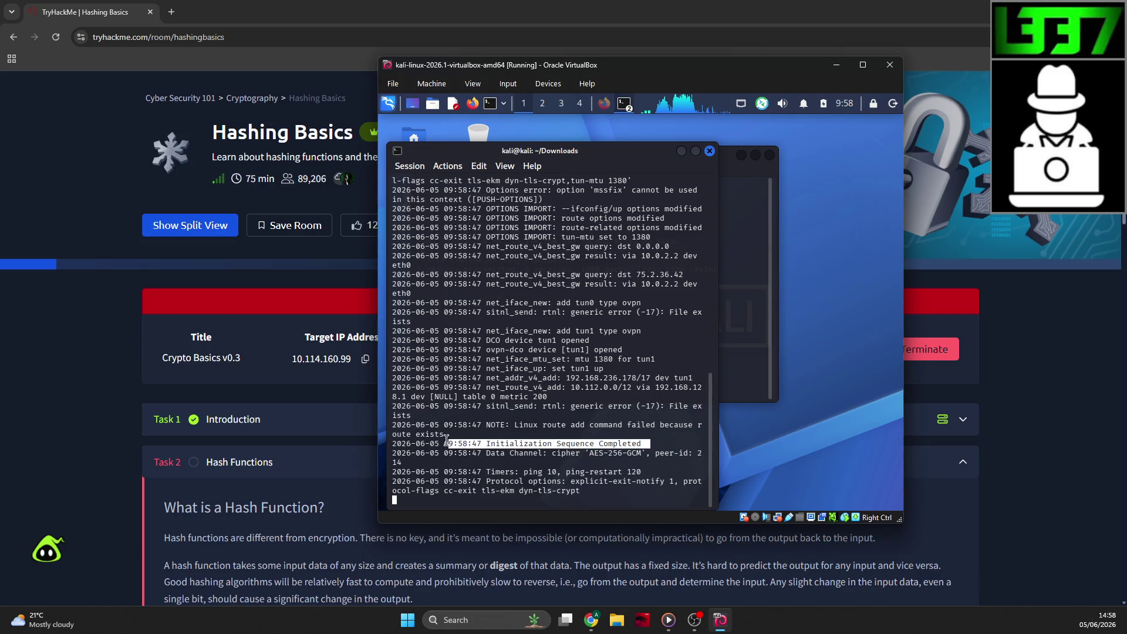
Step: Refresh the access page to show Connected at 192.168.236.178, then close Firefox
click(681, 150)
click(604, 103)
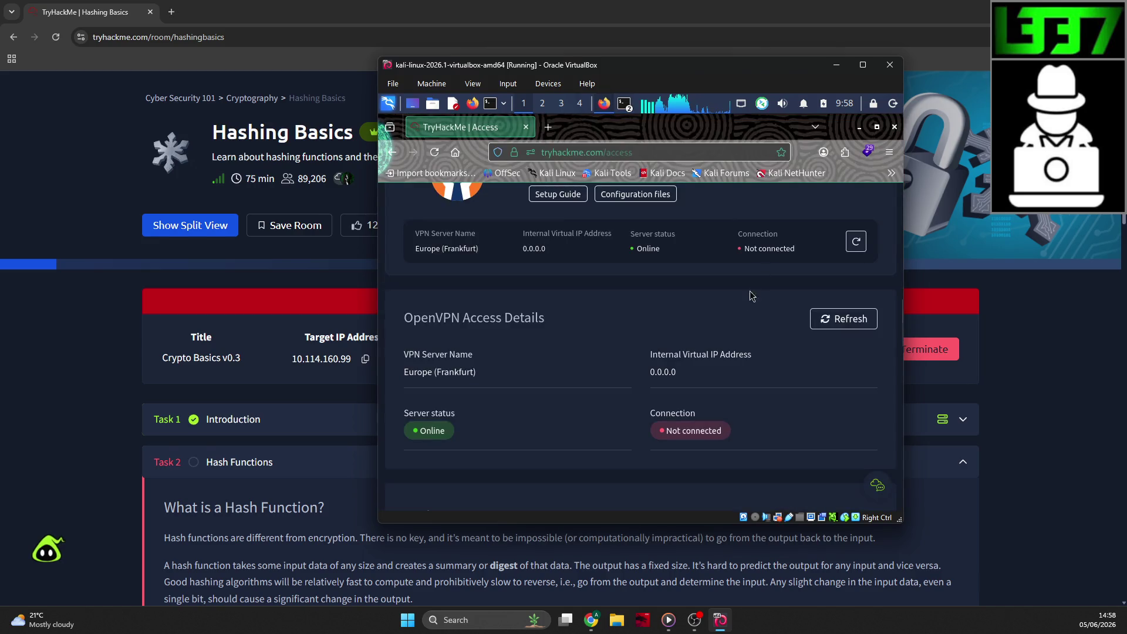
click(843, 319)
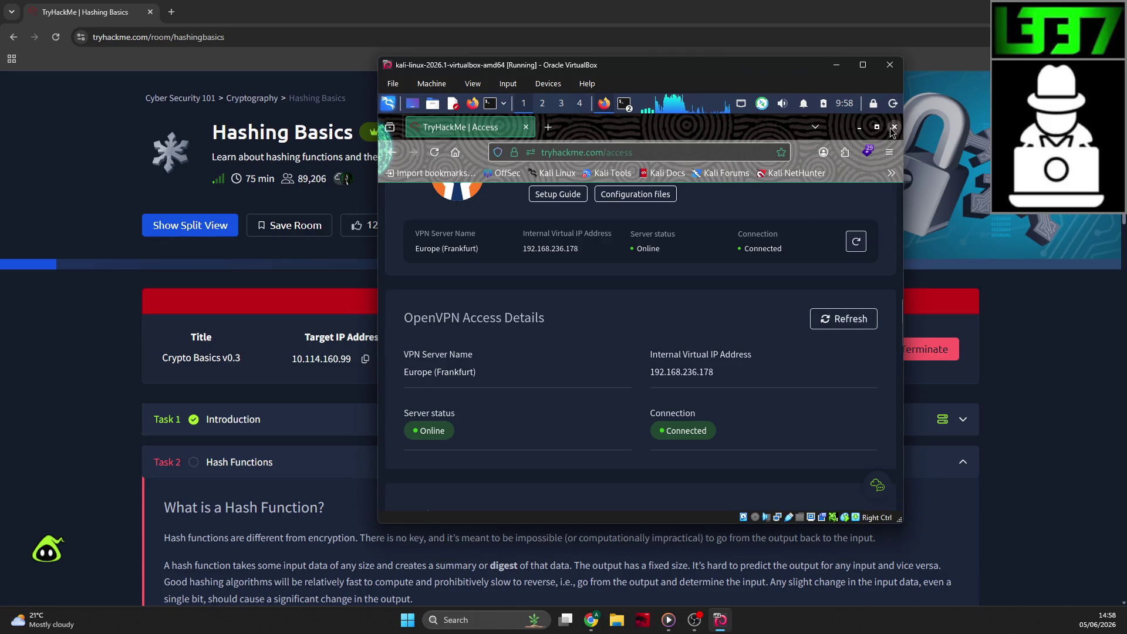
click(893, 128)
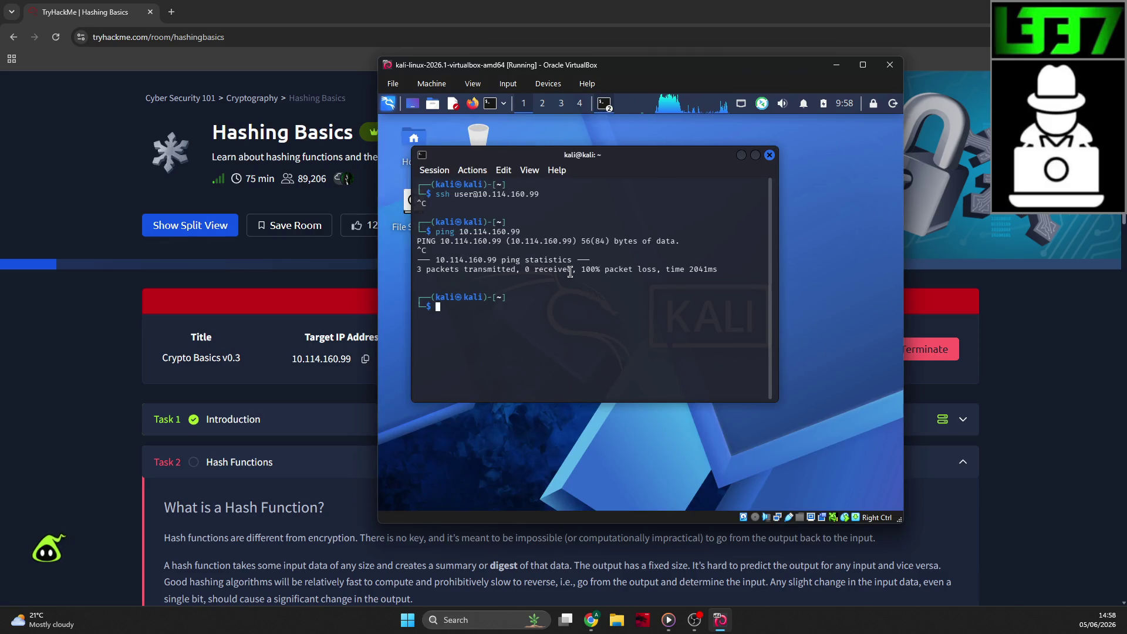
Step: Ping 10.114.160.99 again and go back to the TryHackMe room page
key(Up)
key(Return)
key(ctrl+c)
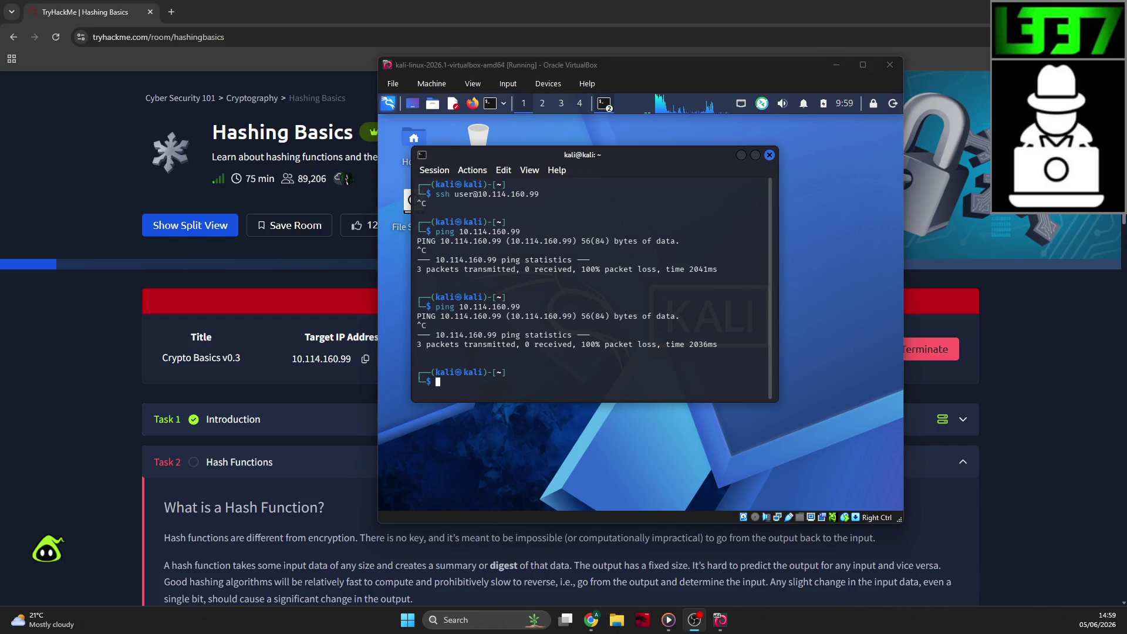
click(256, 339)
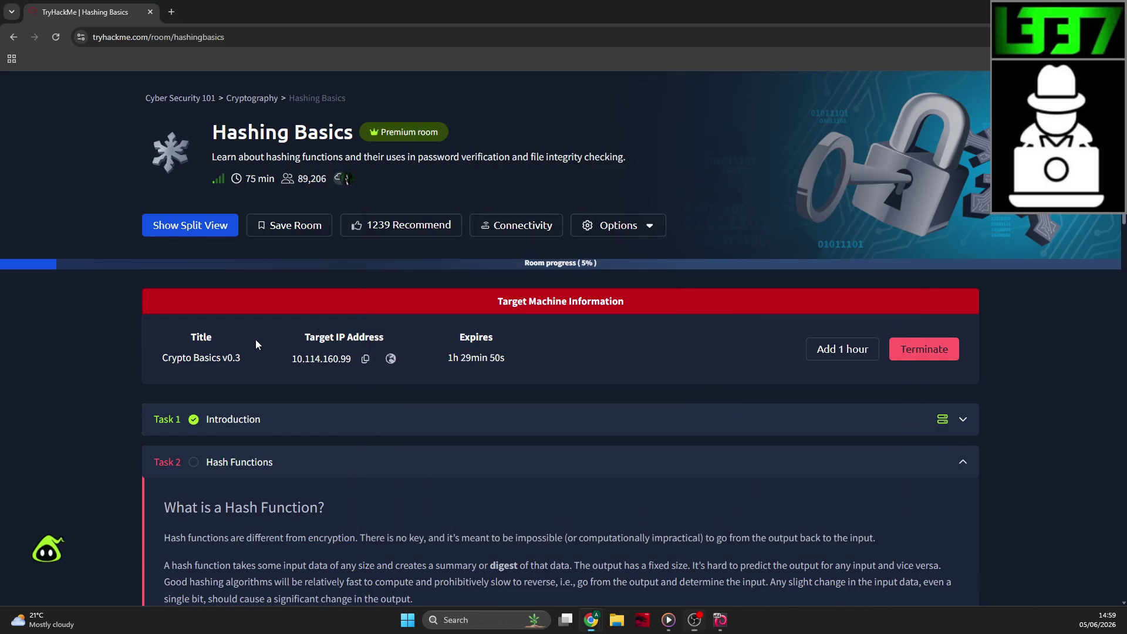
Step: Check the connection details, then ping the pasted target IP 10.114.160.99
click(516, 225)
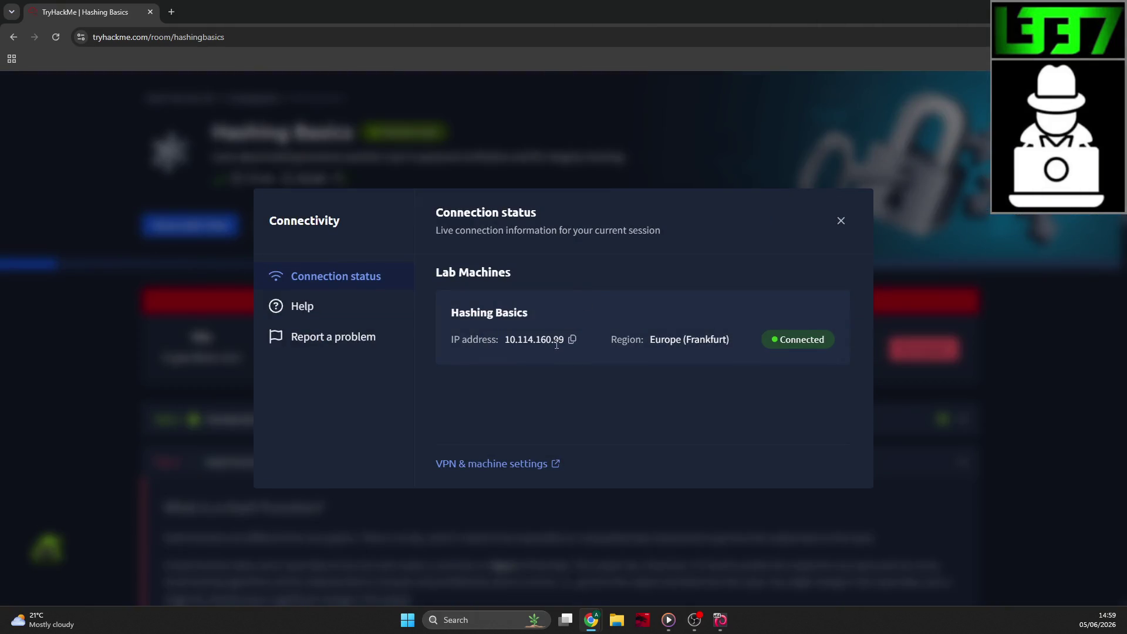
click(841, 221)
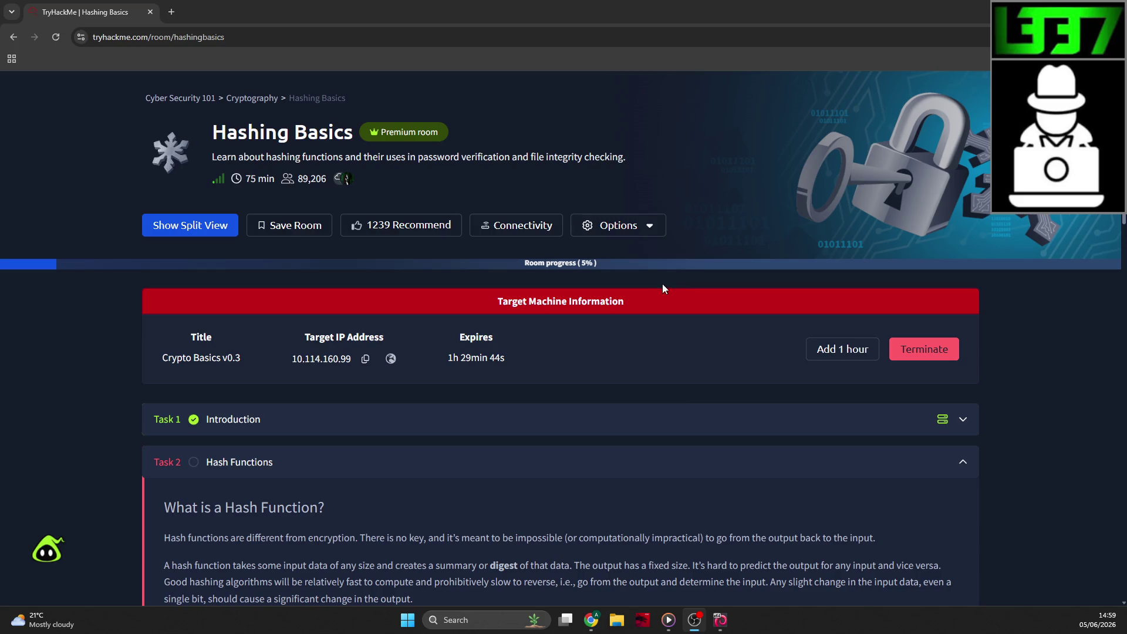
click(721, 621)
key(ctrl+shift+v)
text(.99)
key(Home)
text(ping)
key(Return)
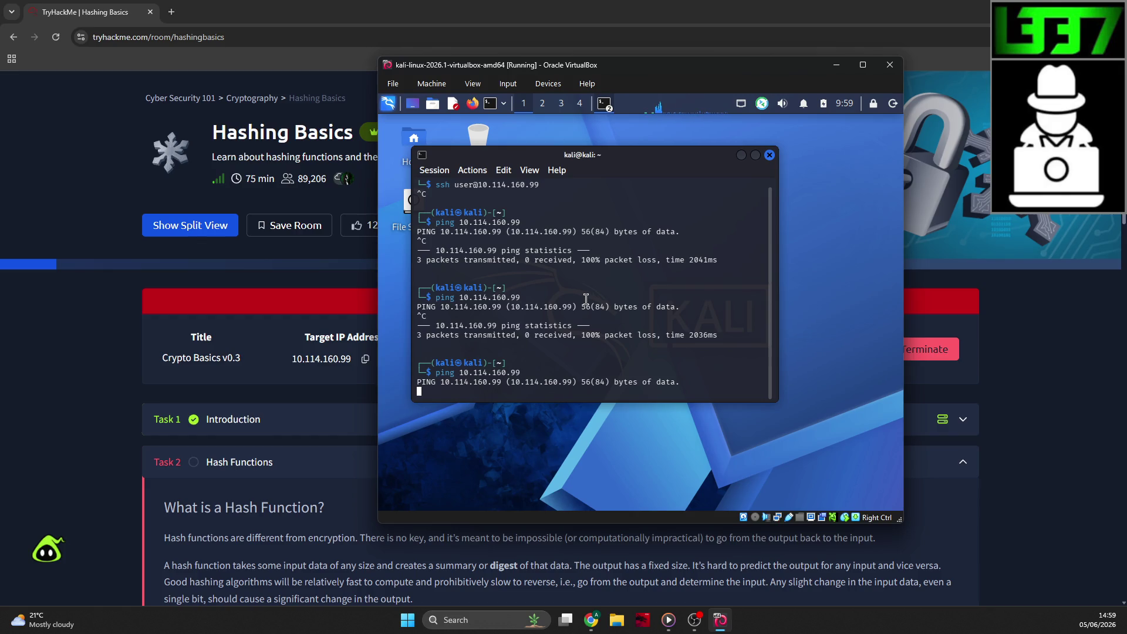
key(ctrl+c)
Step: Reload the room page, re-ping the target until replies arrive, and clear the terminal
click(76, 322)
right_click(77, 323)
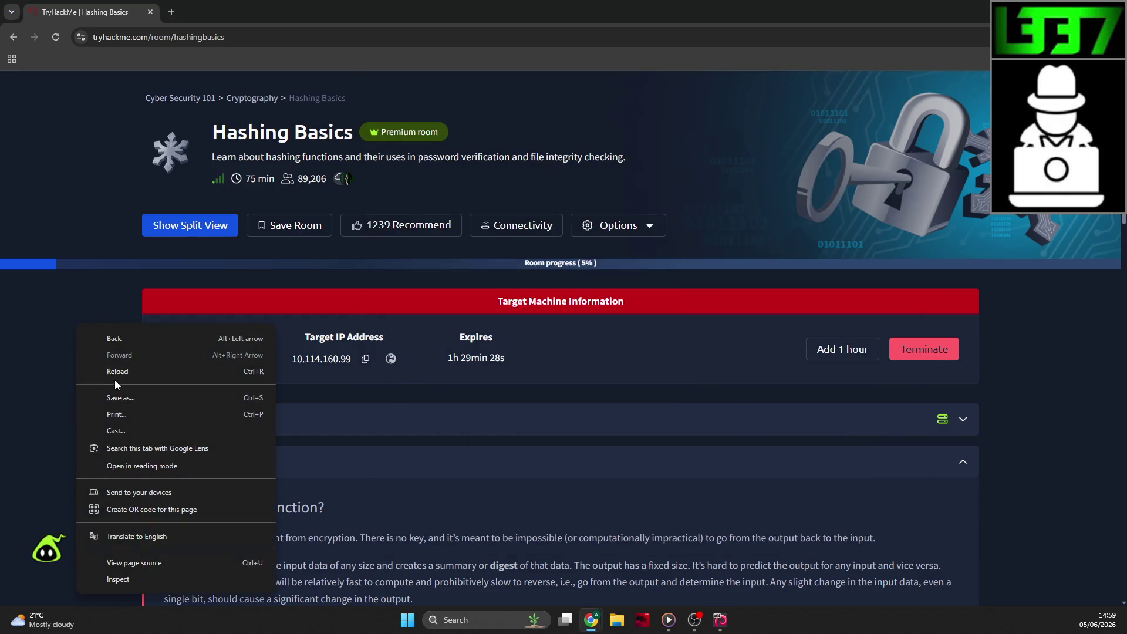
click(121, 371)
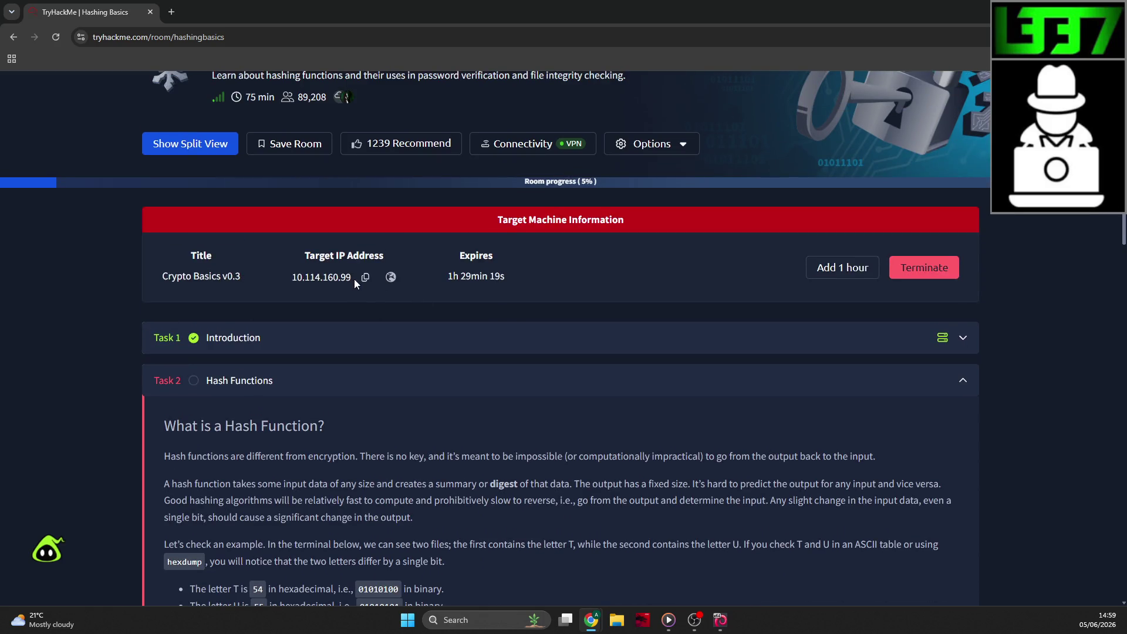
click(364, 277)
key(alt+Tab)
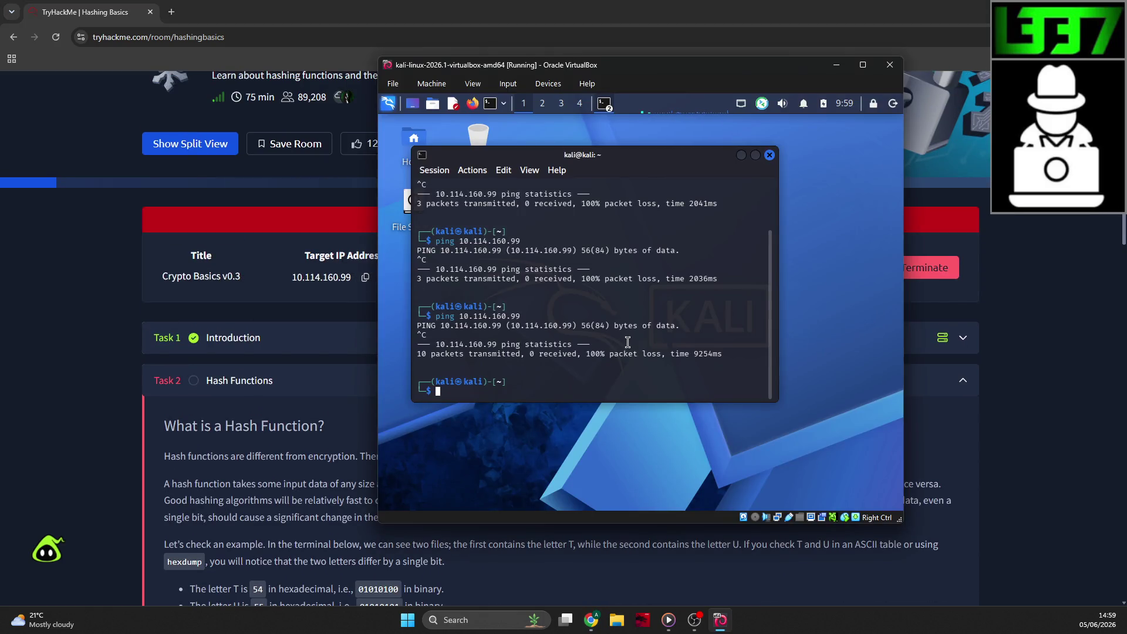
key(Up)
key(Return)
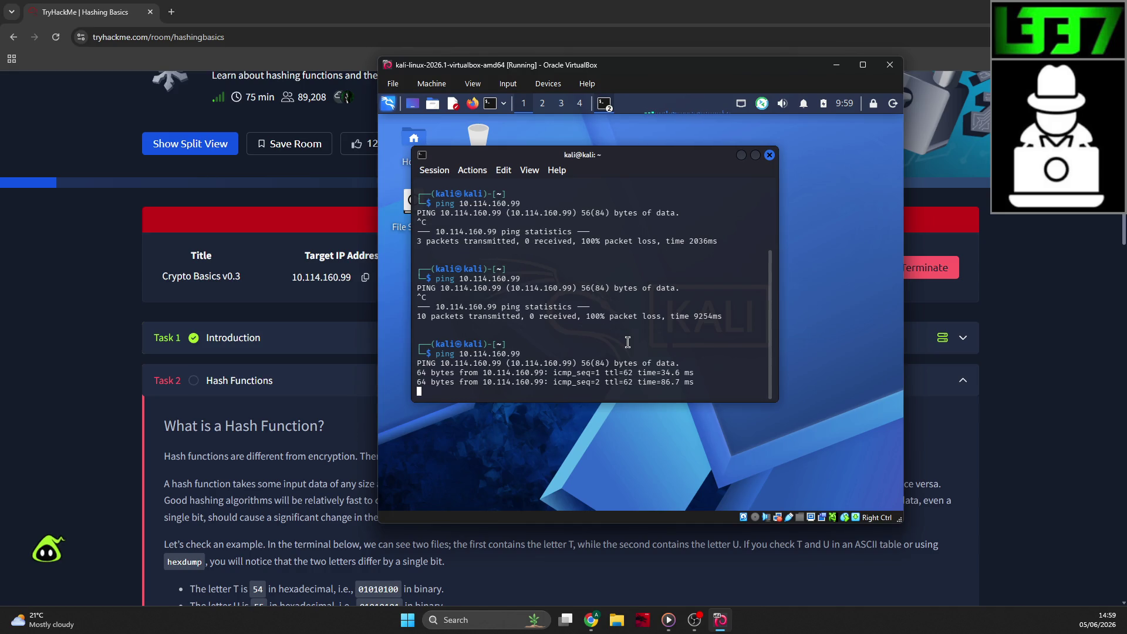
key(ctrl+c)
text(clear)
key(Return)
text(sudo ssh ys)
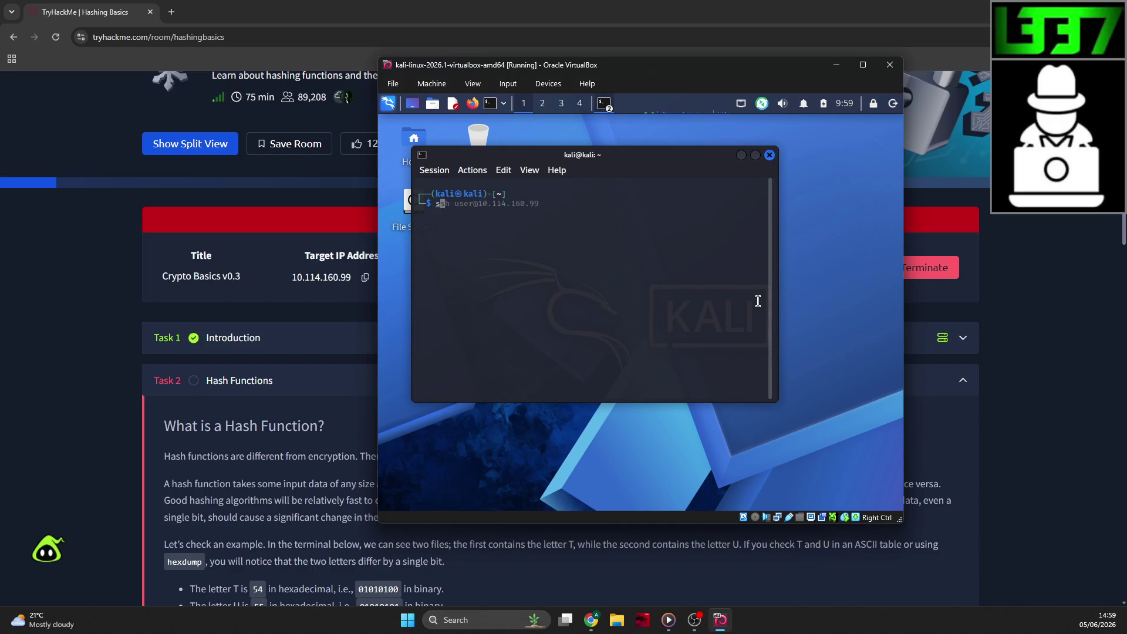
text(er)
Step: Log in over SSH to the target at 10.114.160.99 as user
key(BackSpace)
key(BackSpace)
key(BackSpace)
text(u)
key(Right)
key(Return)
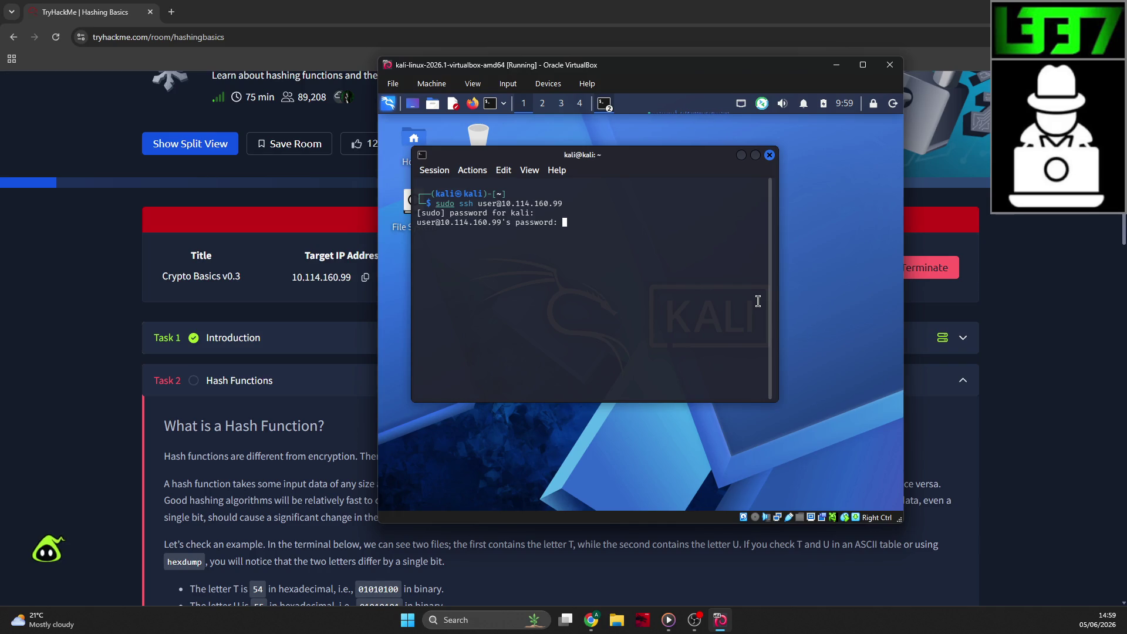
key(Return)
Step: Move into the Hashing-Basics/Task-2 folder and list its files
text(ls)
key(ctrl+l)
key(Return)
text(cd Hashing-B)
key(Tab)
key(Return)
text(ls)
key(Return)
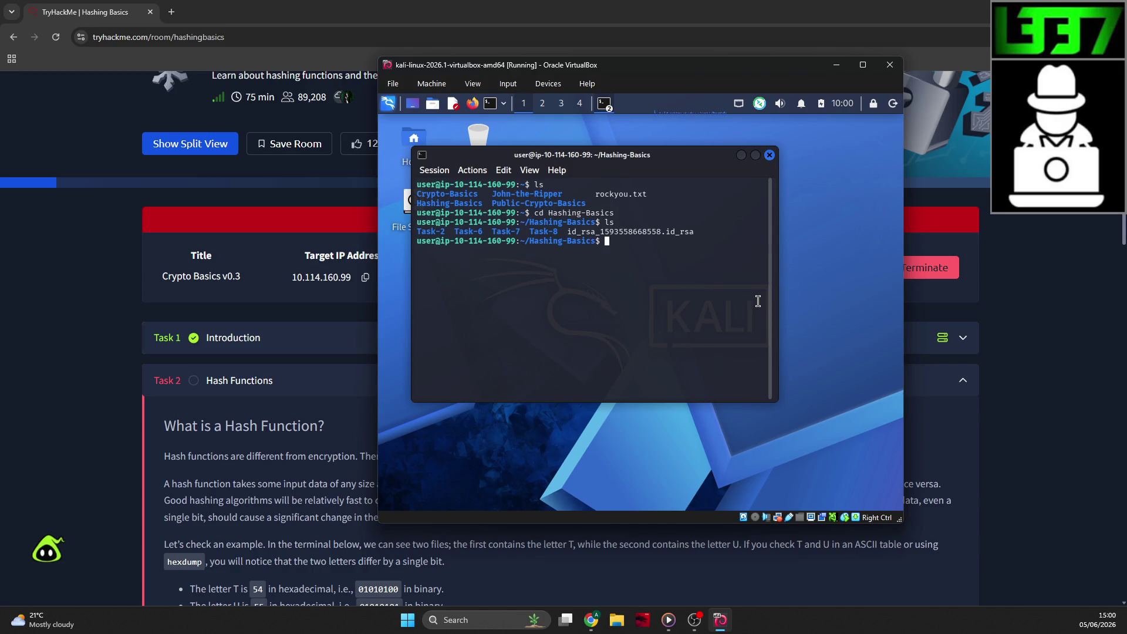
text(Task-2)
key(Return)
text(ls)
key(Return)
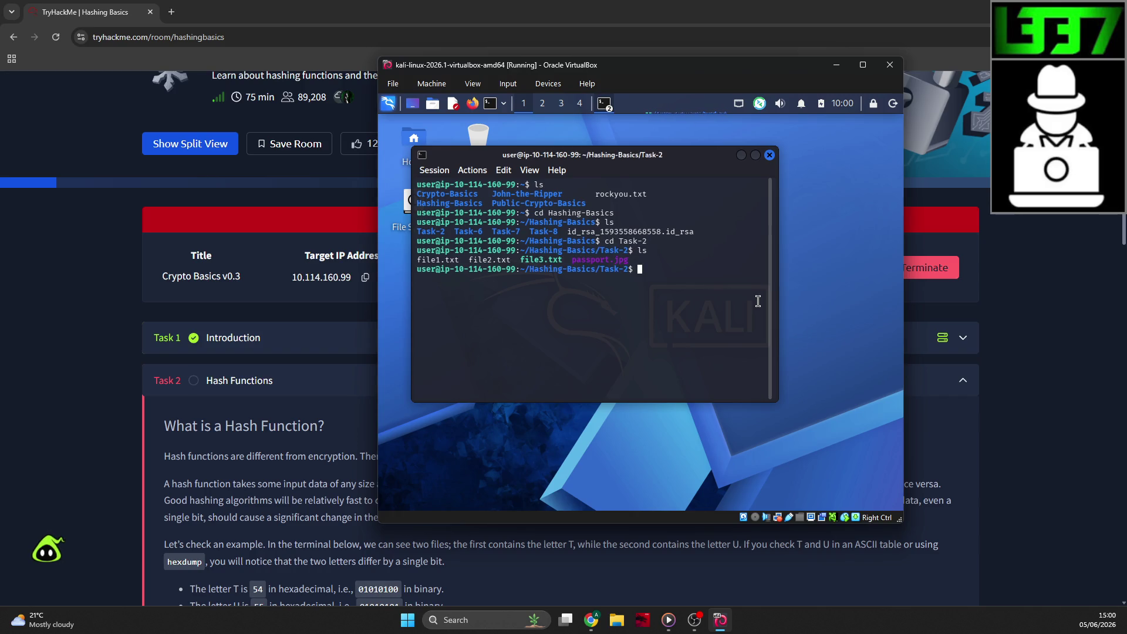
Step: Run file3.txt from the current folder with ./file3.txt
text(/)
text(./)
text(file3.txt)
key(Return)
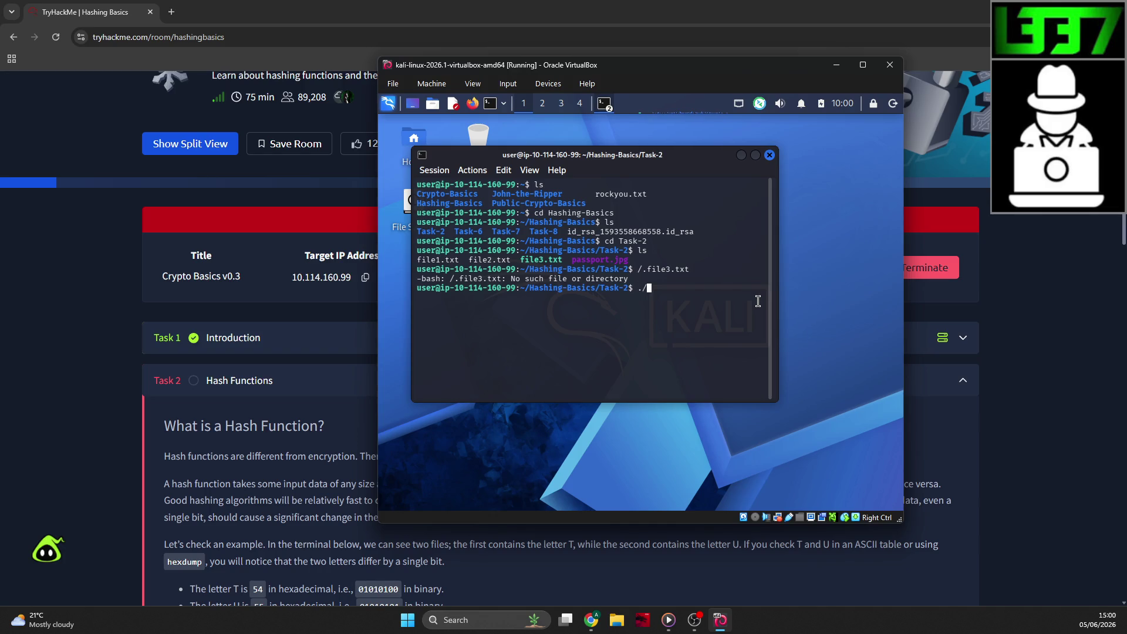
text(xt)
key(Return)
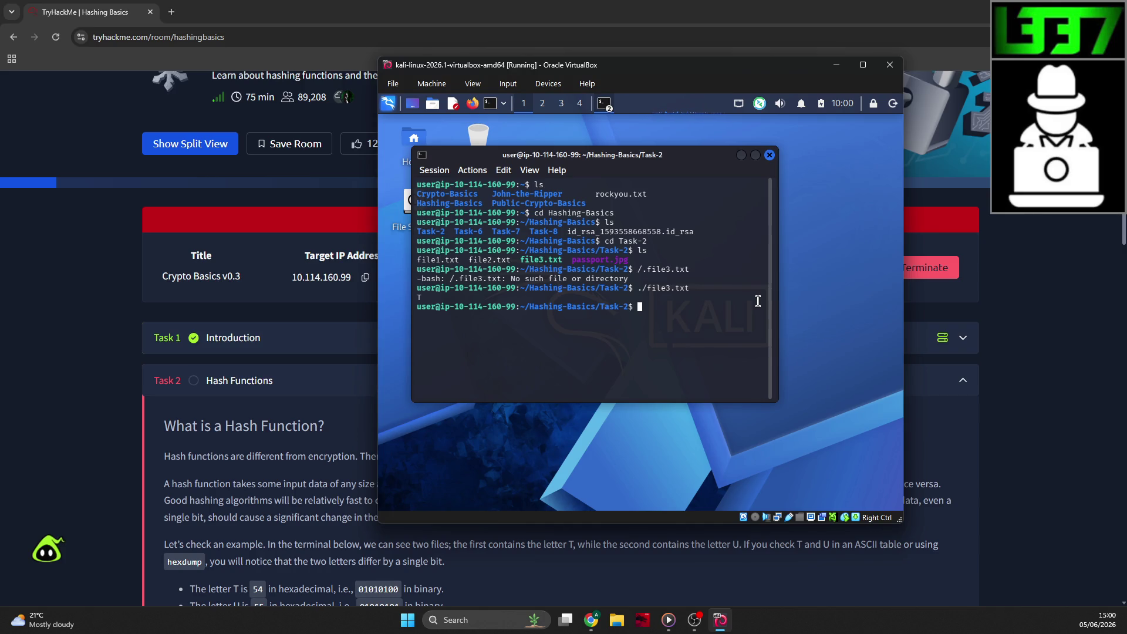
Step: Display file3.txt's contents with cat, then clear the screen and relist Task-2
text(cat file3.rt)
key(BackSpace)
key(BackSpace)
text(txt)
key(Return)
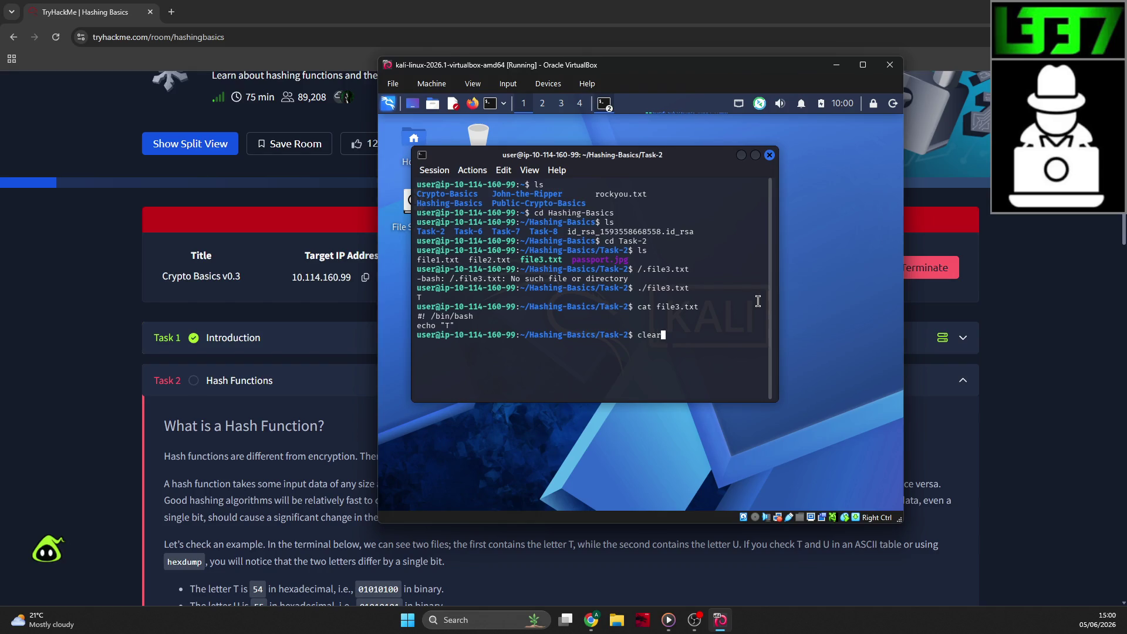
key(Return)
text(ls)
key(Return)
scroll(369, 337, down, 10)
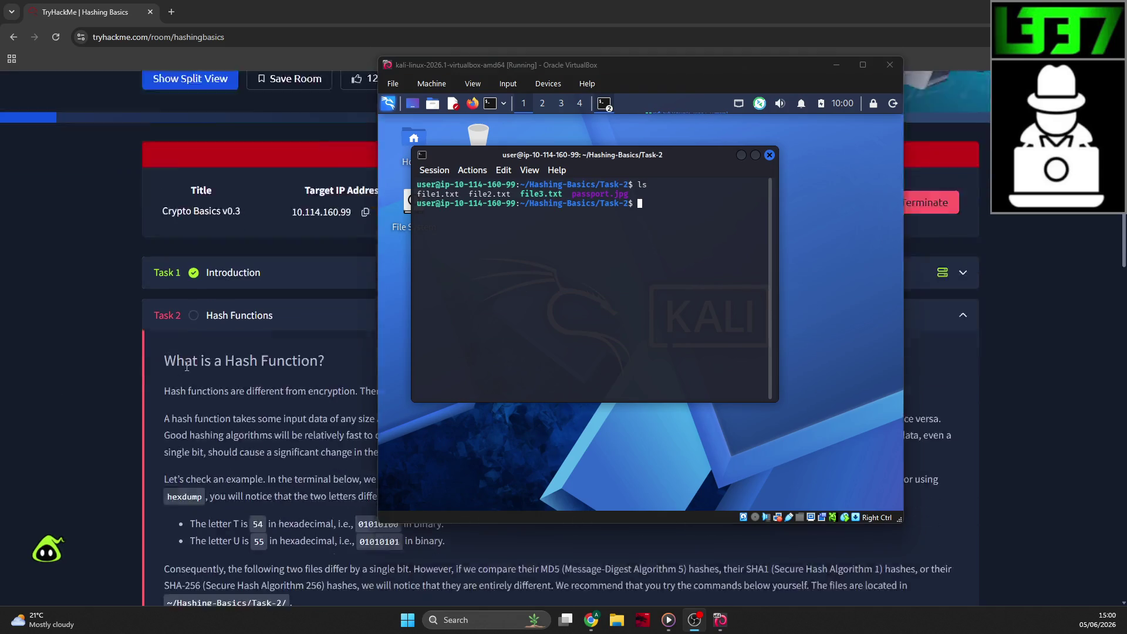
Step: Check the lesson's example, then display the contents of file1.txt
click(369, 337)
scroll(353, 326, up, 2)
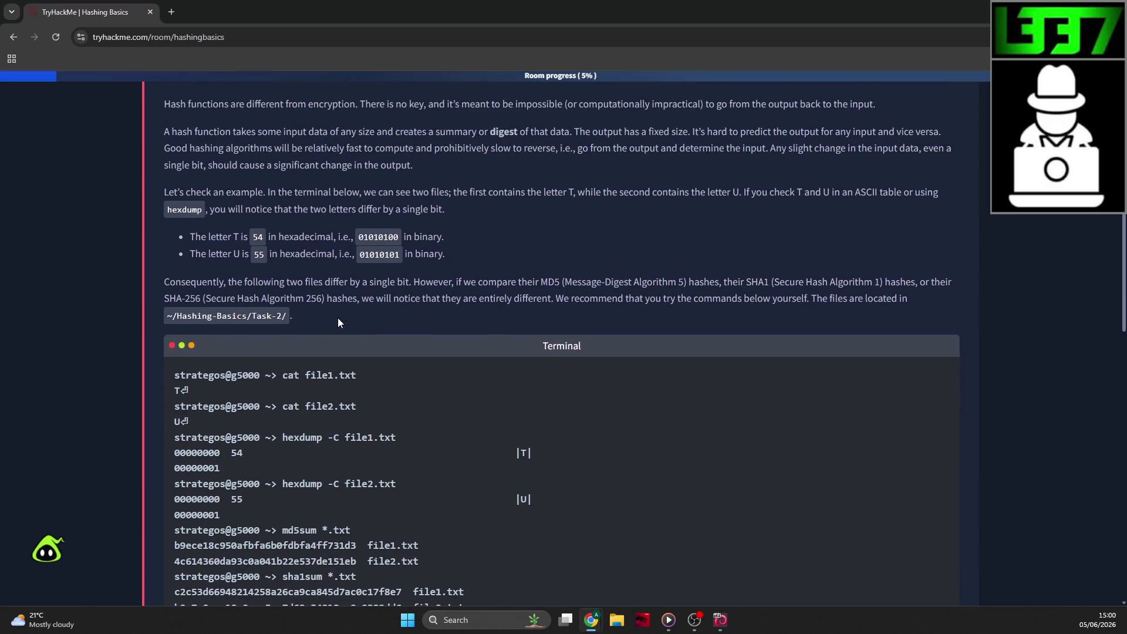
scroll(315, 312, down, 2)
click(398, 294)
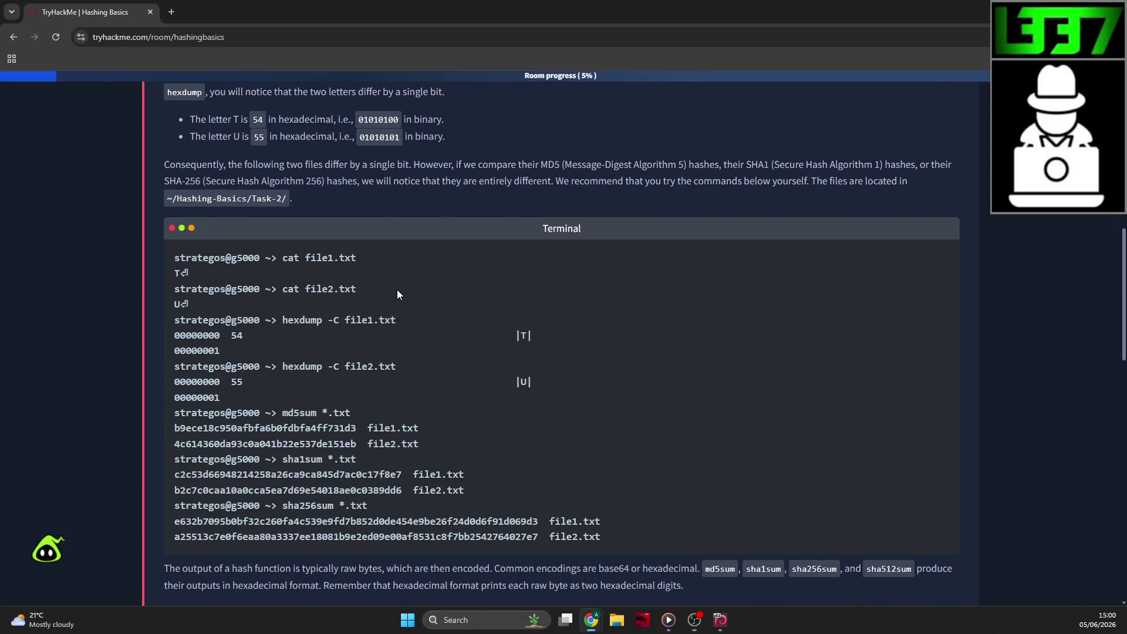
click(720, 620)
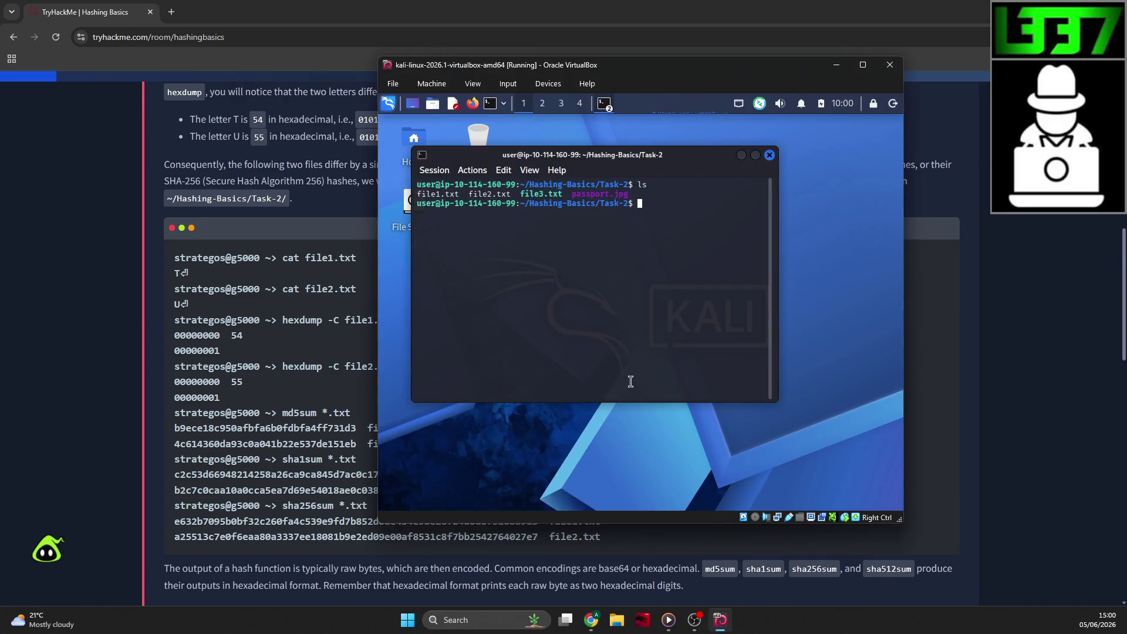
text(file1.txt)
key(Return)
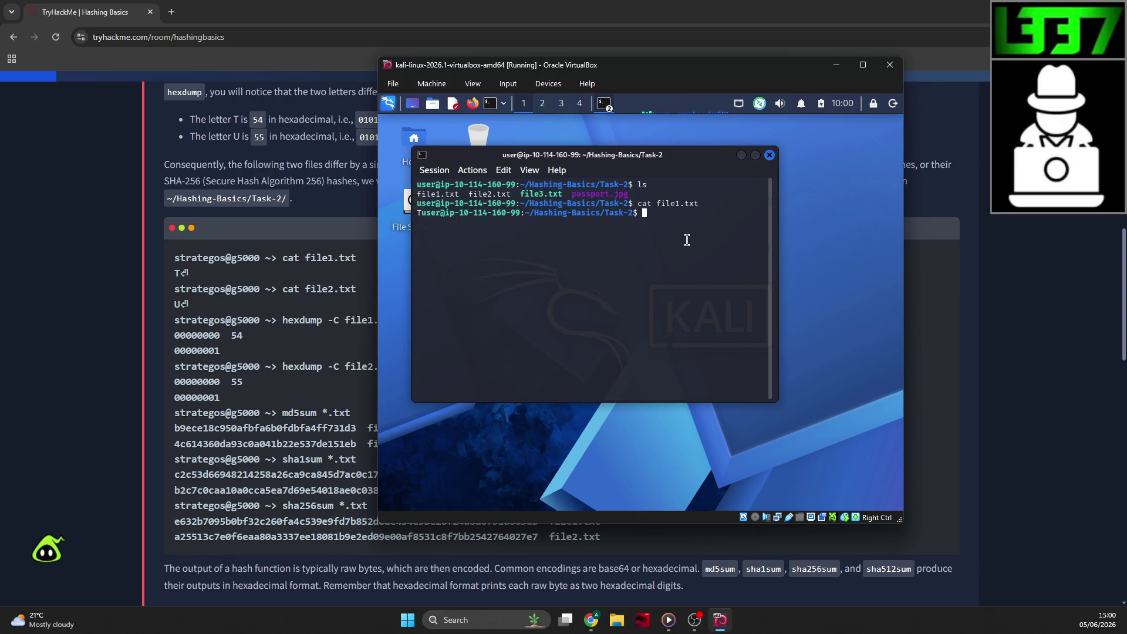
Step: Create fille4.txt containing 'Hello world' with echo and confirm it appears in the listing
text(touc)
text(h fiu)
key(BackSpace)
key(BackSpace)
key(BackSpace)
text(echo ")
text(Hello world" > file)
key(BackSpace)
key(BackSpace)
text(e4.txt)
key(Return)
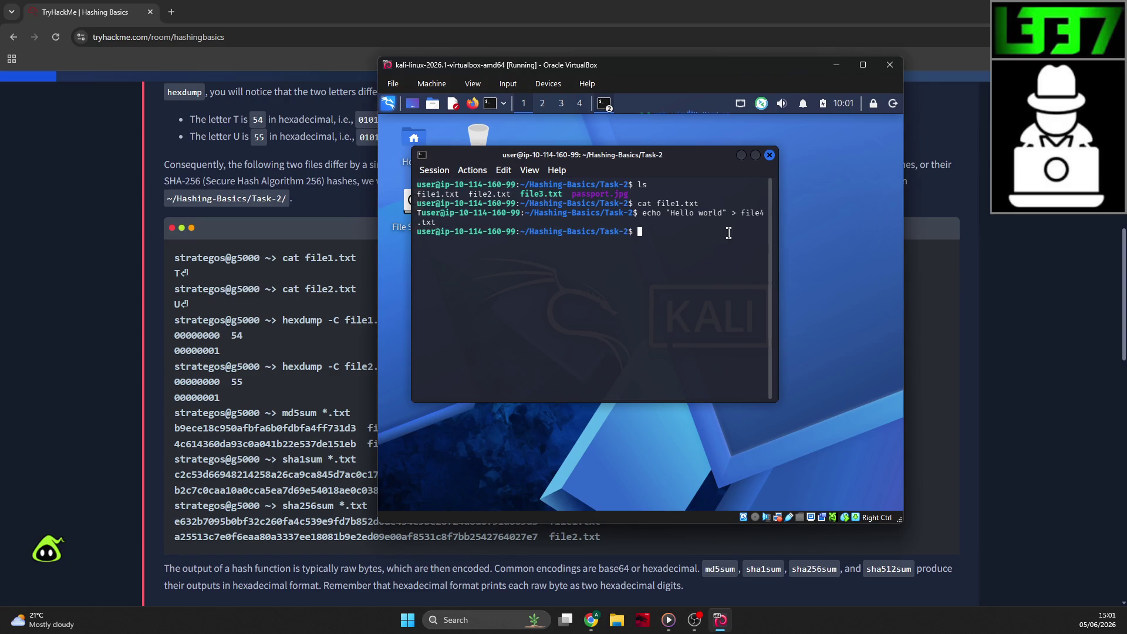
text(ls)
key(Return)
Step: Check fille4.txt shows 'Hello world' and view it in nano
text(fille4.txt)
key(Return)
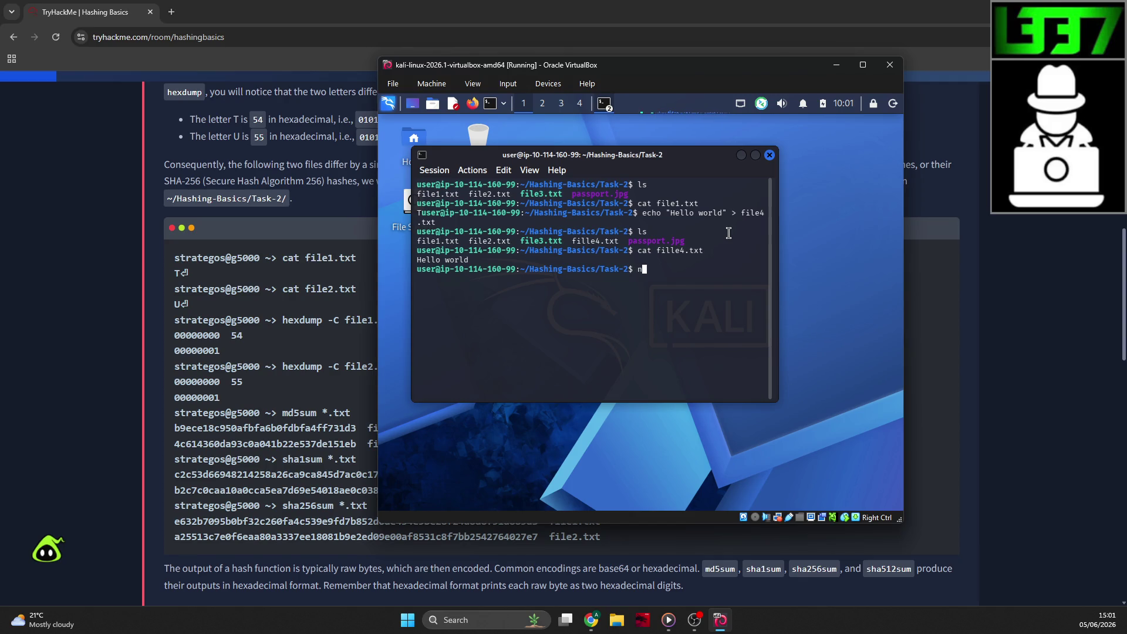
text(no fille4)
text(.tx)
key(Return)
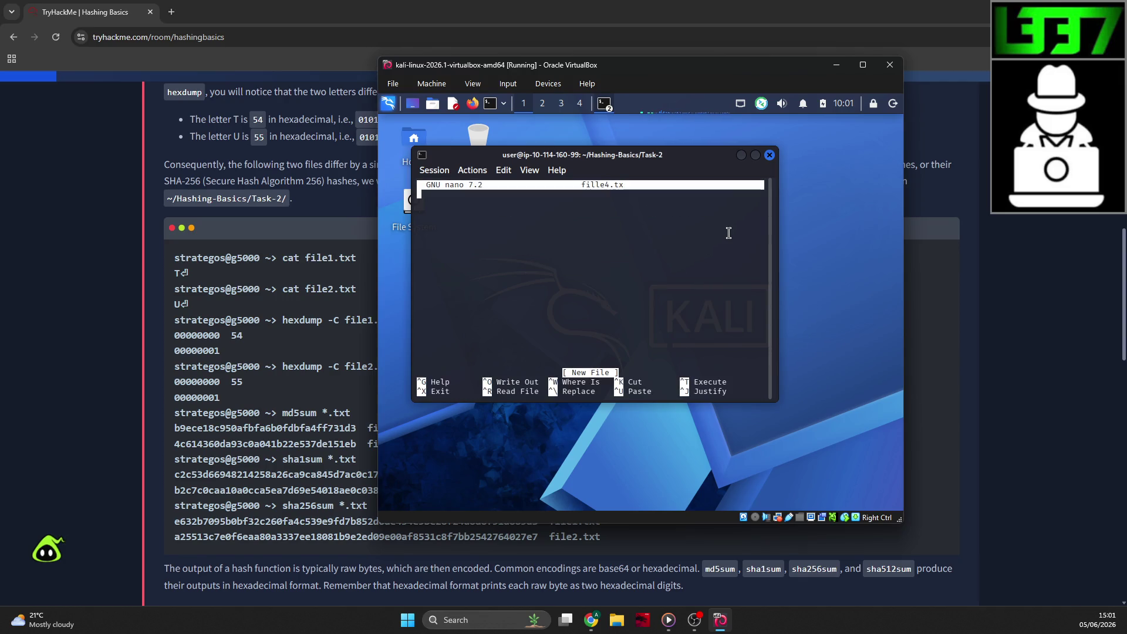
key(ctrl+x)
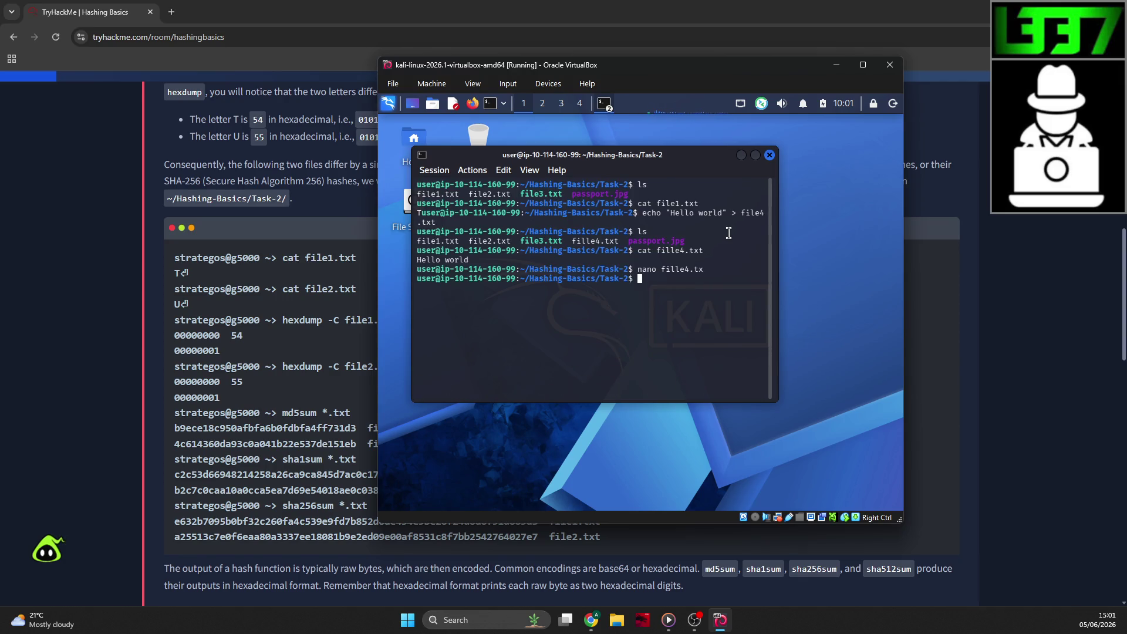
key(Up)
text(t)
key(Return)
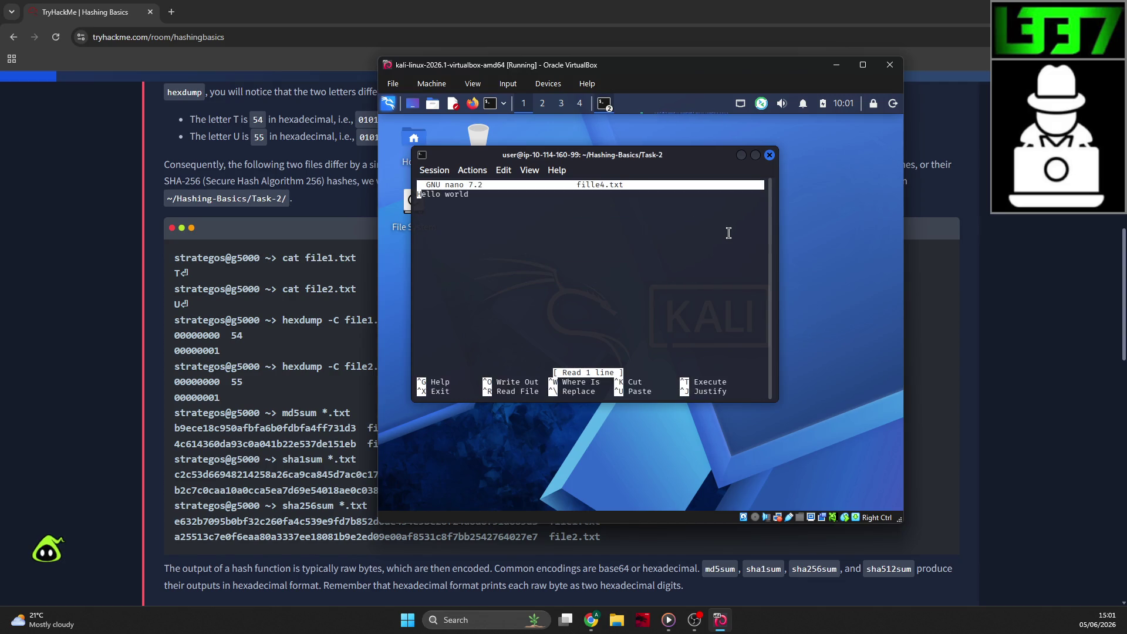
key(ctrl+x)
text(clk)
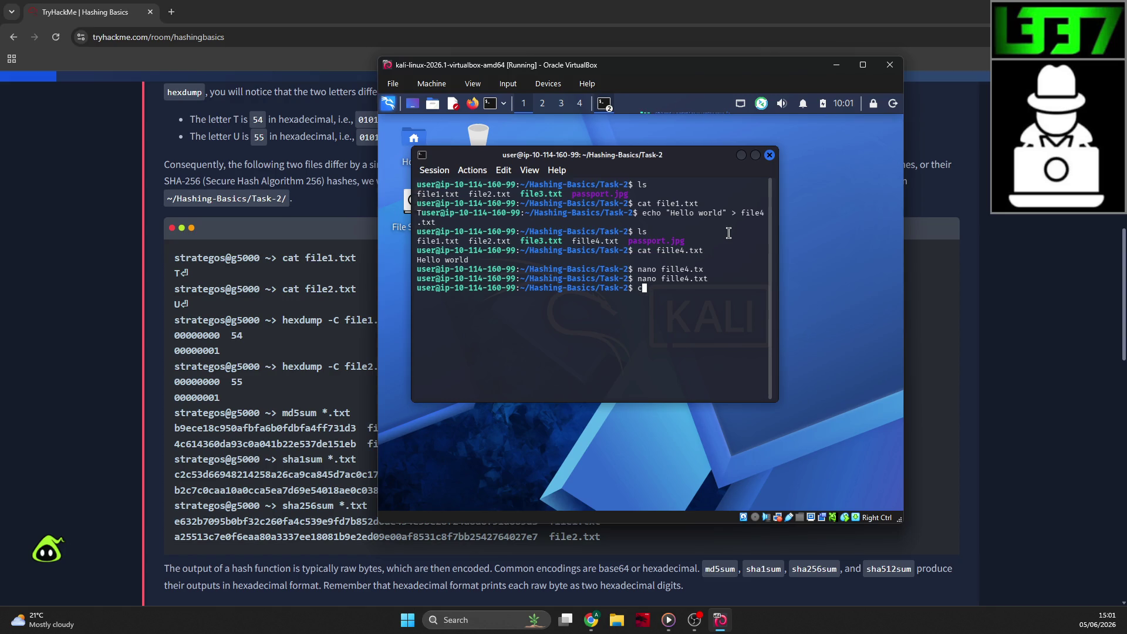
Step: Read further down the TryHackMe lesson page, then return to the Kali terminal
click(139, 307)
scroll(231, 273, down, 2)
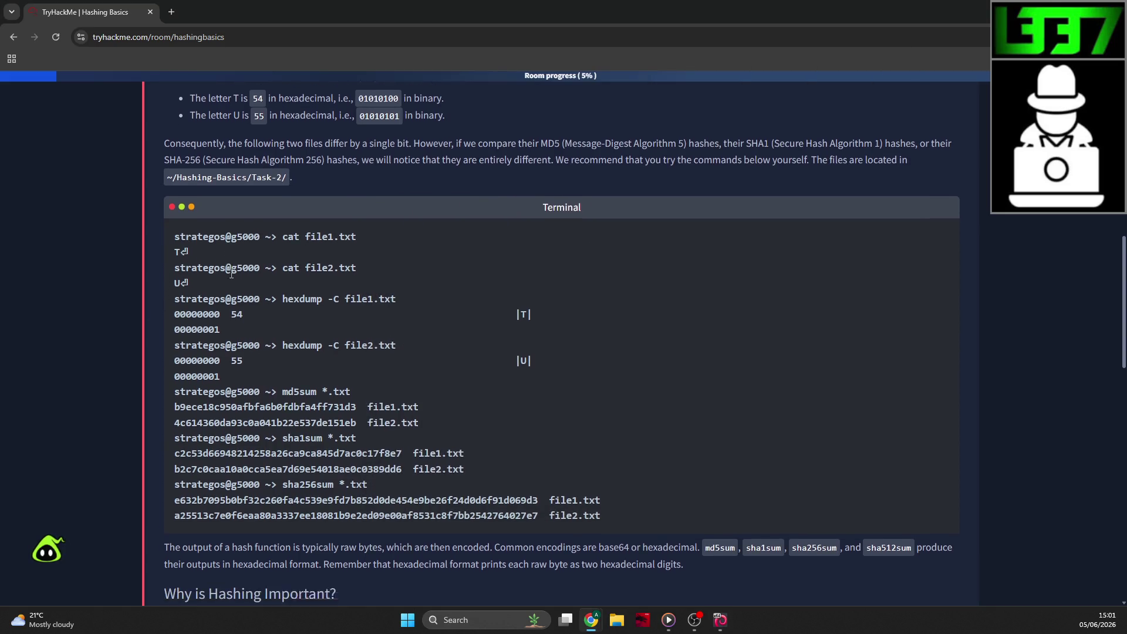
scroll(241, 267, down, 1)
scroll(251, 259, down, 1)
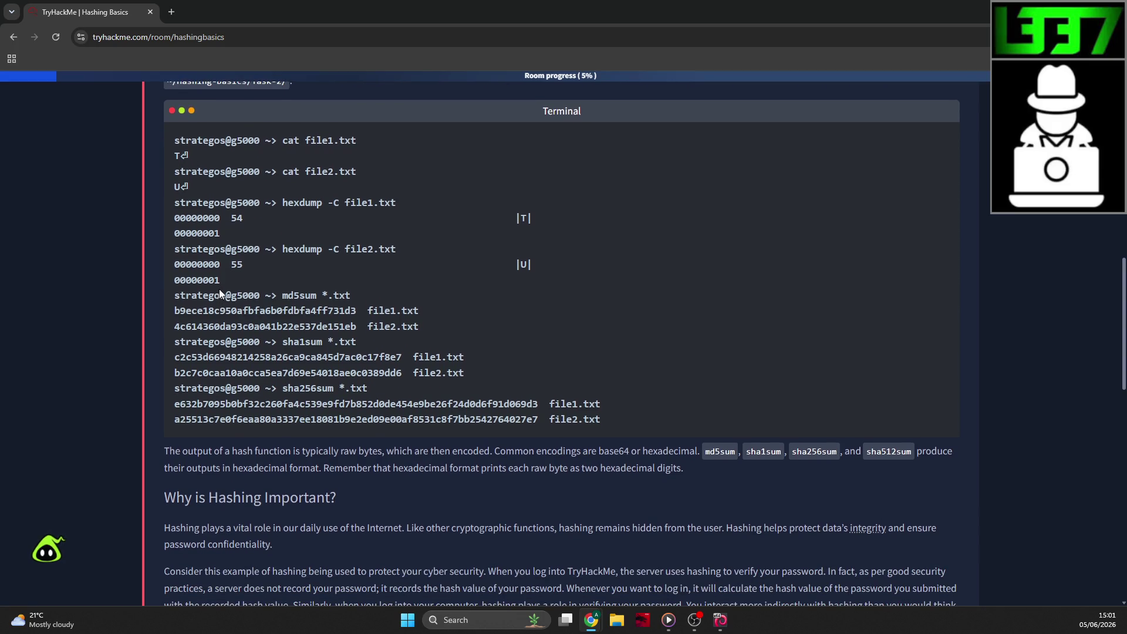
scroll(220, 286, up, 2)
key(alt+Tab)
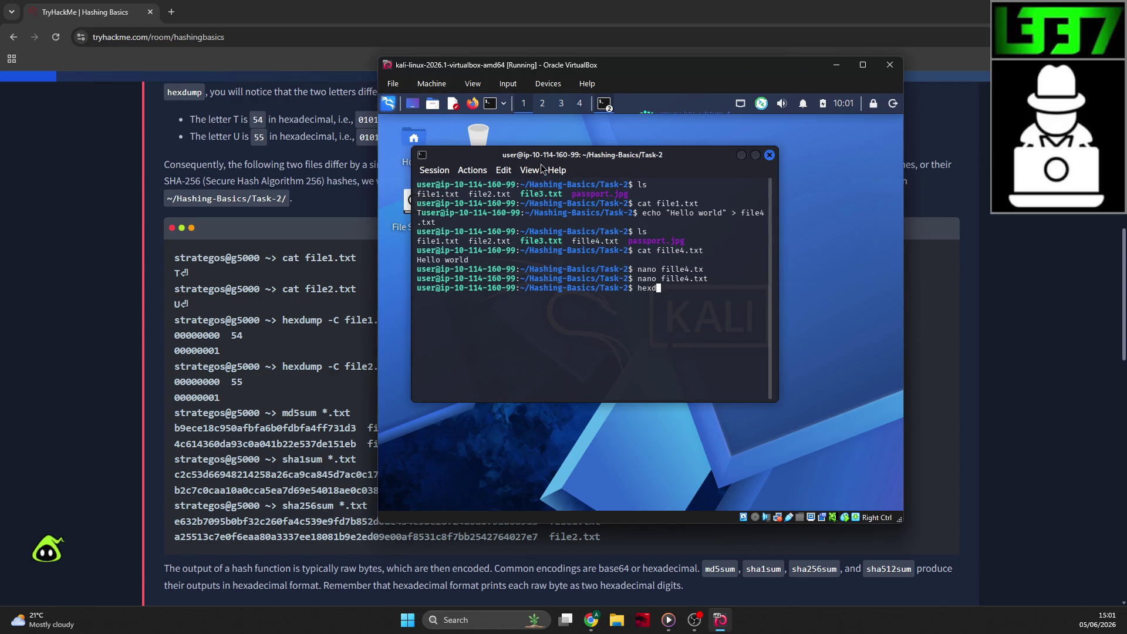
Step: Drag the QTerminal window rightward until the Home and File System icons are uncovered
mouse_move(541, 157)
mouse_down()
mouse_move(564, 158)
mouse_move(537, 162)
mouse_up()
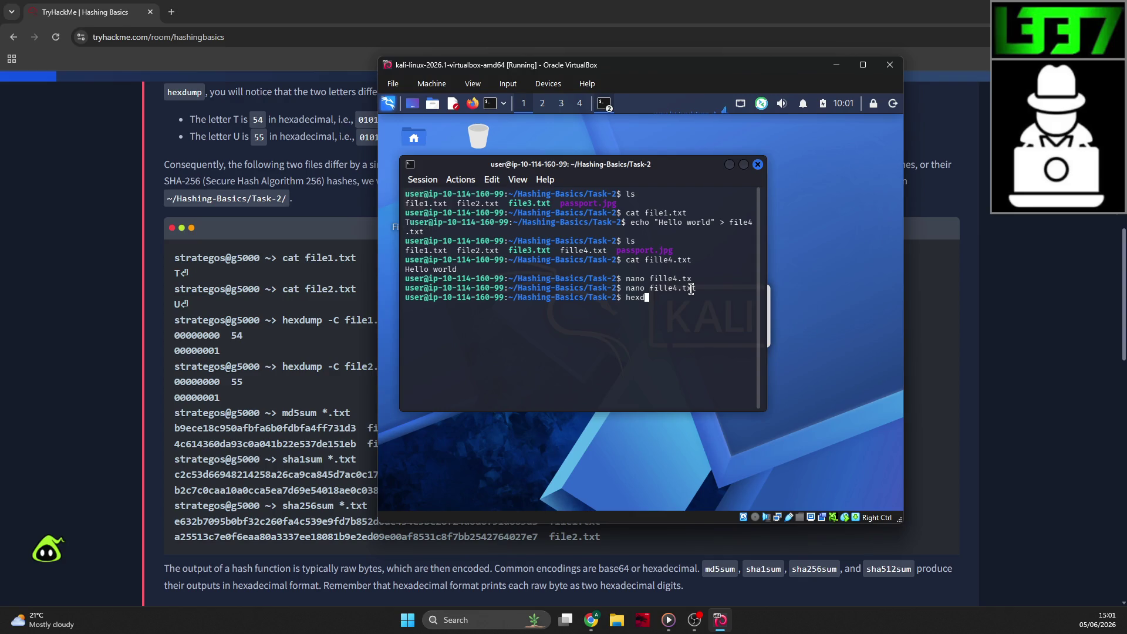
drag(692, 288, 745, 287)
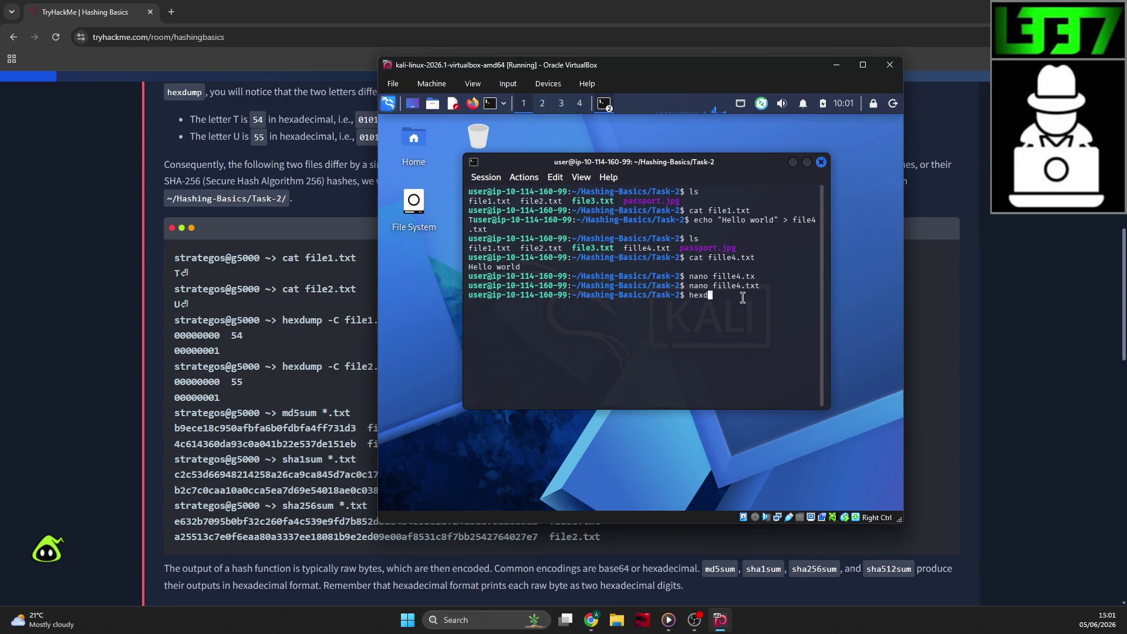
mouse_move(688, 157)
mouse_down()
mouse_move(607, 126)
mouse_move(704, 163)
mouse_up()
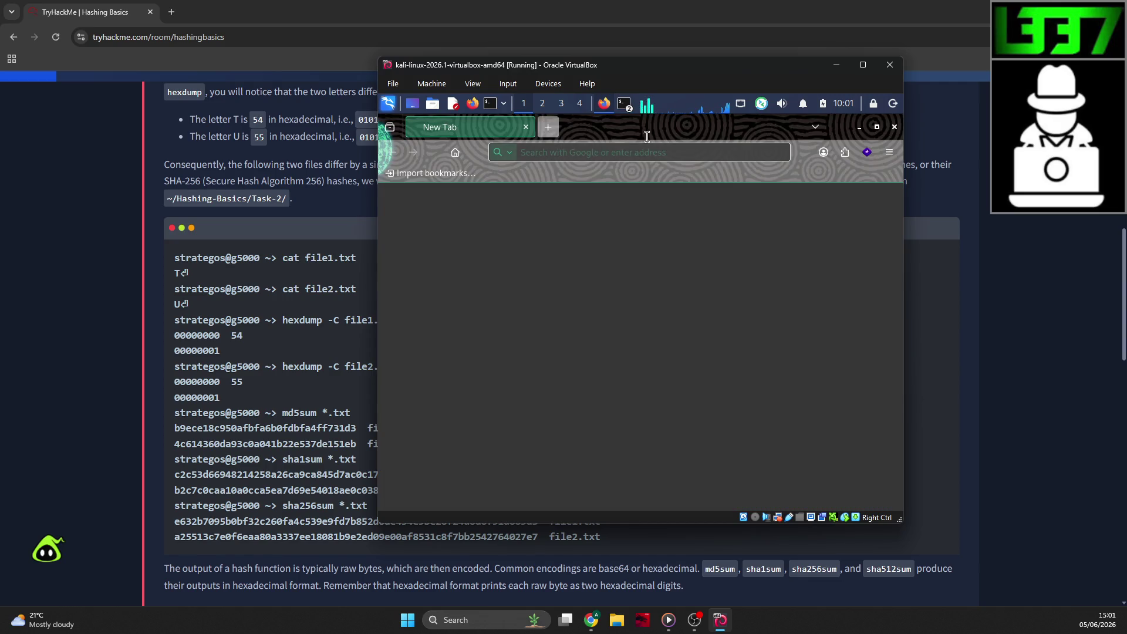
Step: Refresh the TryHackMe Access page to confirm the Europe (Frankfurt) VPN is Connected, then close Firefox
text(acc)
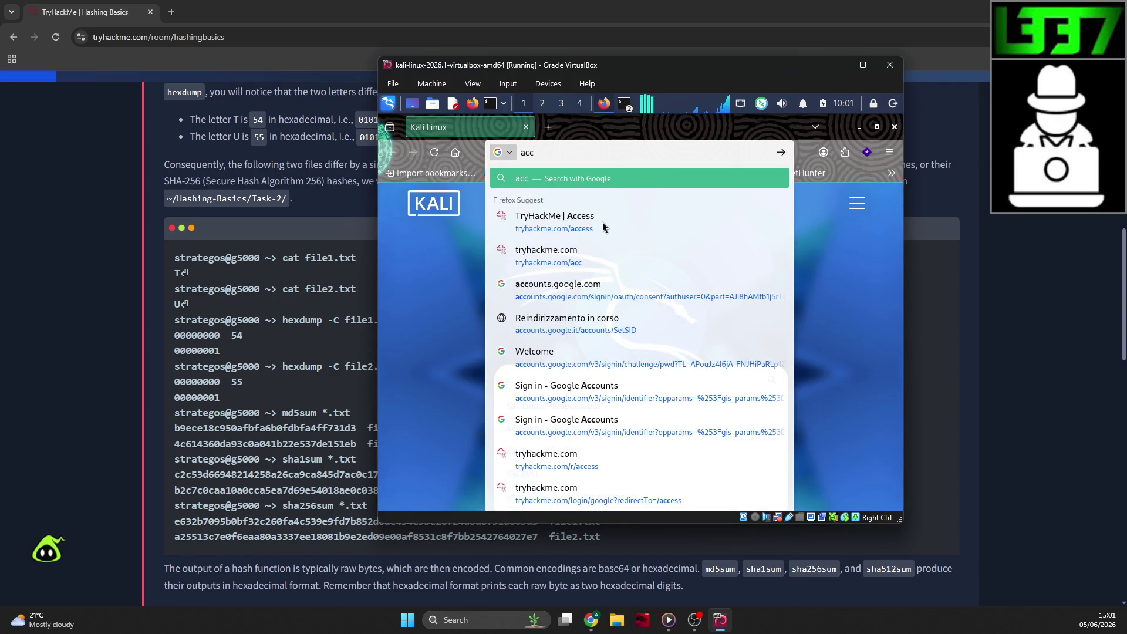
click(637, 206)
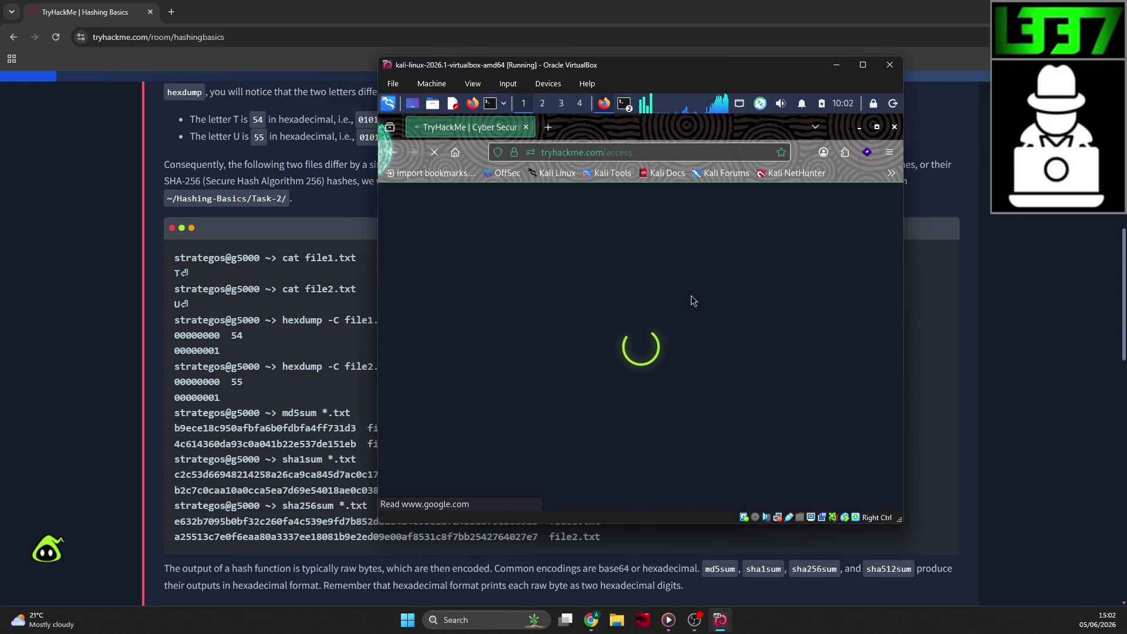
scroll(699, 300, down, 5)
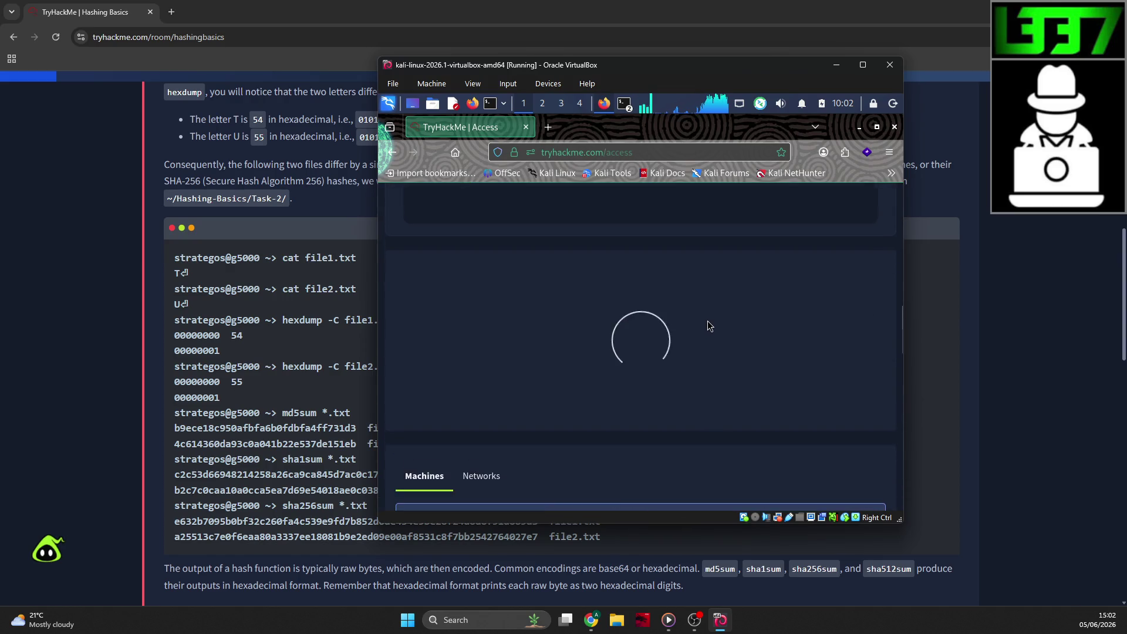
click(863, 324)
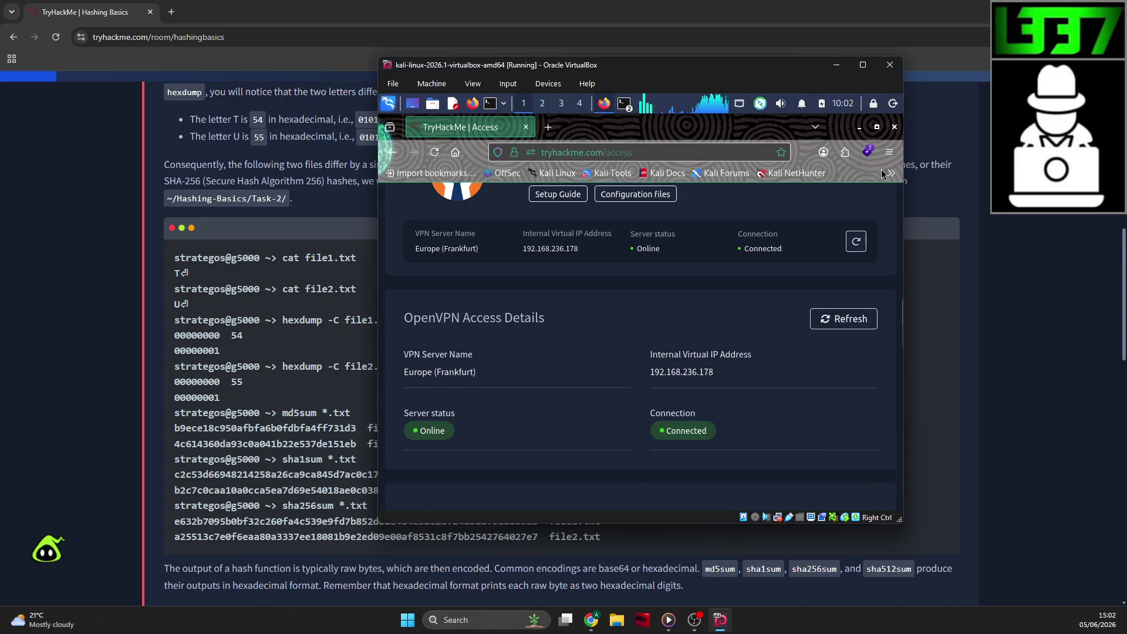
click(894, 127)
drag(705, 300, 714, 300)
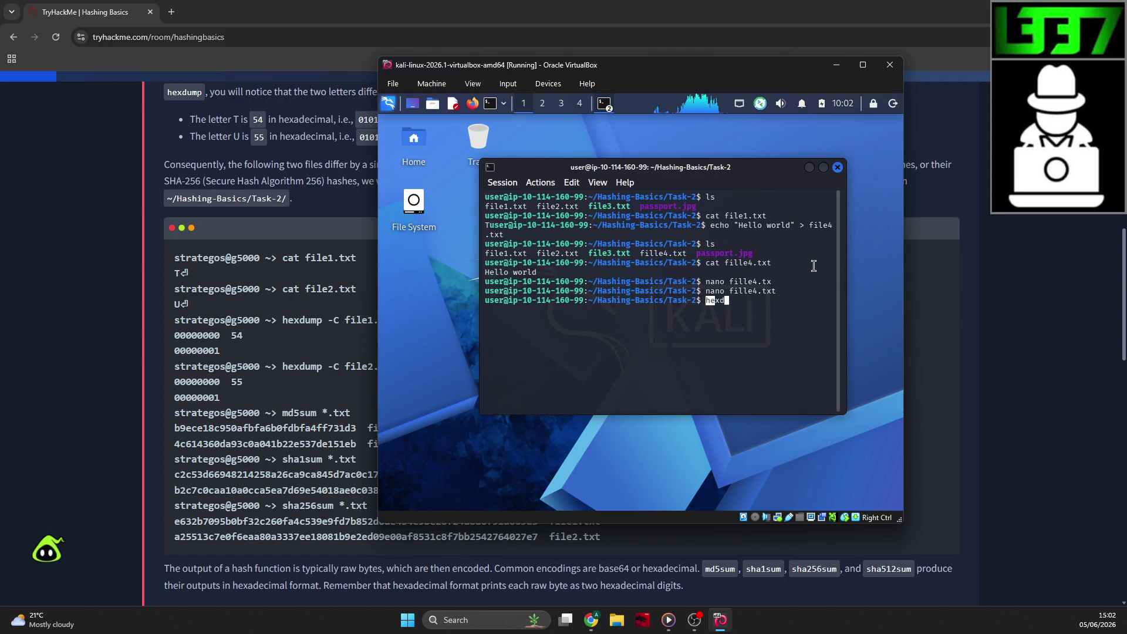
Step: Clear the stray selection and reposition the terminal window further right
click(751, 294)
mouse_move(715, 166)
mouse_down()
mouse_move(700, 183)
mouse_move(648, 183)
mouse_move(662, 226)
mouse_move(703, 216)
mouse_up()
mouse_move(735, 309)
mouse_down()
mouse_move(690, 299)
mouse_move(698, 394)
mouse_move(700, 358)
mouse_up()
click(699, 357)
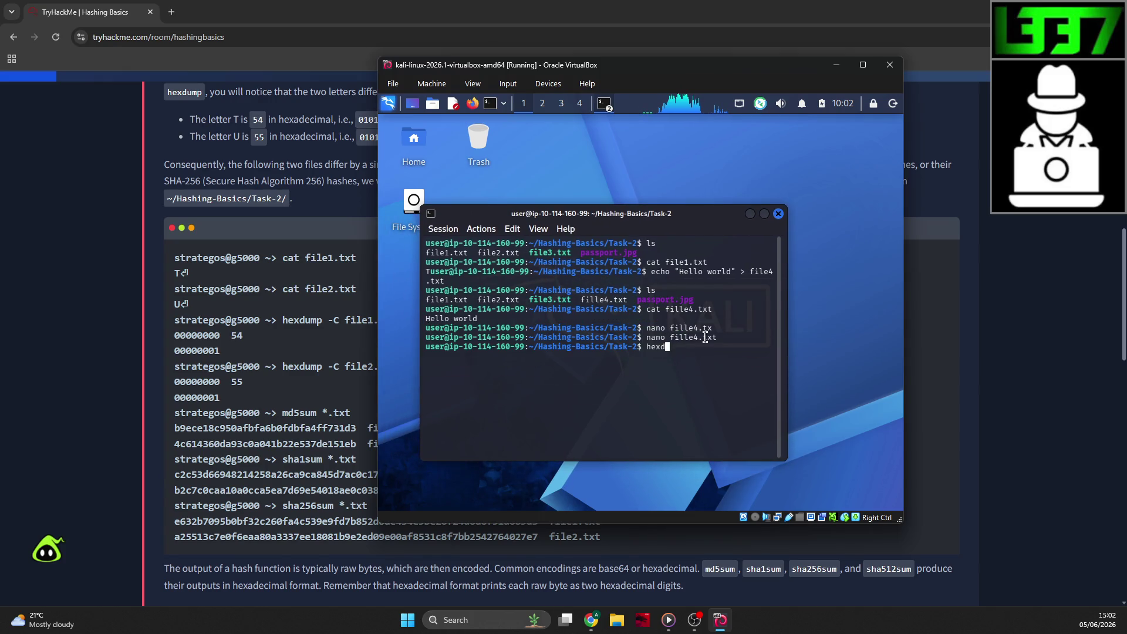
drag(692, 218, 746, 214)
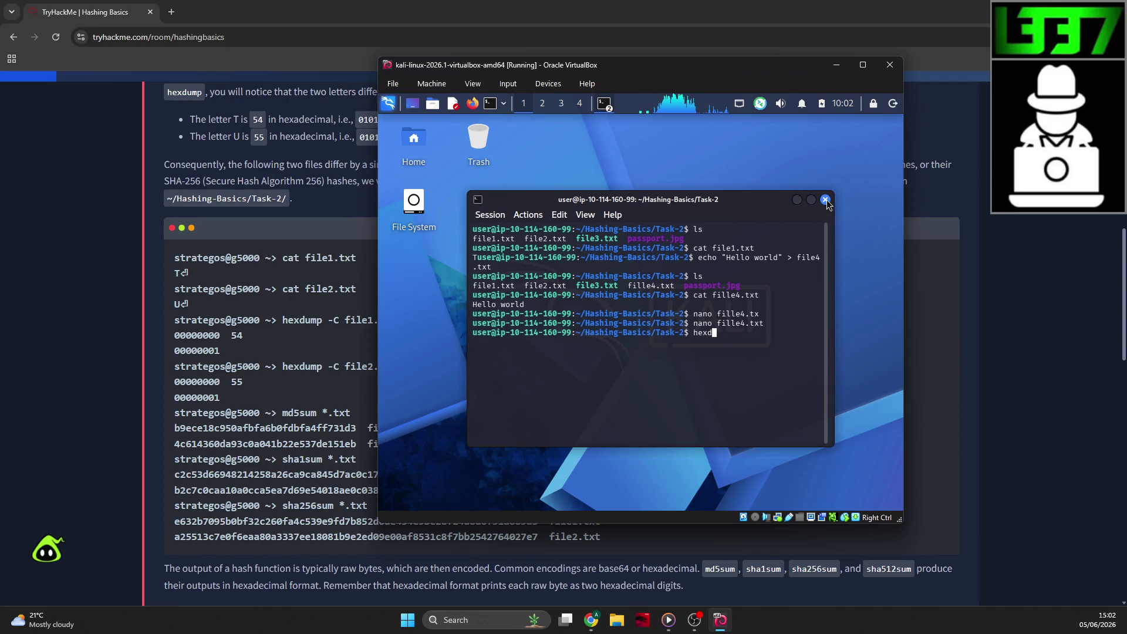
Step: Replace the target-machine session with a new local terminal and ping 10.114.160.99
click(819, 210)
click(486, 105)
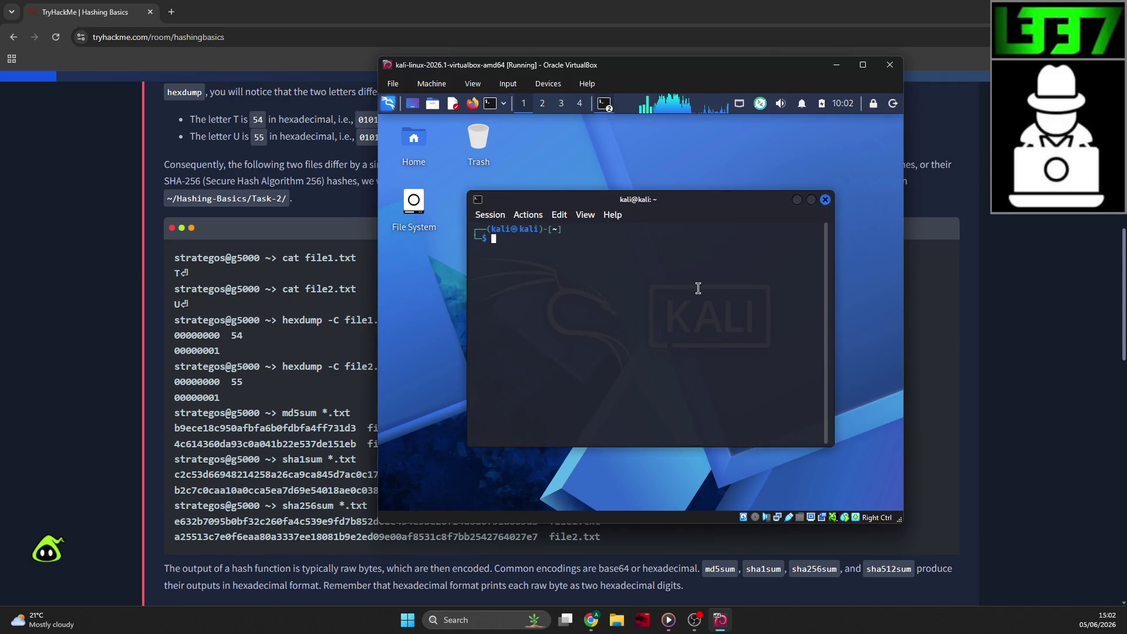
text(o)
key(BackSpace)
text(ping 10.114.160.99)
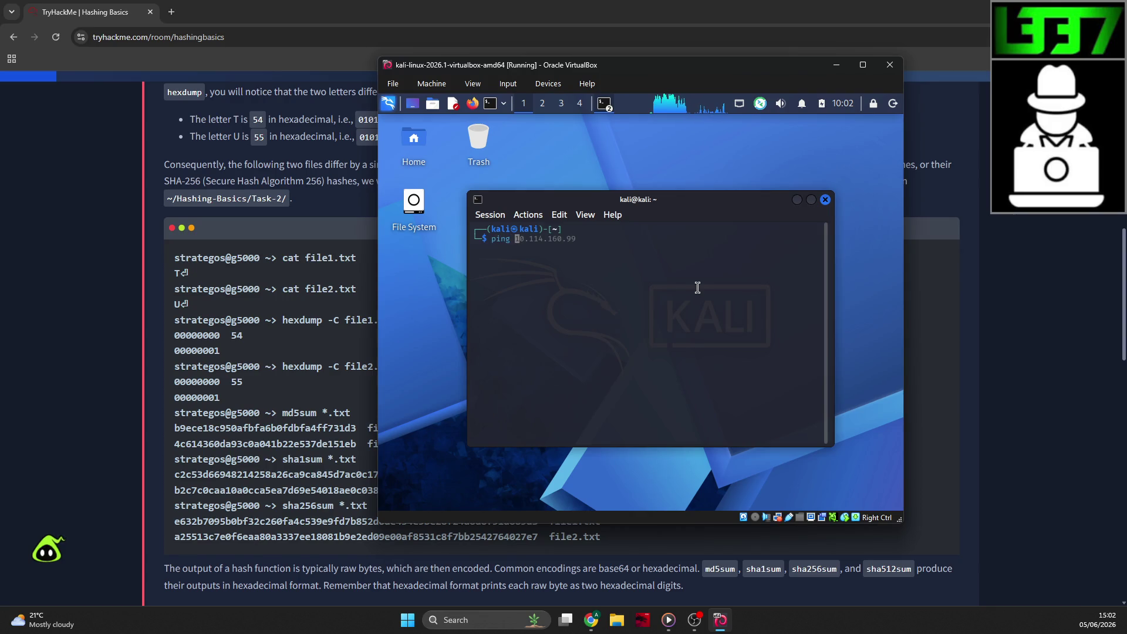
key(Return)
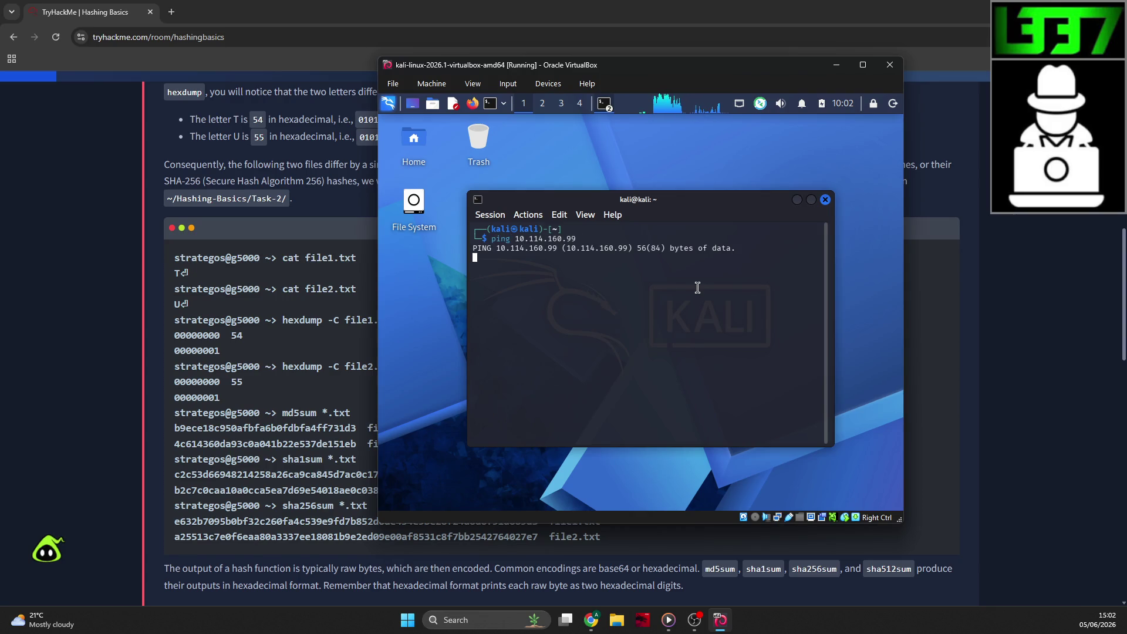
Step: Check the TryHackMe room page, then stop the unanswered ping and clear the terminal
click(101, 256)
scroll(136, 261, up, 8)
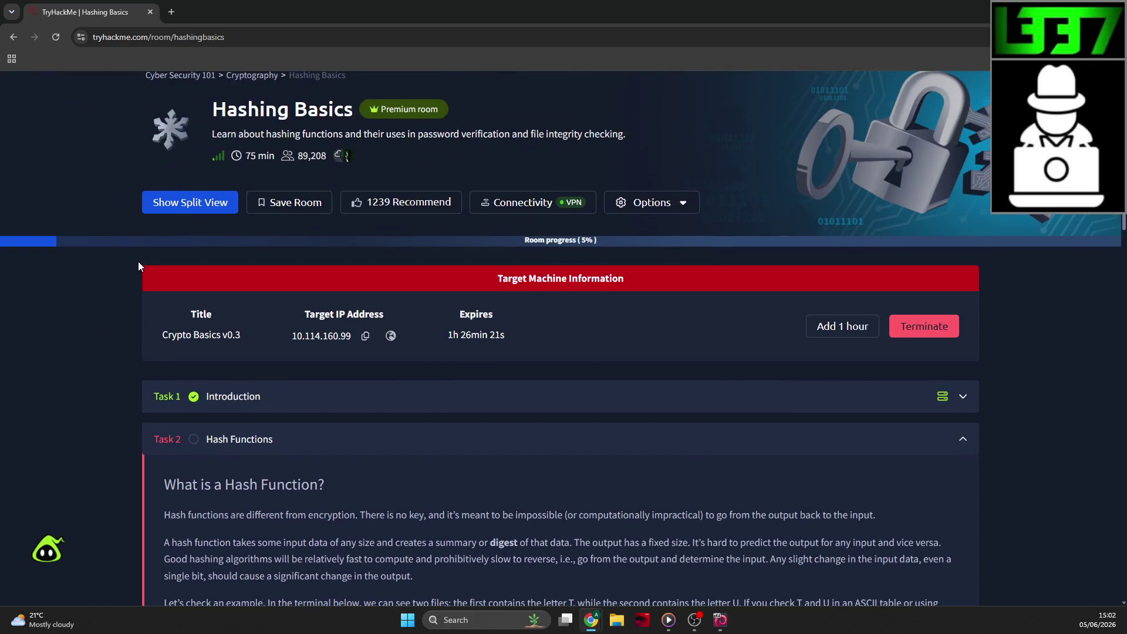
scroll(143, 262, down, 1)
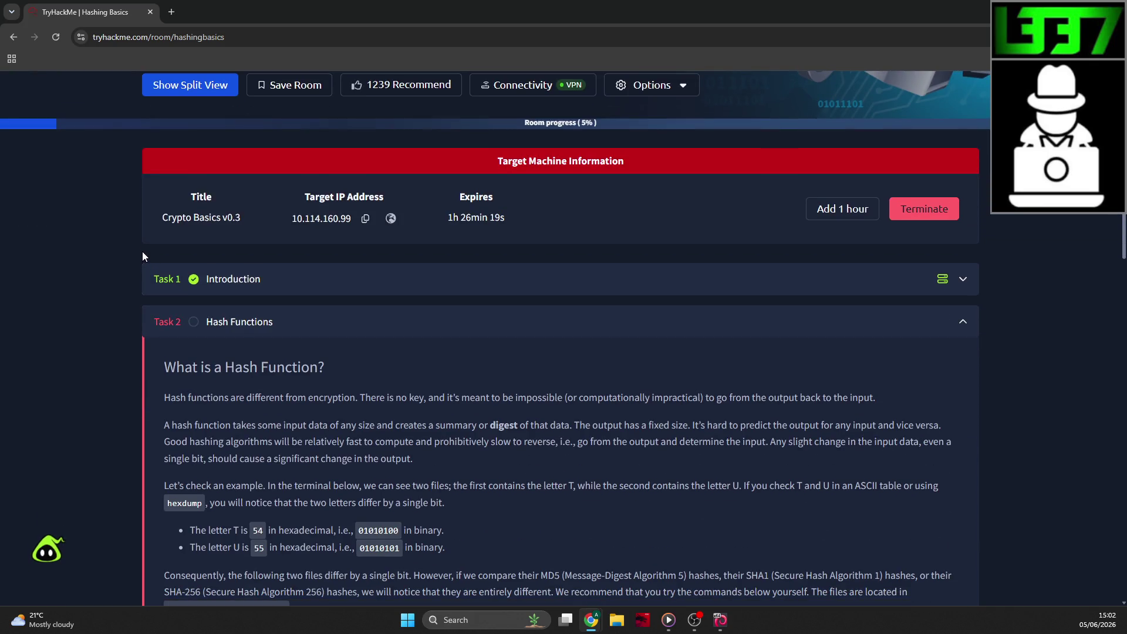
key(alt+Tab)
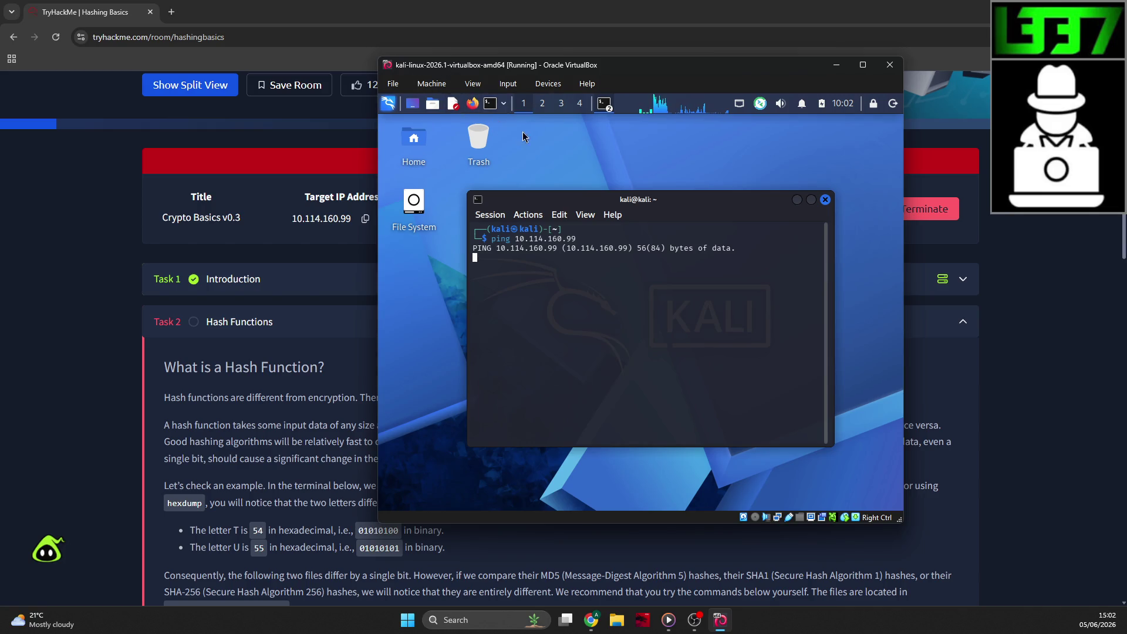
key(ctrl+c)
text(clear)
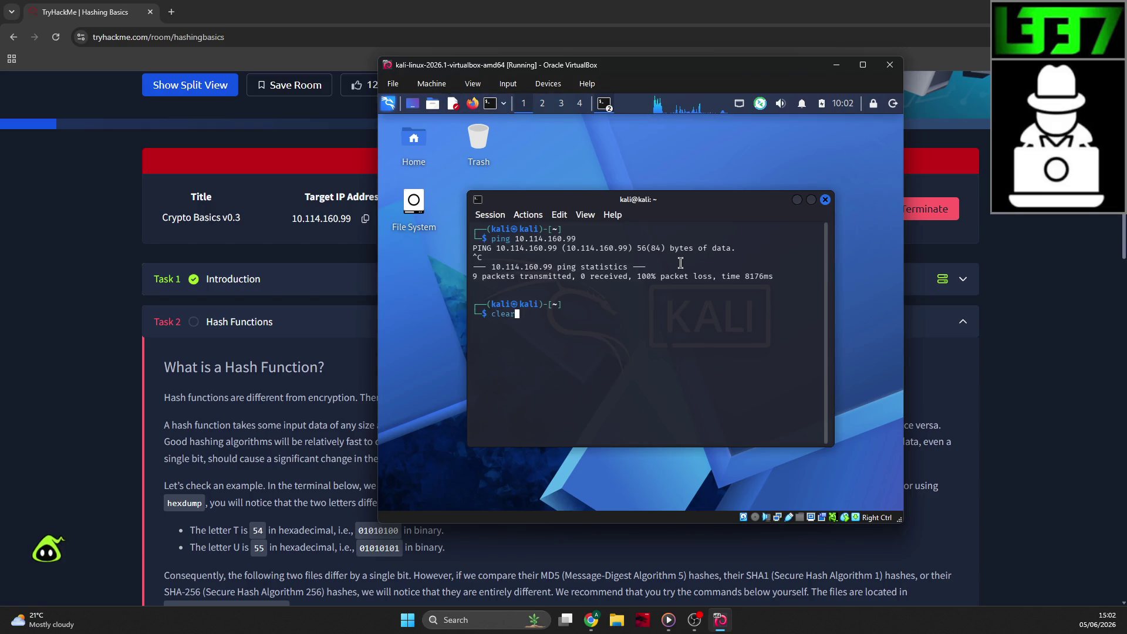
key(Return)
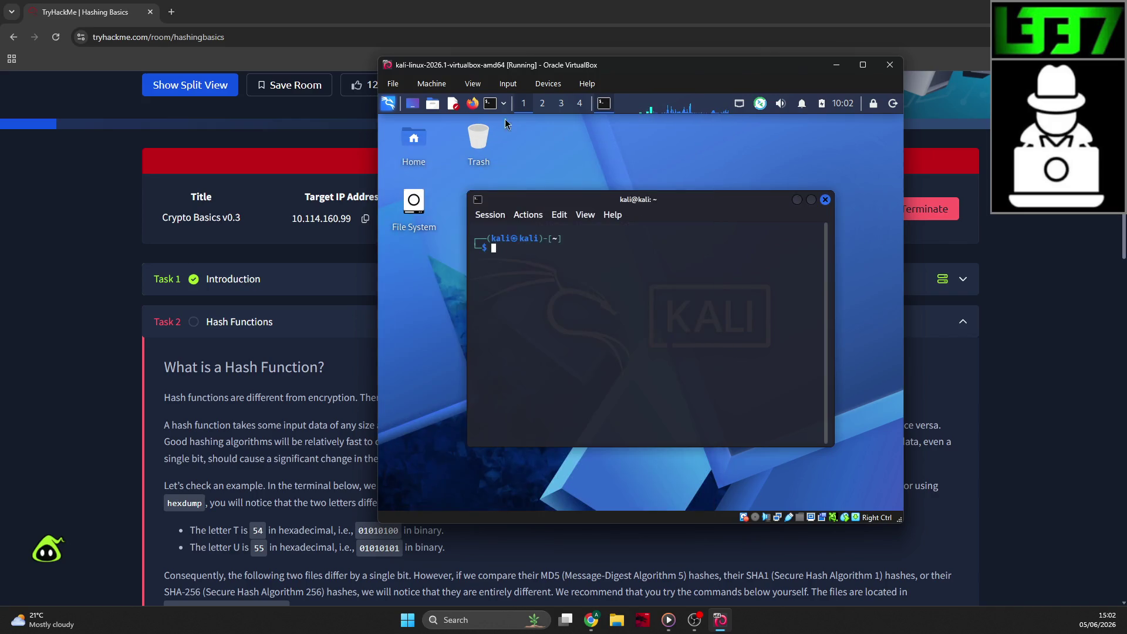
Step: Load the TryHackMe Access page in the VM's Firefox, then close it
click(474, 106)
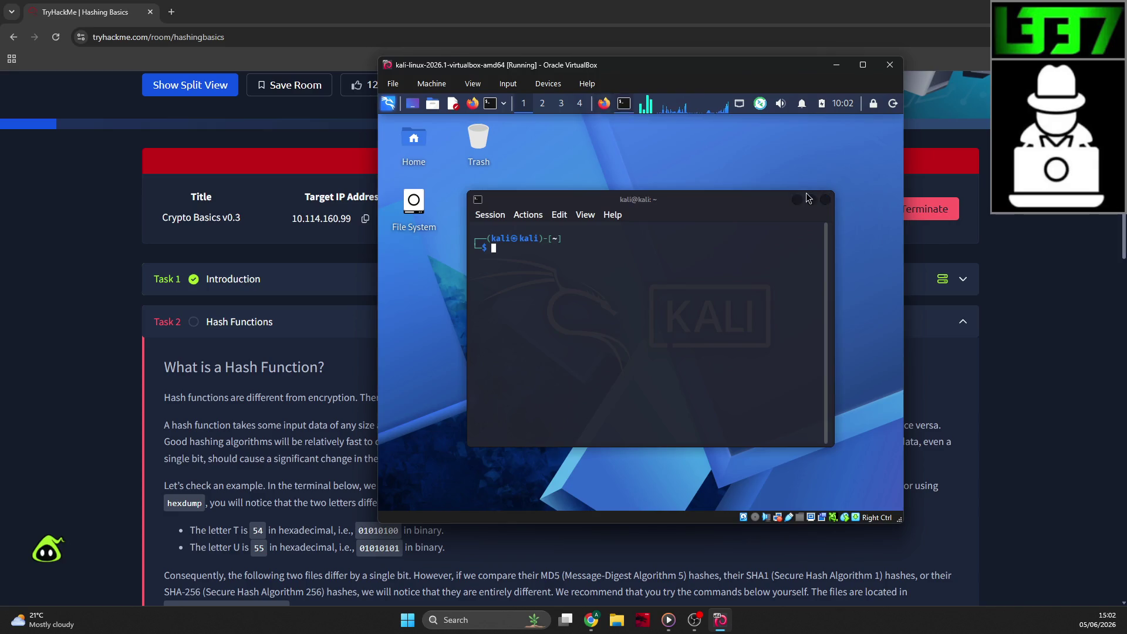
click(618, 152)
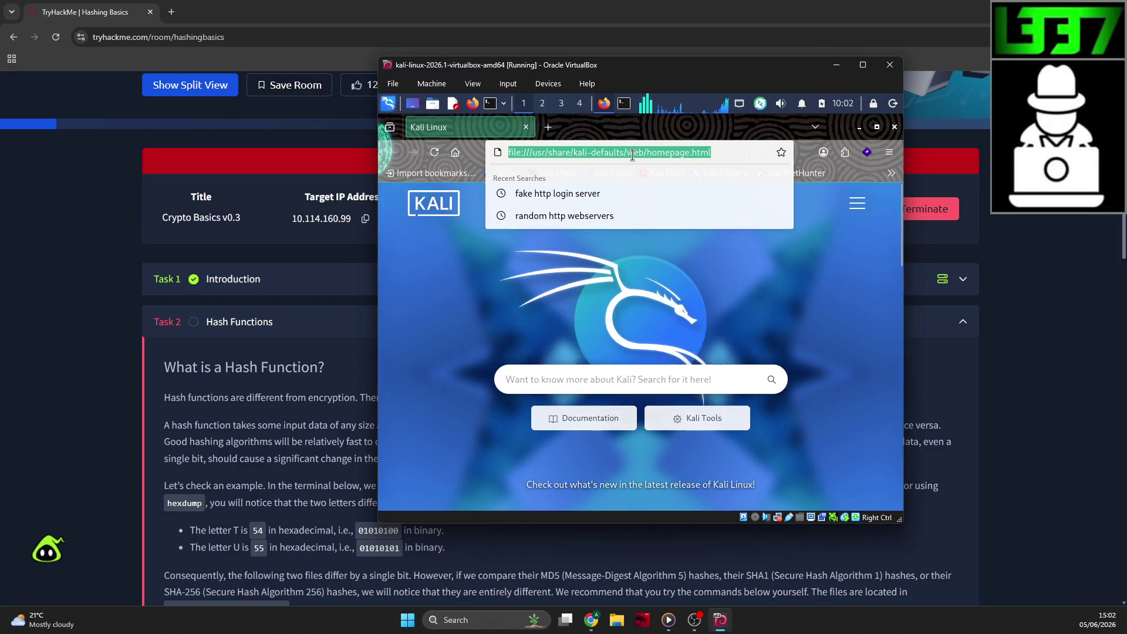
text(tr)
text(access)
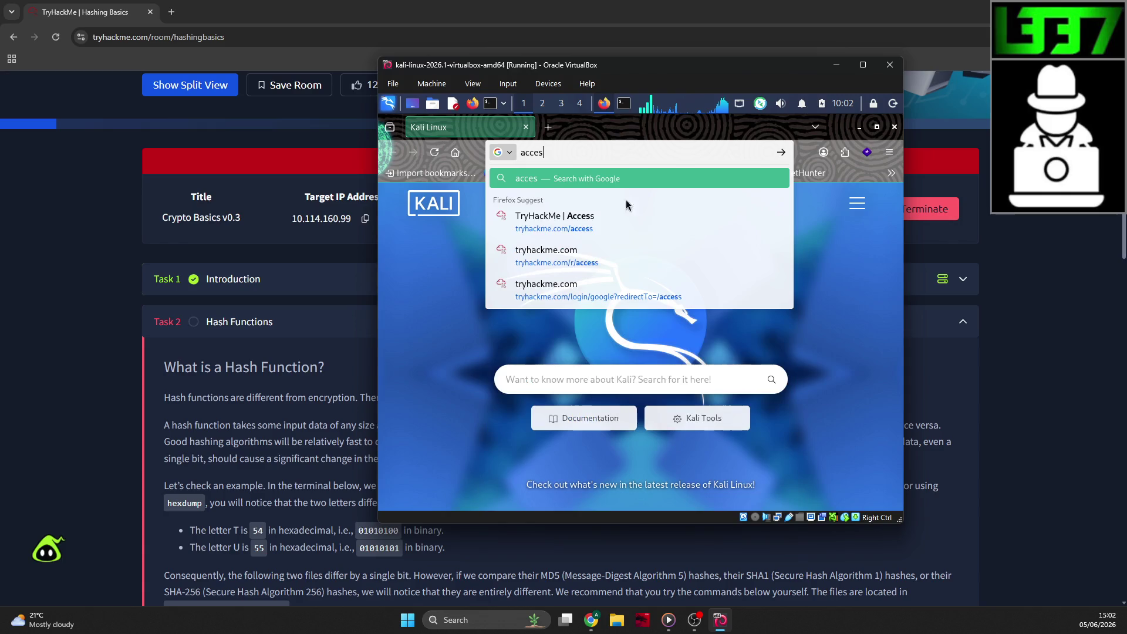
click(607, 220)
key(ctrl+w)
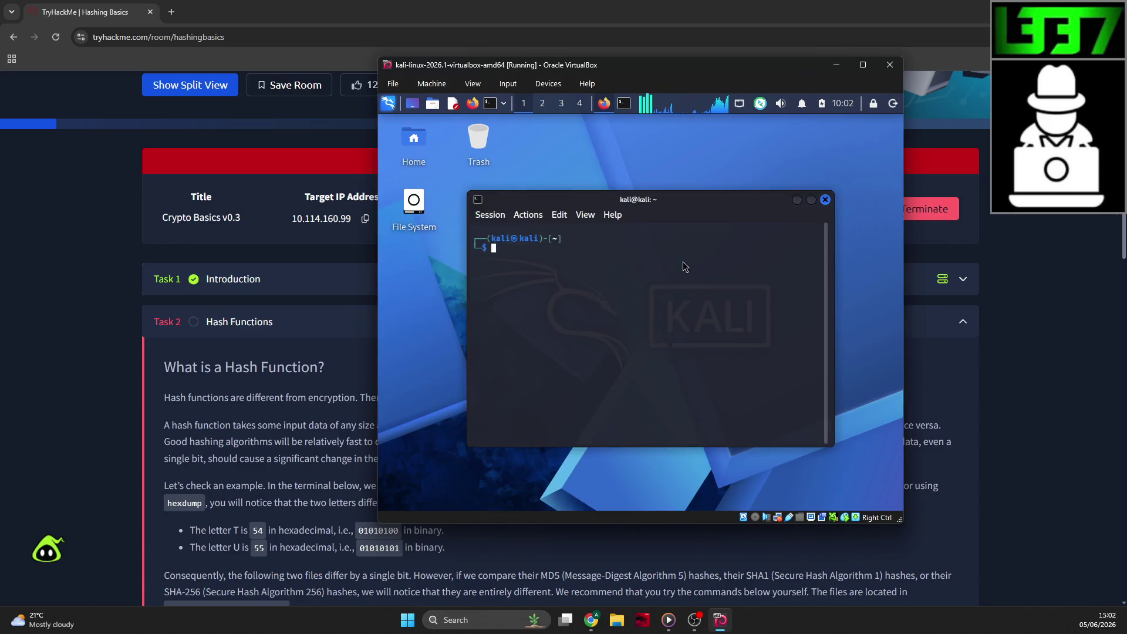
Step: Look into Downloads, return to the home directory, list it and clear the screen
text(cd Down)
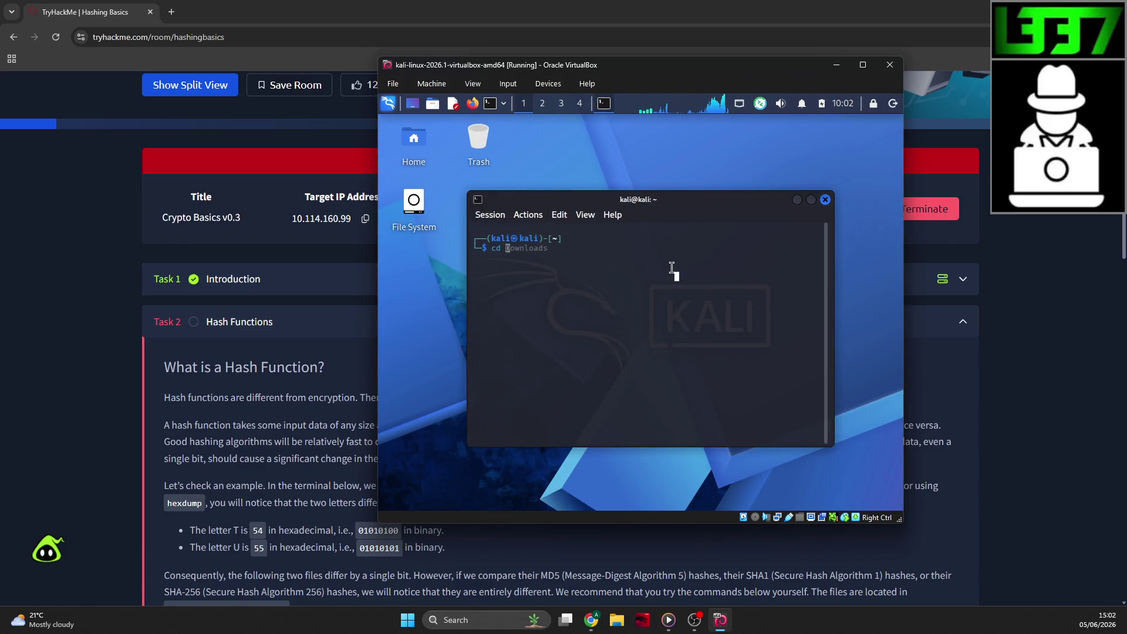
text(loads)
key(Return)
text(ls)
key(Return)
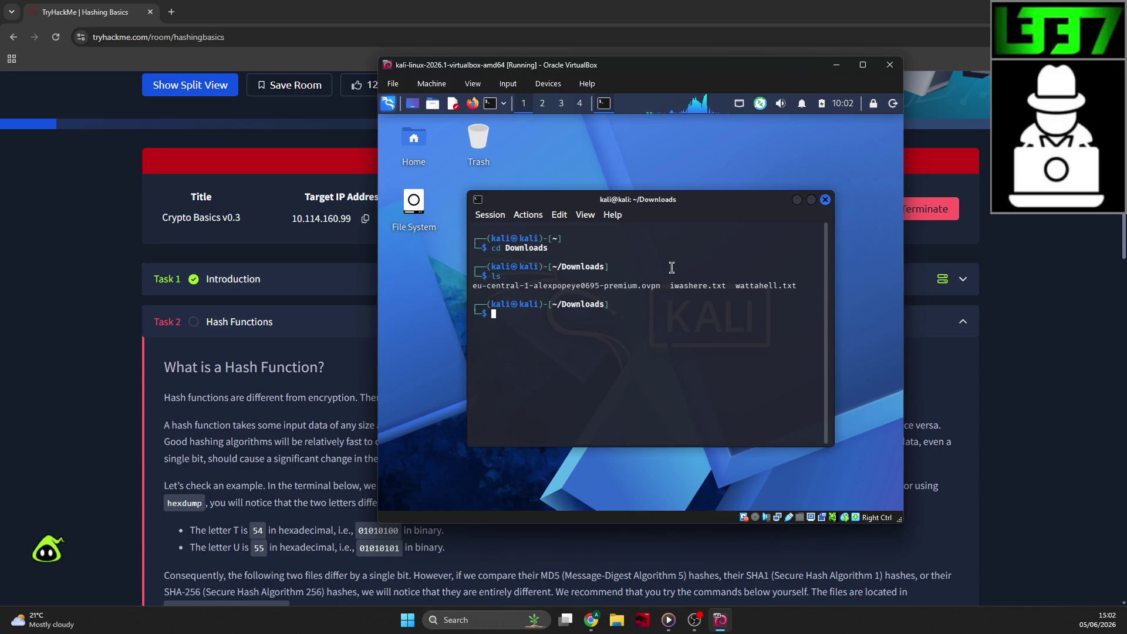
key(BackSpace)
key(BackSpace)
text(cd ..)
key(Return)
text(ls)
key(Return)
text(clear)
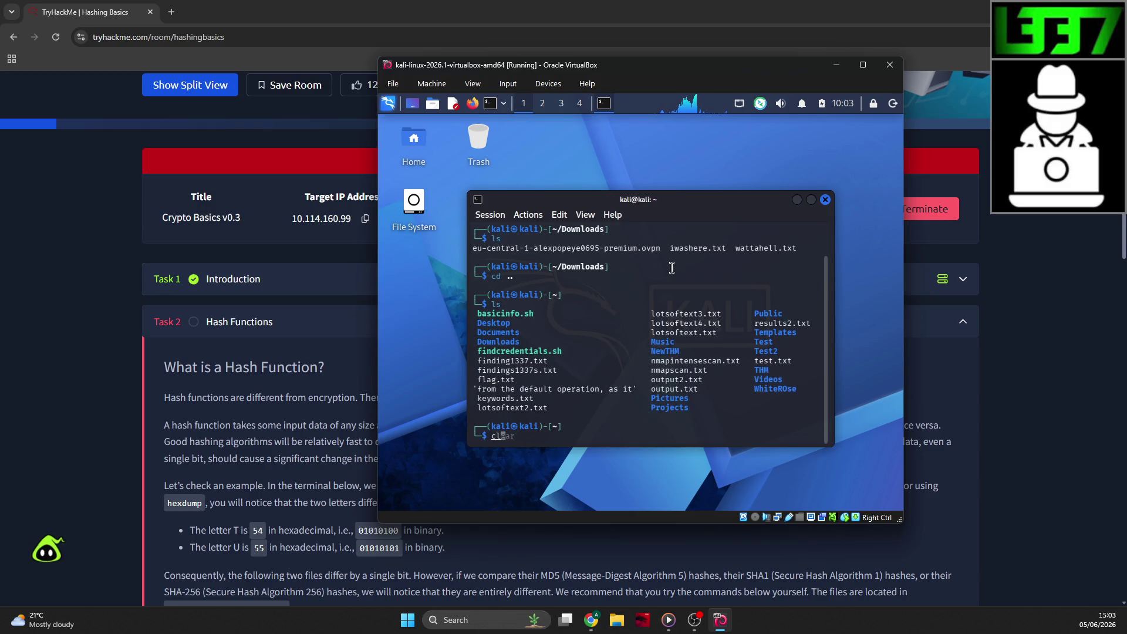
key(Return)
key(BackSpace)
key(BackSpace)
Step: Create the OpenVPN folder with mkdir OpenVPN, then clear the screen
text(mkdir OpenVPN)
key(Return)
text(ls)
key(Return)
text(cd)
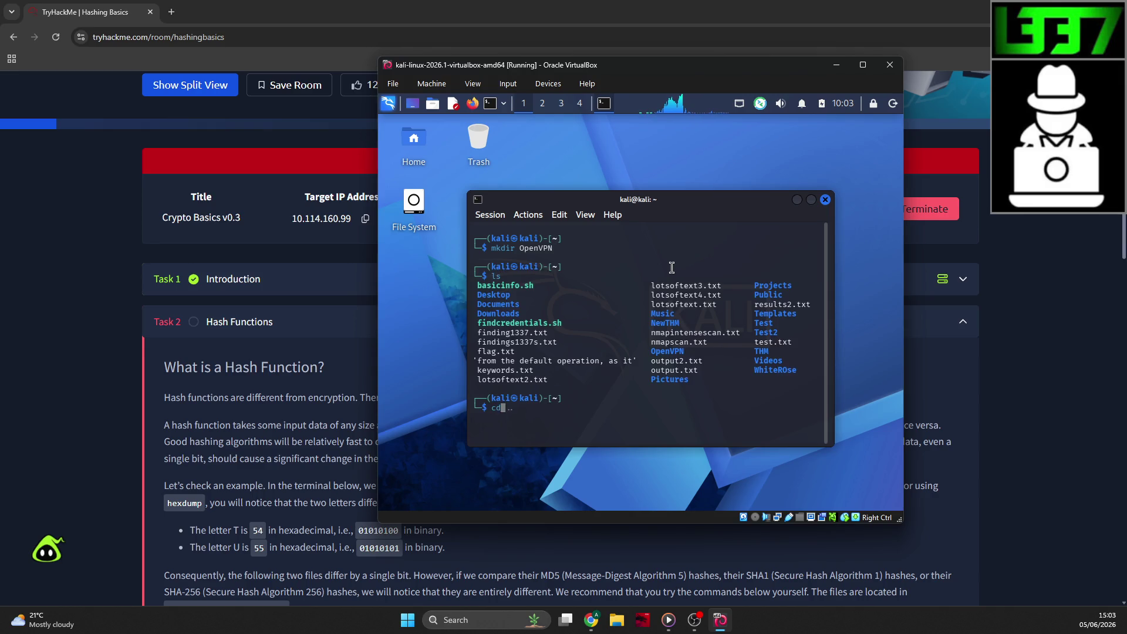
text(lear)
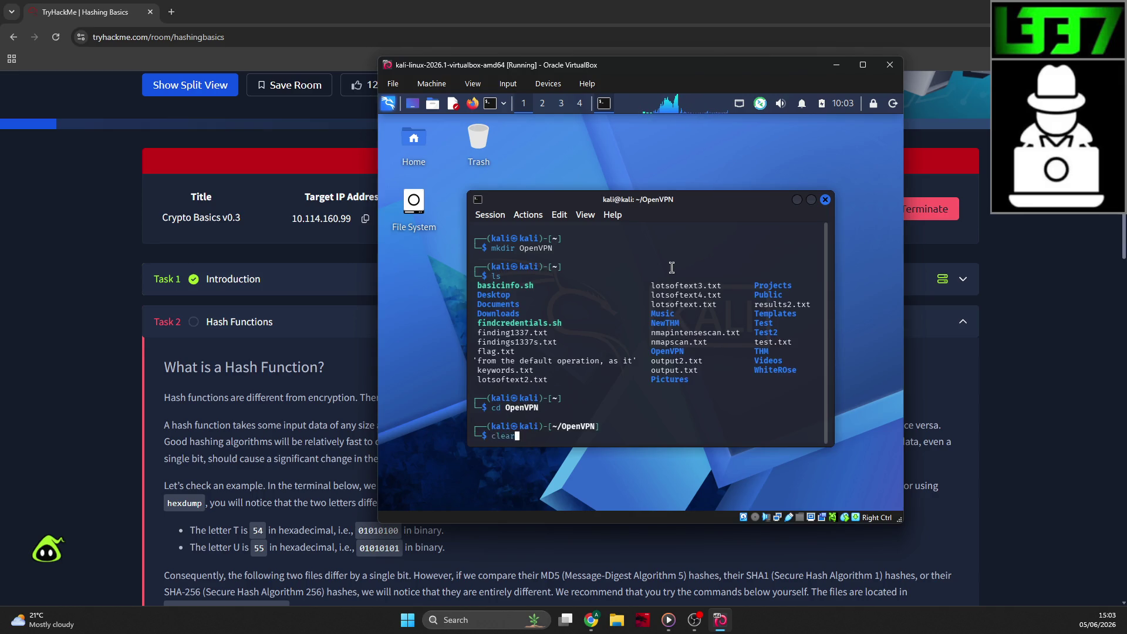
key(Return)
text(ls)
key(Return)
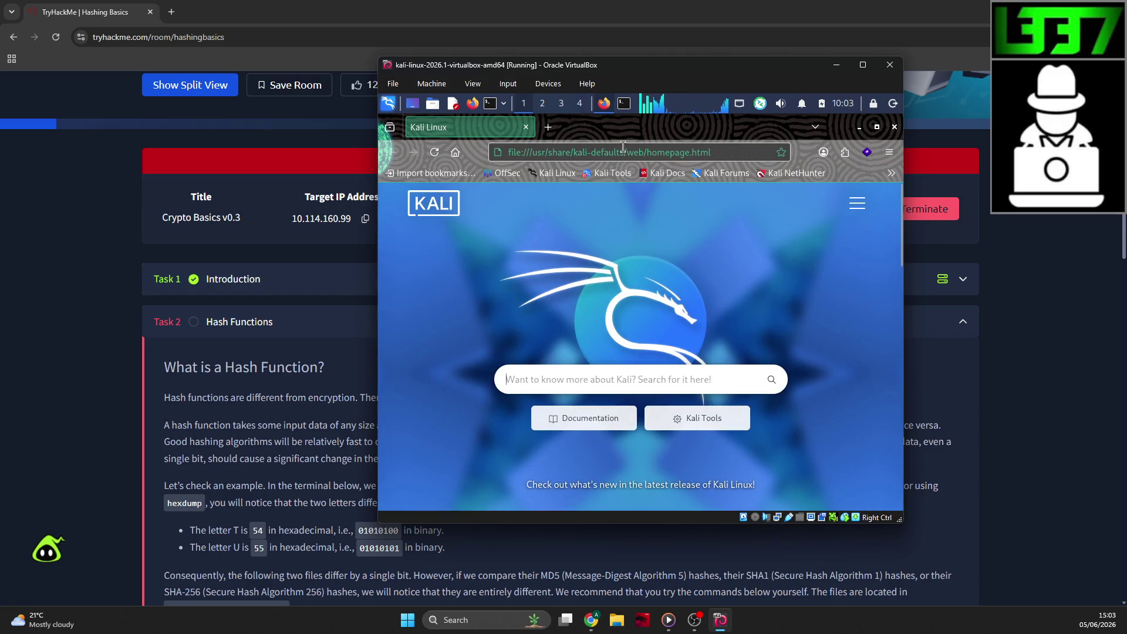
Step: Load tryhackme.com/access in Firefox and hide the browser
click(623, 146)
text(access)
key(Down)
key(Return)
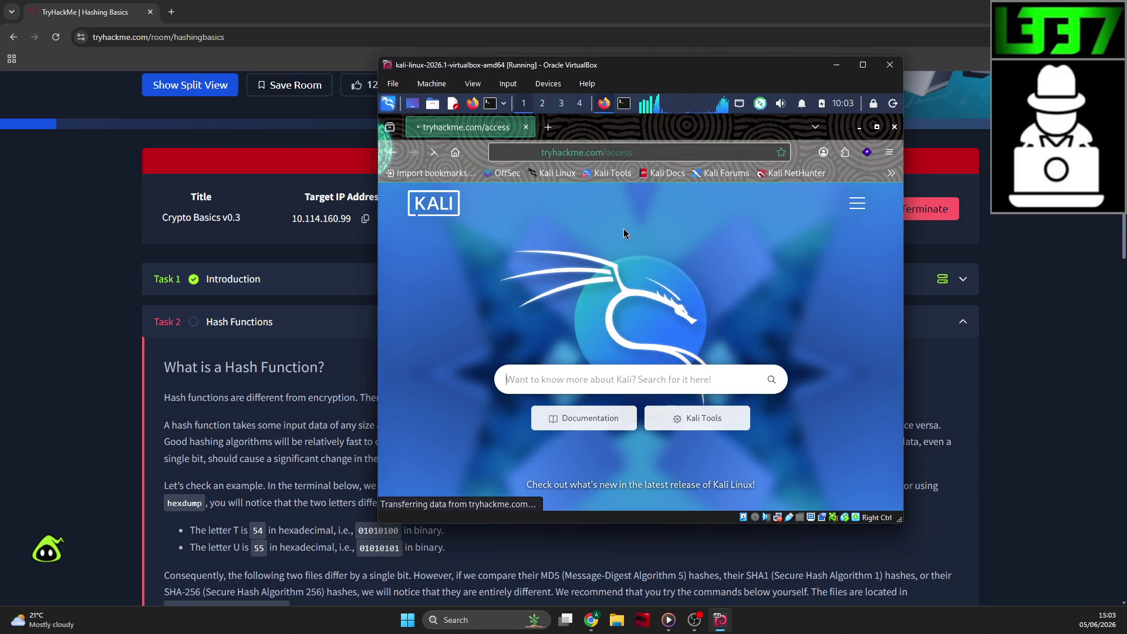
click(859, 127)
Step: Delete the old premium .ovpn file from Downloads with rm, then clear the screen
text(cd Downl)
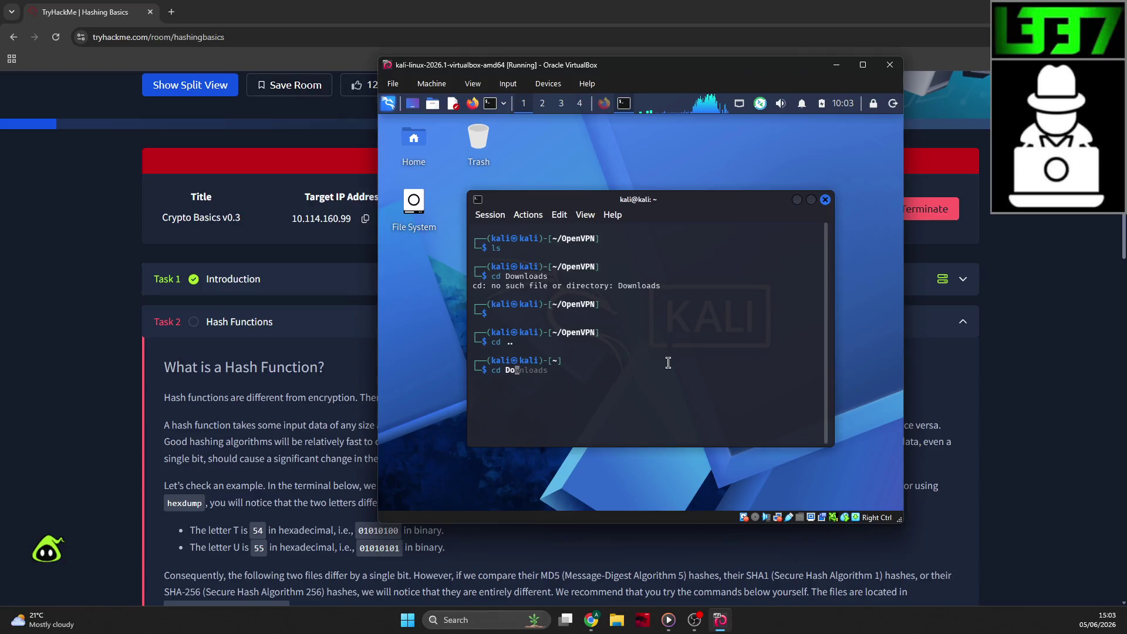
text(oads)
key(Return)
text(ls)
key(Return)
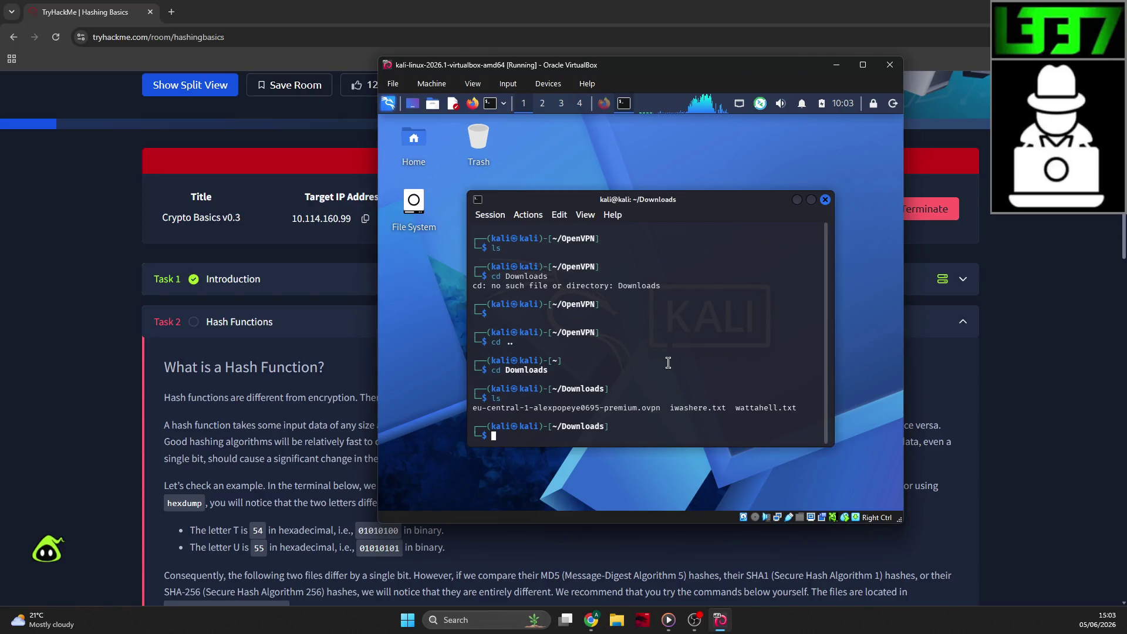
text(rm eu)
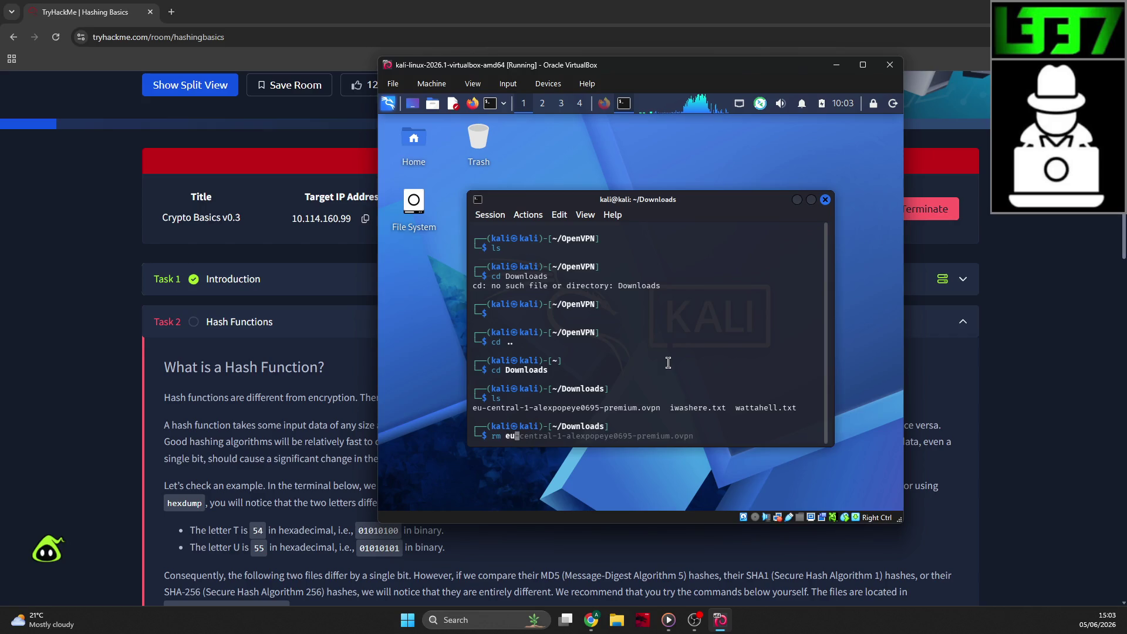
key(Tab)
key(Return)
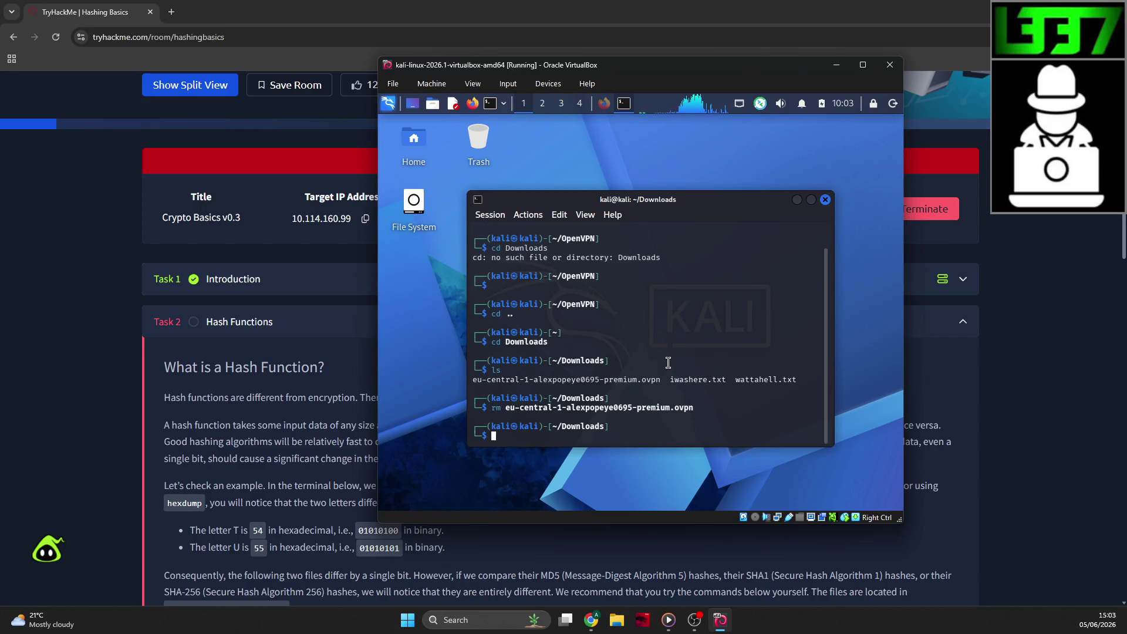
key(BackSpace)
key(BackSpace)
text(clear)
key(Return)
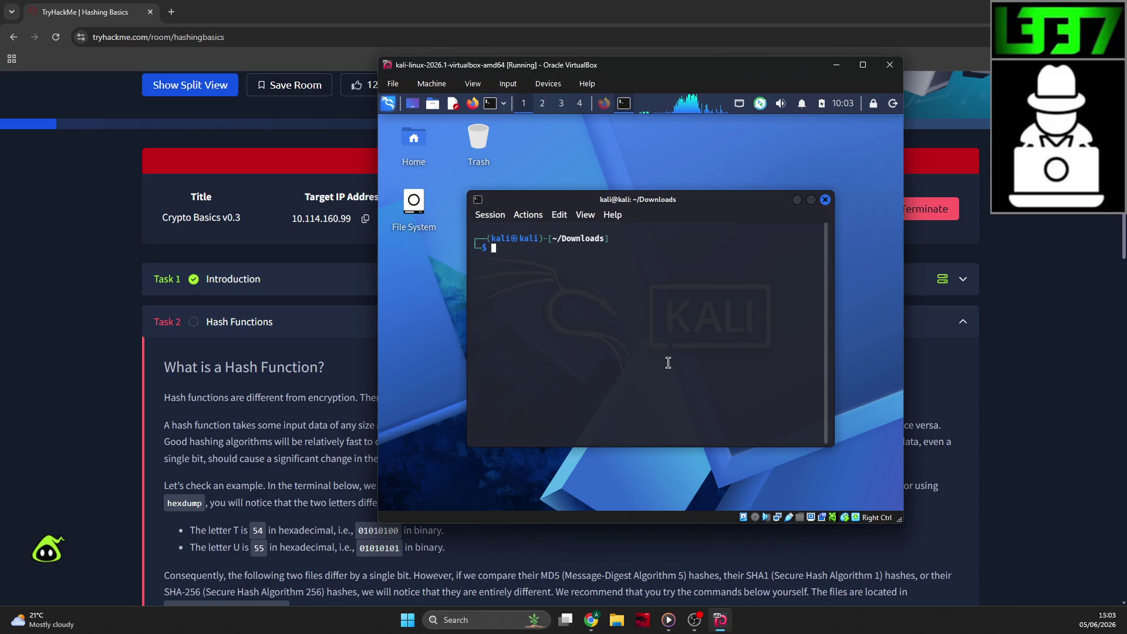
Step: Move into the OpenVPN folder and list it to confirm it is empty
text(cd ..)
key(Return)
text(cd .OpenVPN)
key(Return)
text(ls)
key(Return)
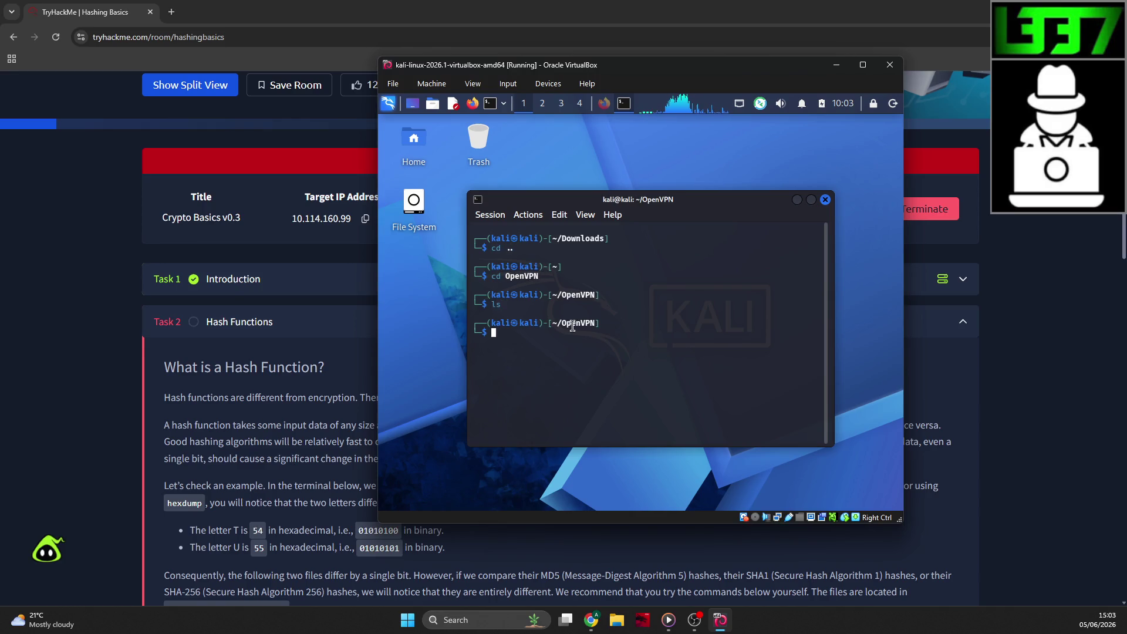
click(603, 104)
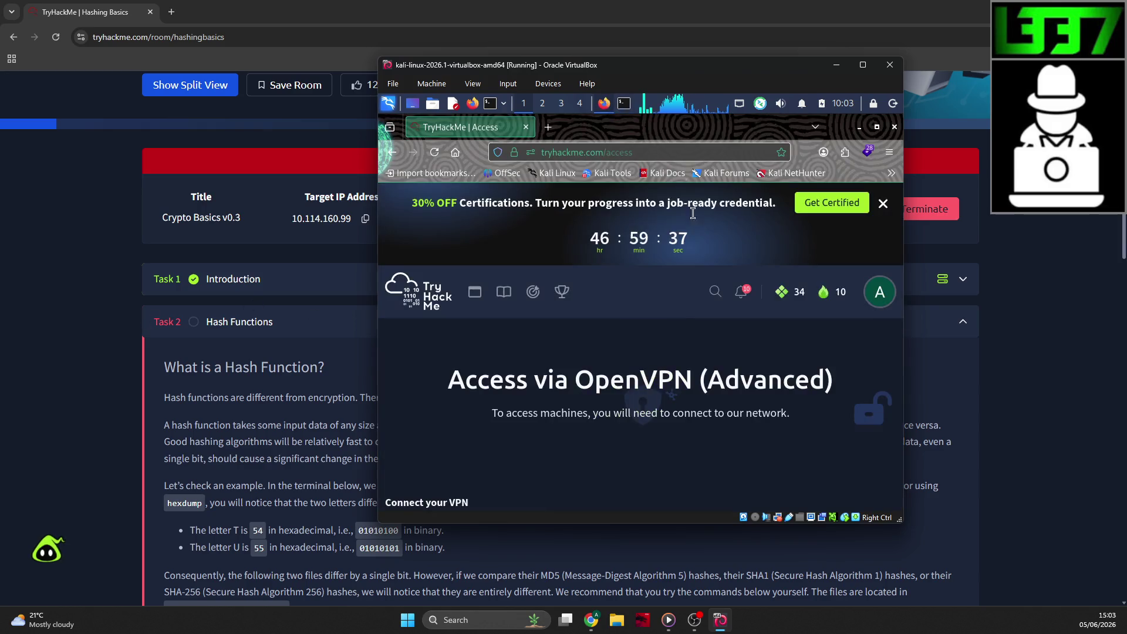
Step: Download the Premium Configuration File from the Access page and close Firefox
scroll(757, 346, down, 10)
scroll(740, 320, down, 8)
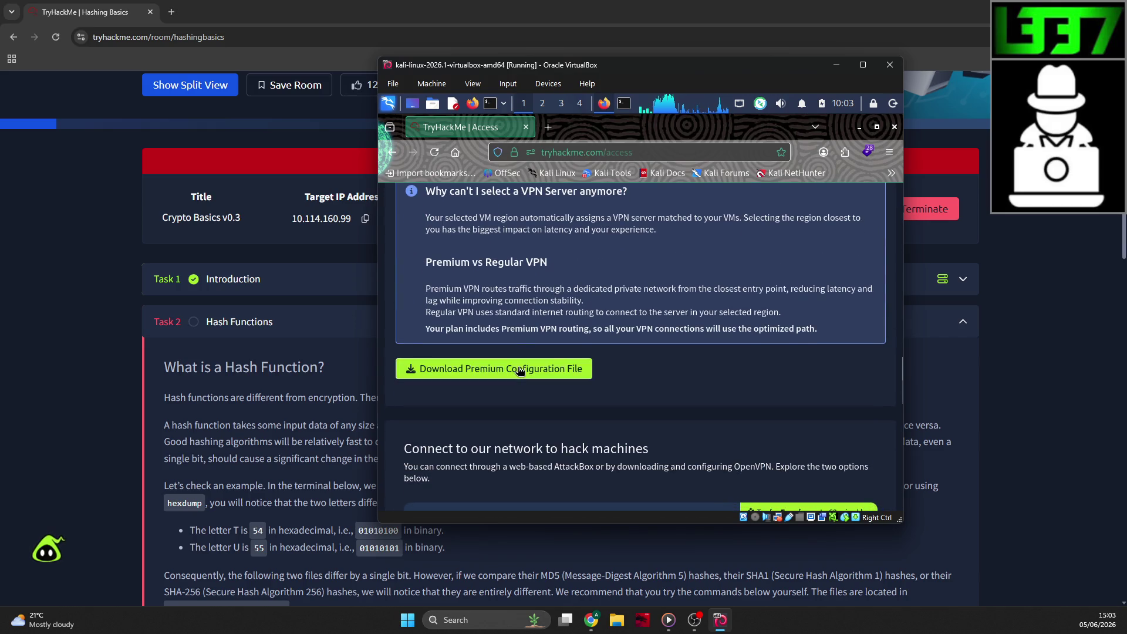
click(520, 370)
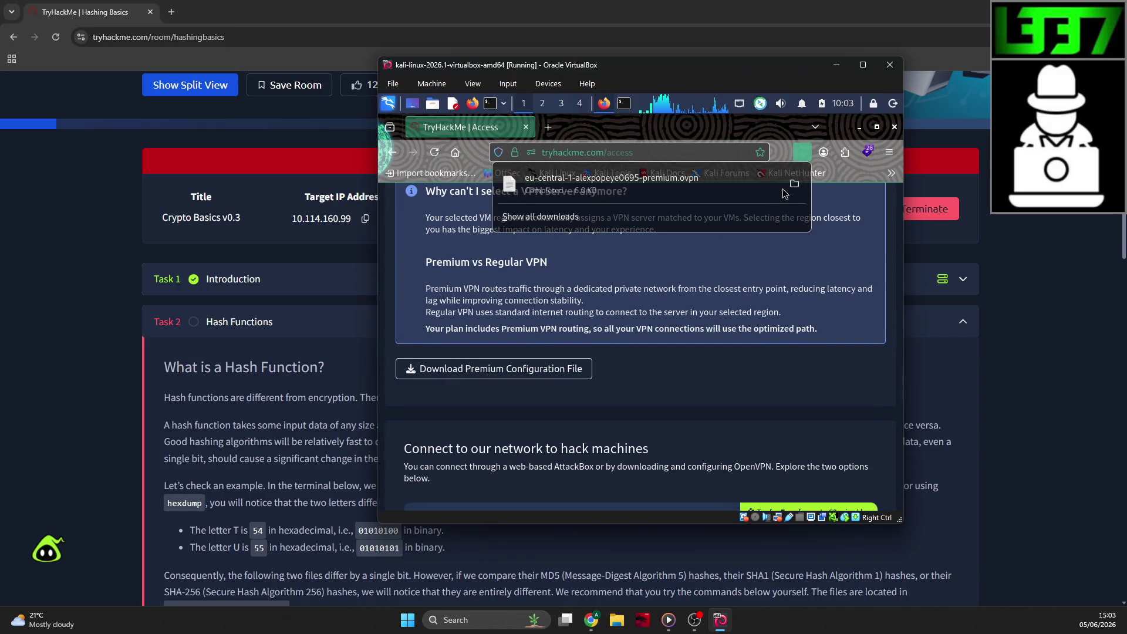
click(894, 127)
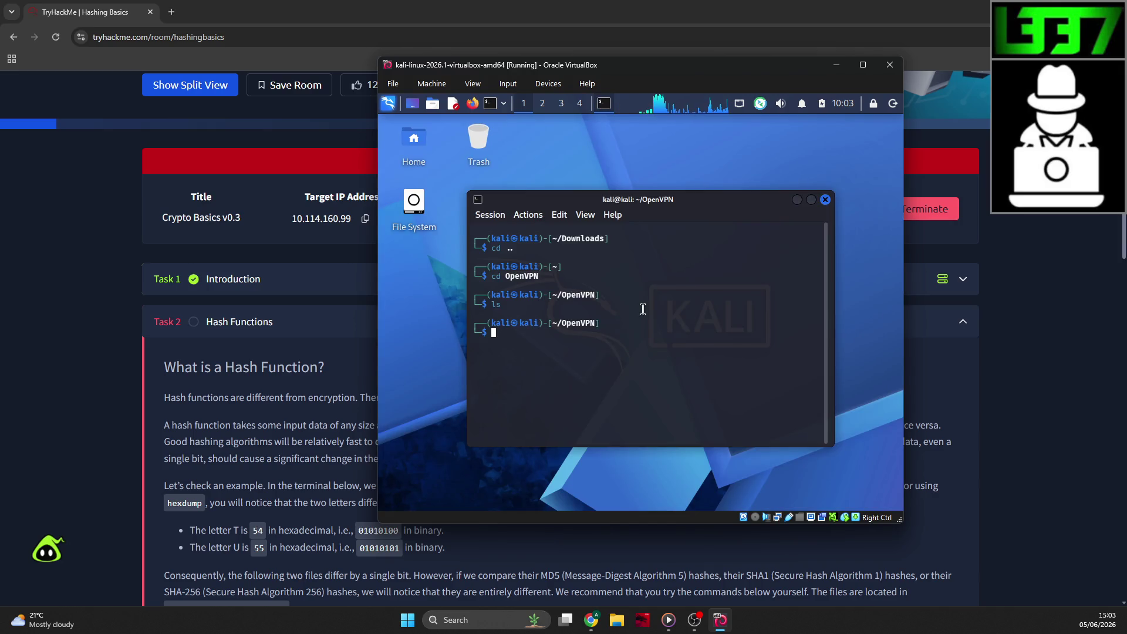
Step: Go to the Downloads folder and list the newly downloaded files
text(cd ..)
key(Return)
text(cd Downloads)
key(Return)
text(ls)
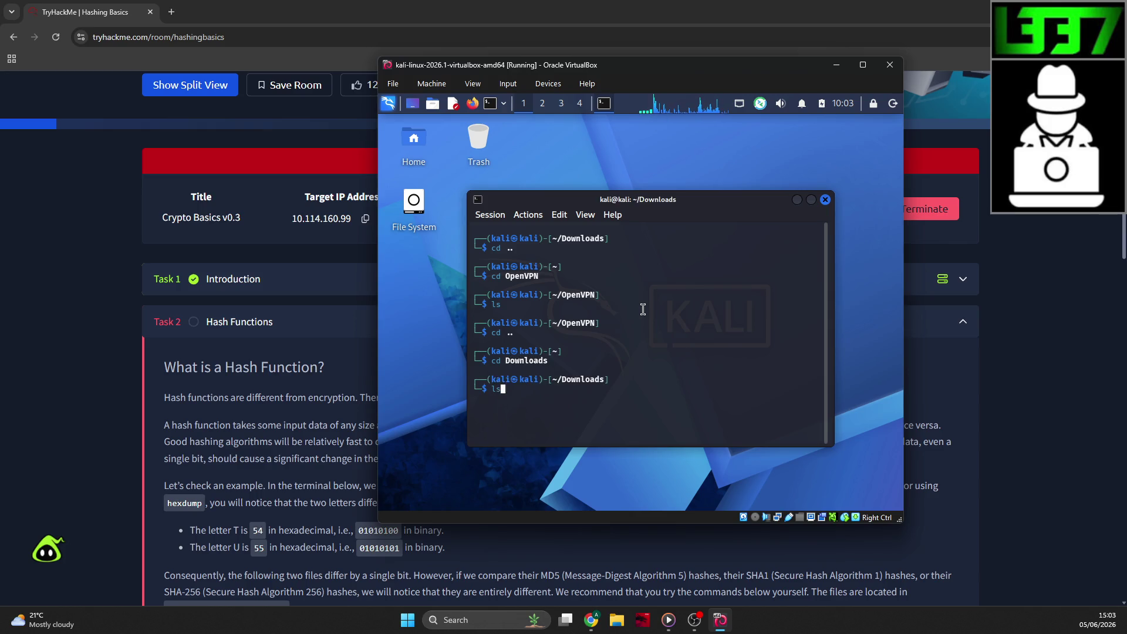
key(Return)
Step: Move the premium .ovpn to /home/kali/OpenVPN/openvpn-server.ovpn, then go up to home
text(mv eu)
key(Tab)
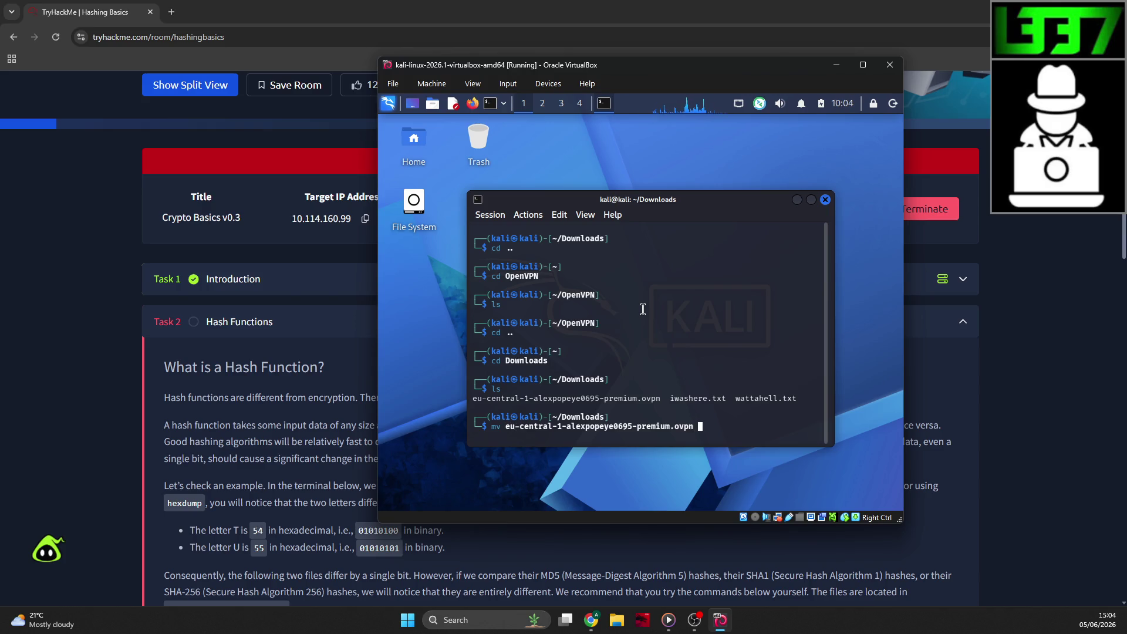
text(home/kali/OpenVPN/)
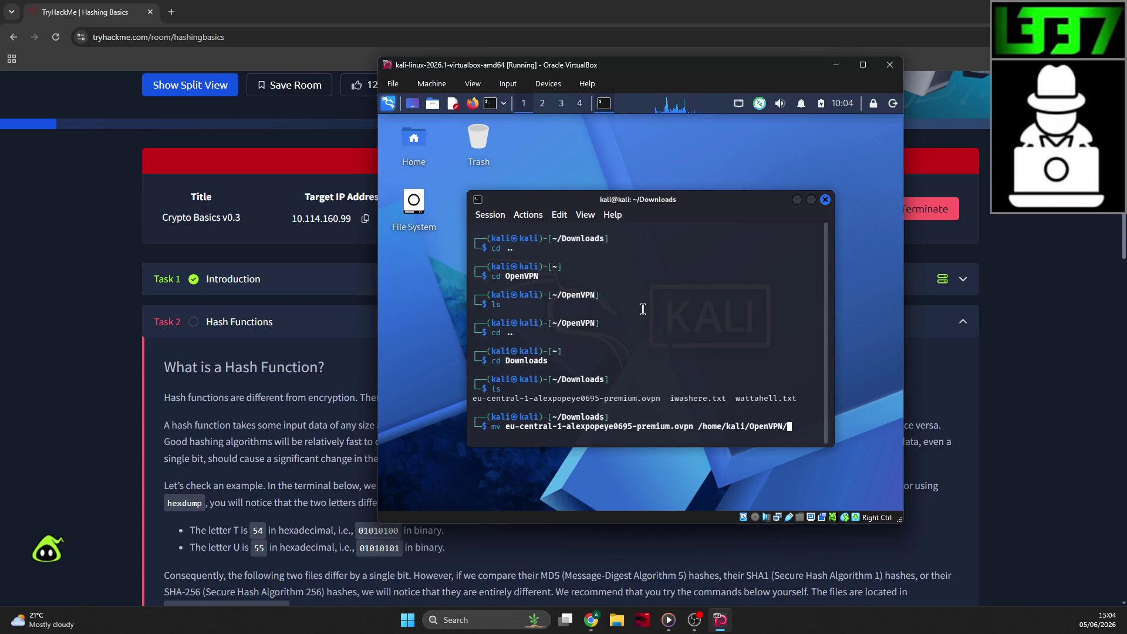
text(openvpn-server.ovp)
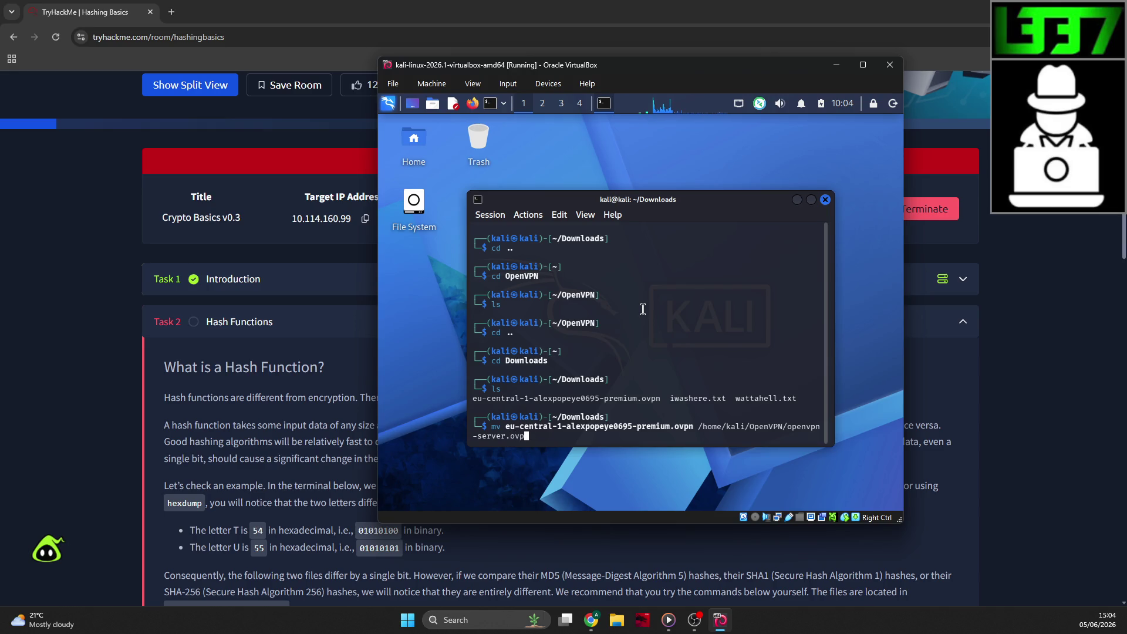
text(n)
key(Return)
key(BackSpace)
text(cd ..)
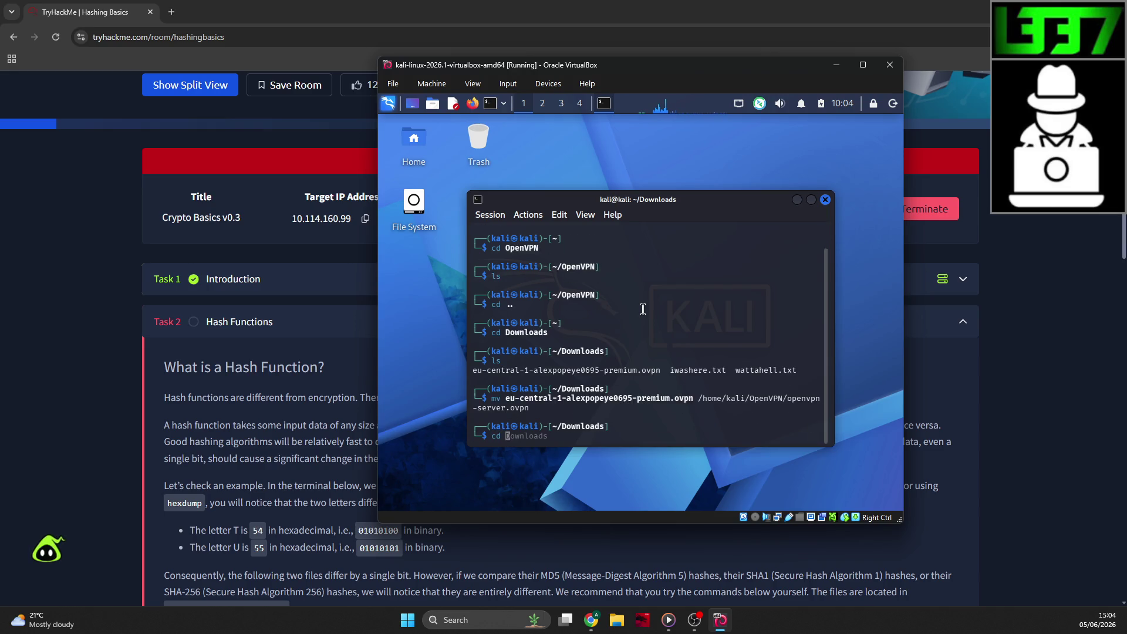
key(Return)
Step: Enter the OpenVPN folder and list its contents
text(OpenVPN)
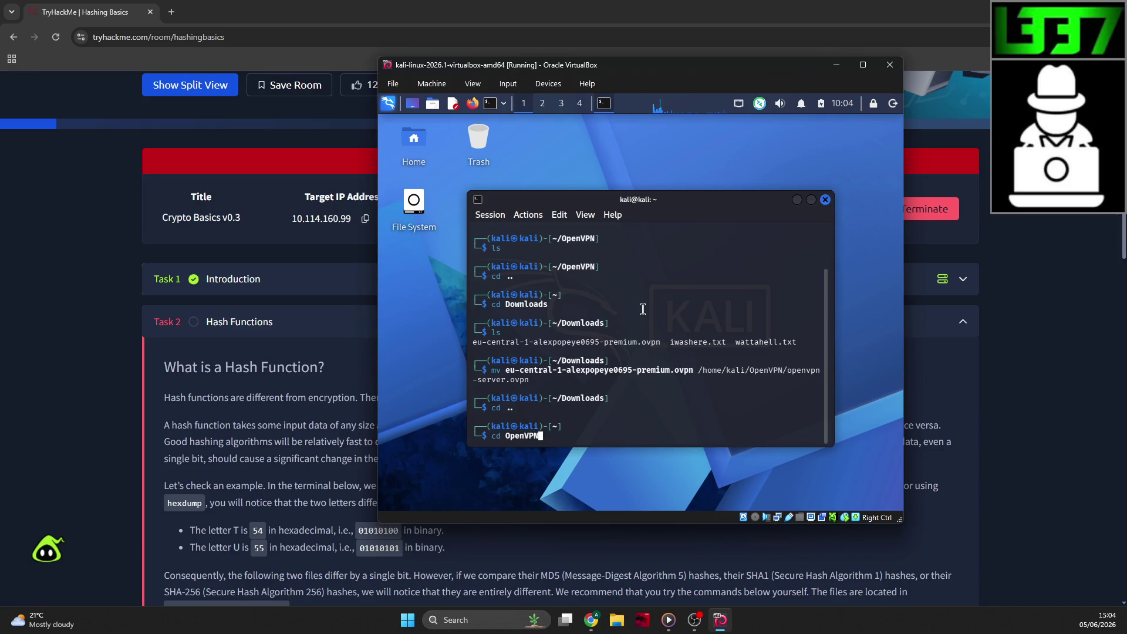
key(Return)
text(kls)
text(ls)
key(Return)
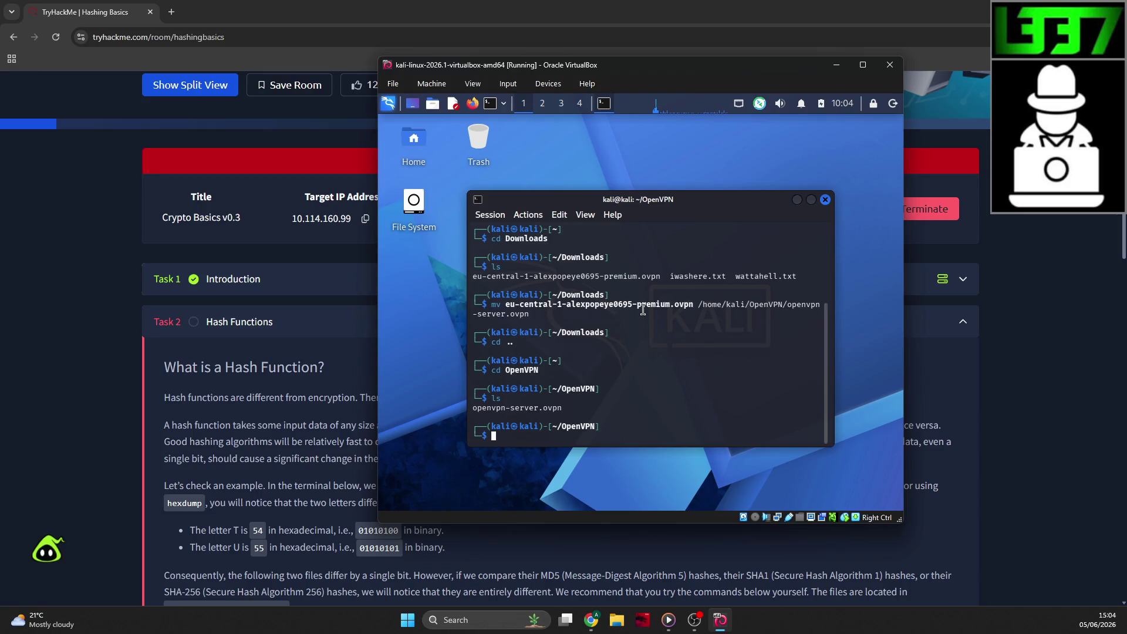
Step: Start sudo openvpn openvpn-server.ovpn with the sudo password, then minimise the terminal
text(sudo openvpn open)
text(vpn-server.ovpn)
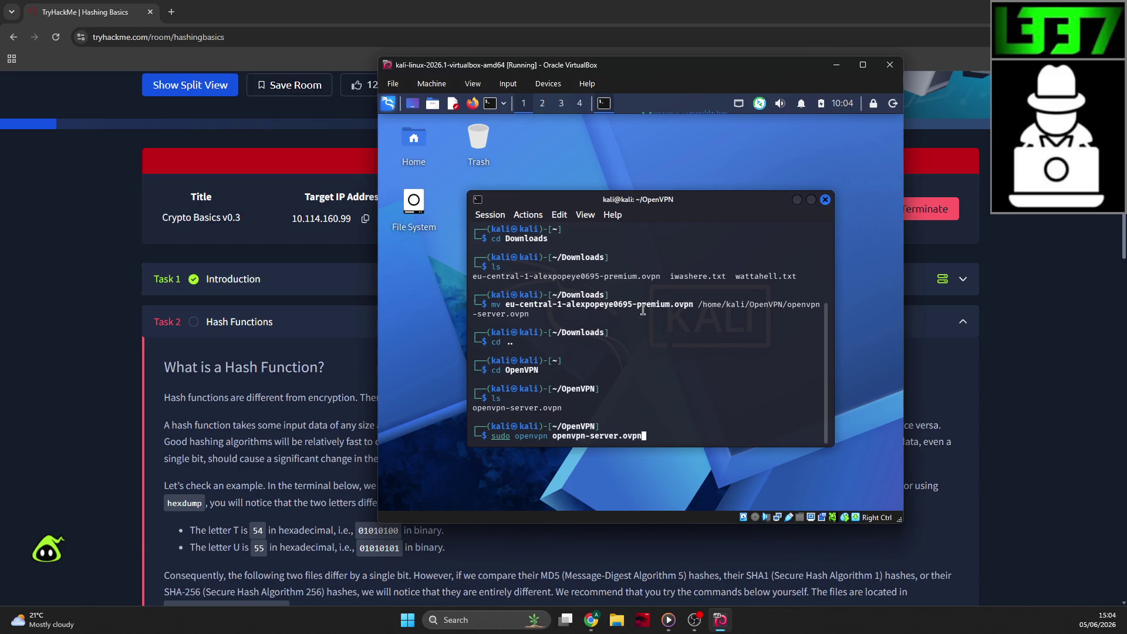
key(Return)
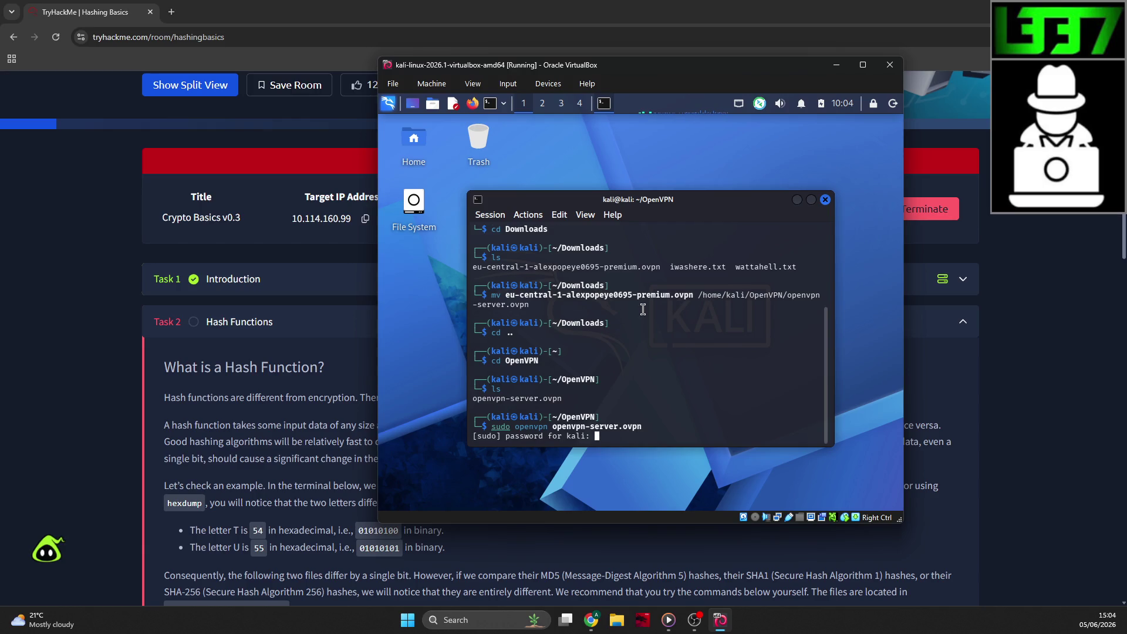
key(Return)
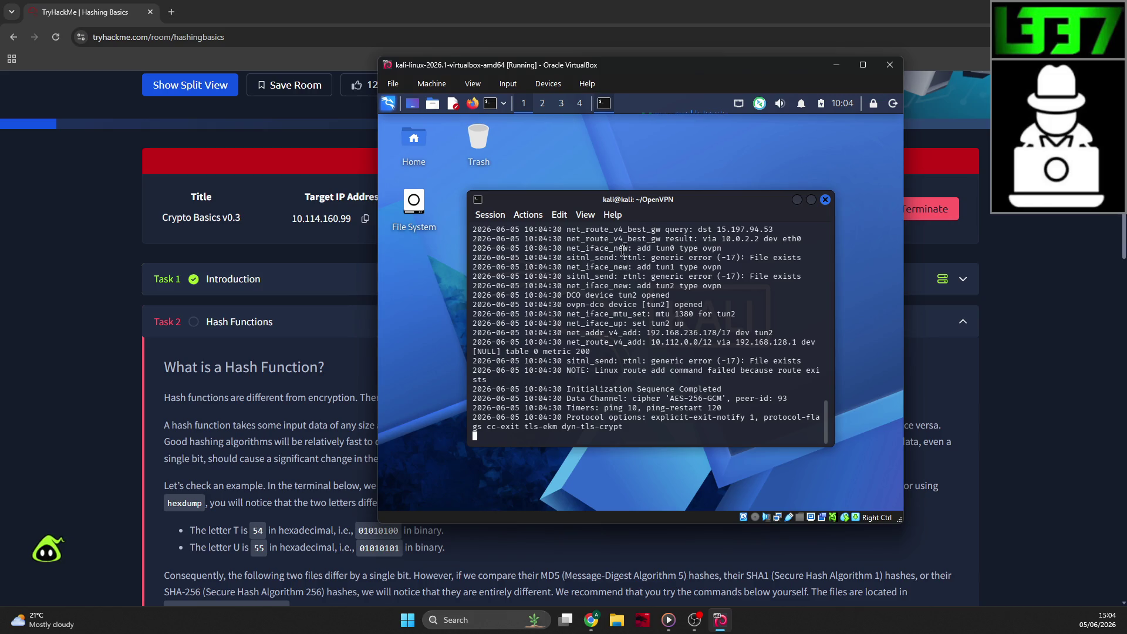
drag(655, 201, 710, 161)
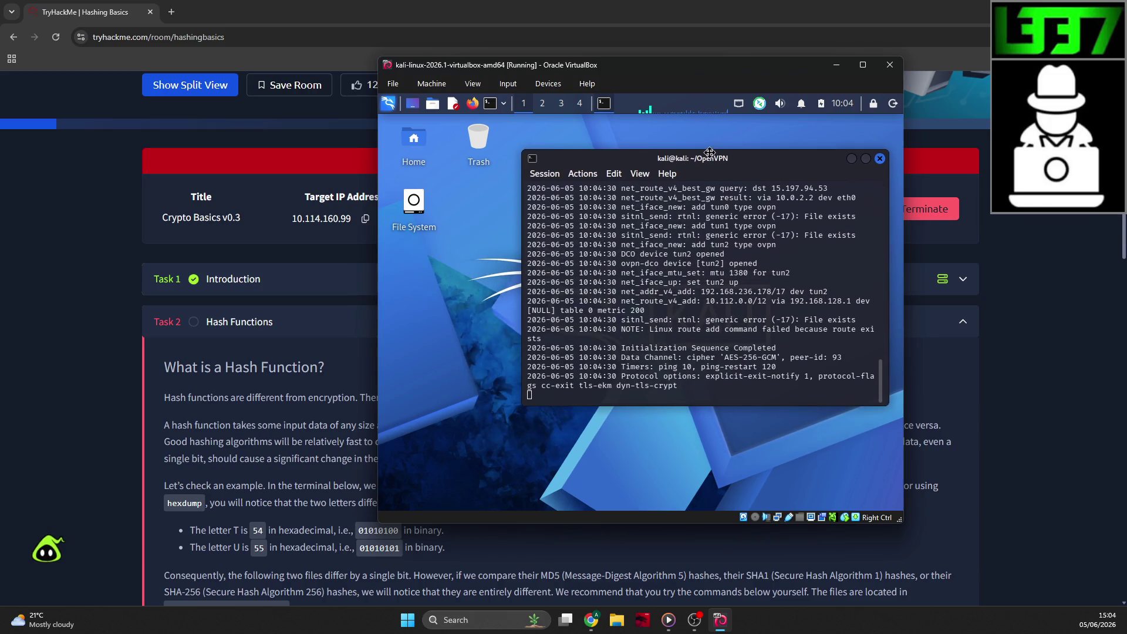
click(851, 160)
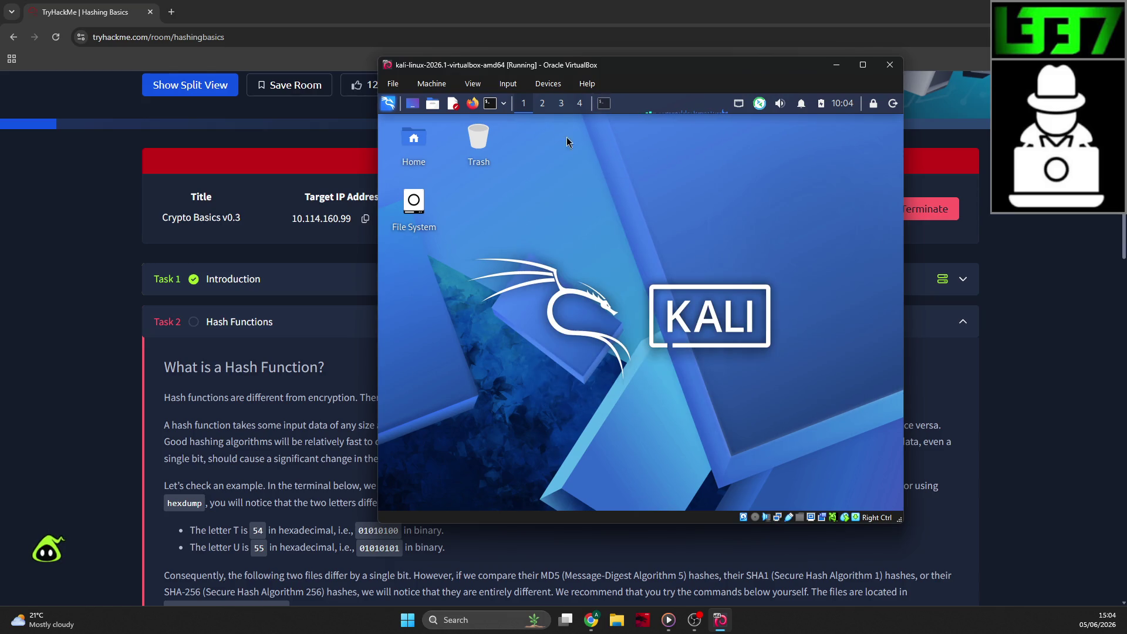
Step: Open the TryHackMe Access page in Firefox and refresh the OpenVPN status several times
click(470, 104)
text(acc)
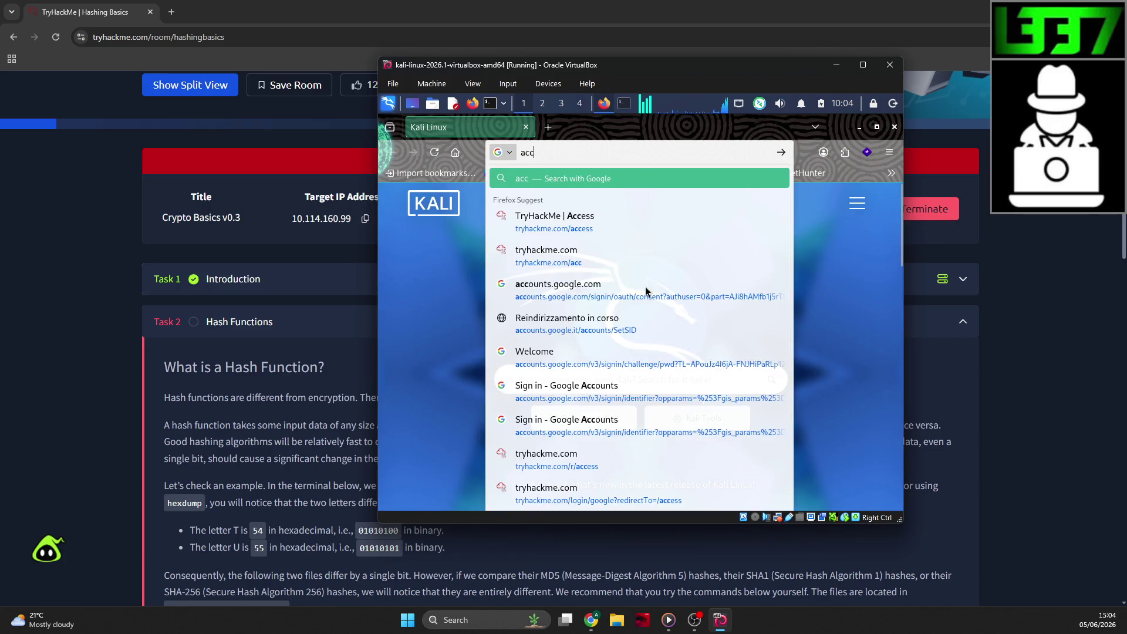
click(614, 233)
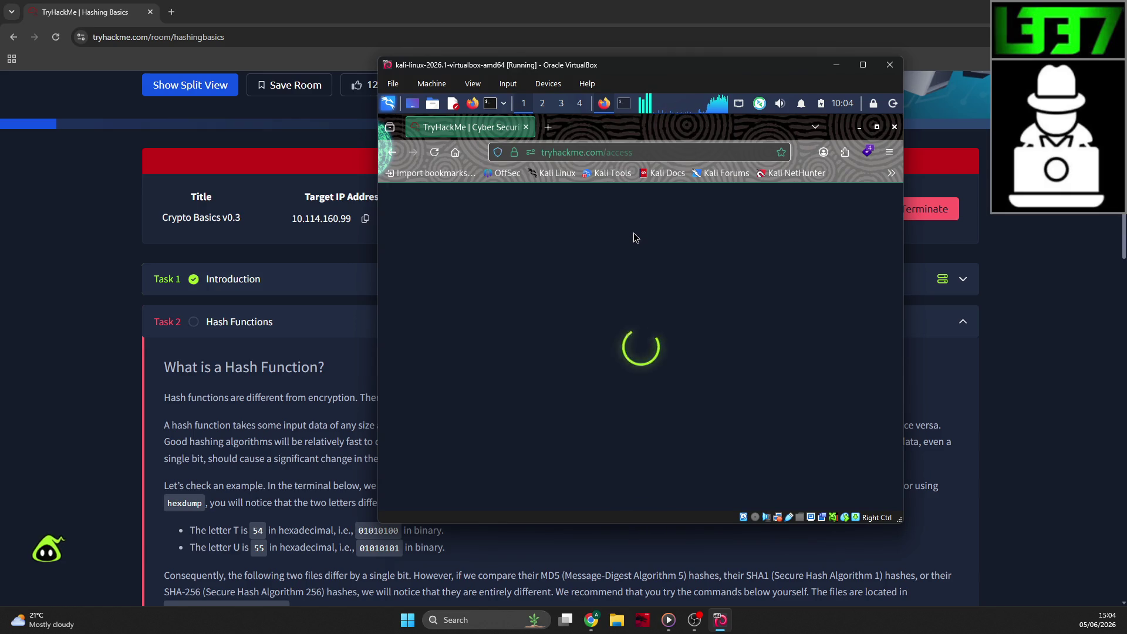
scroll(628, 229, down, 10)
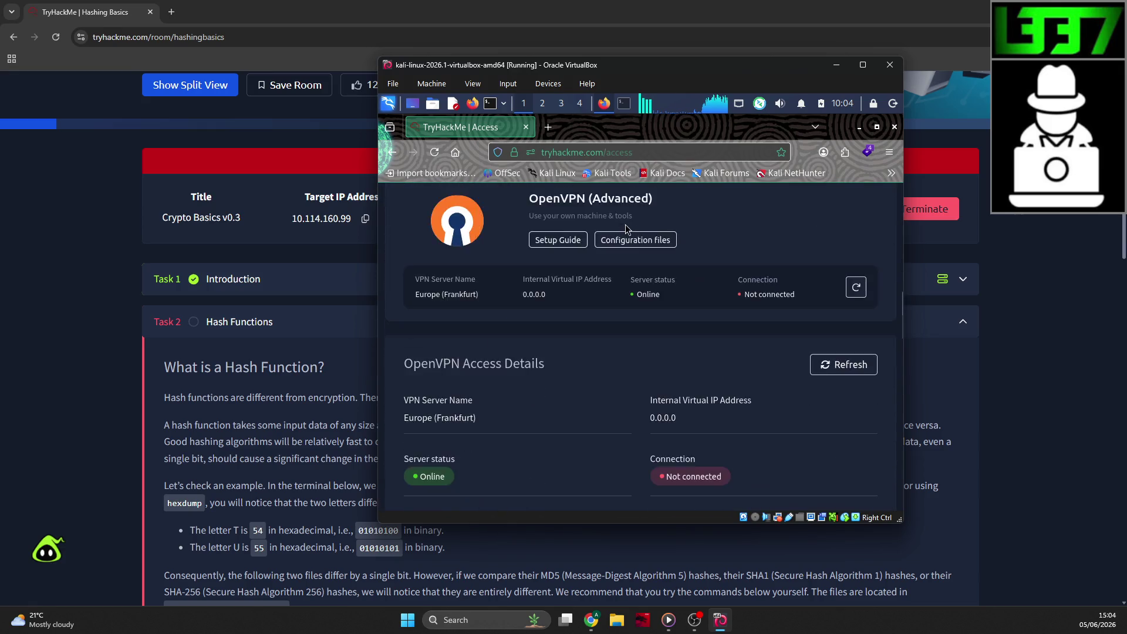
scroll(675, 264, down, 3)
scroll(763, 281, up, 1)
click(844, 273)
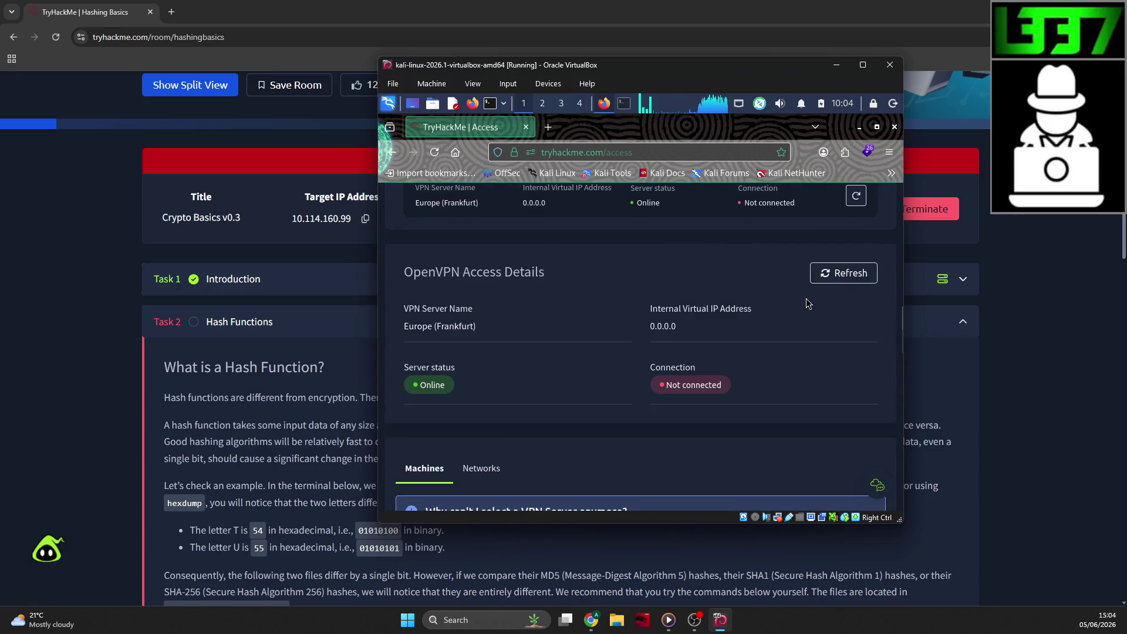
click(868, 273)
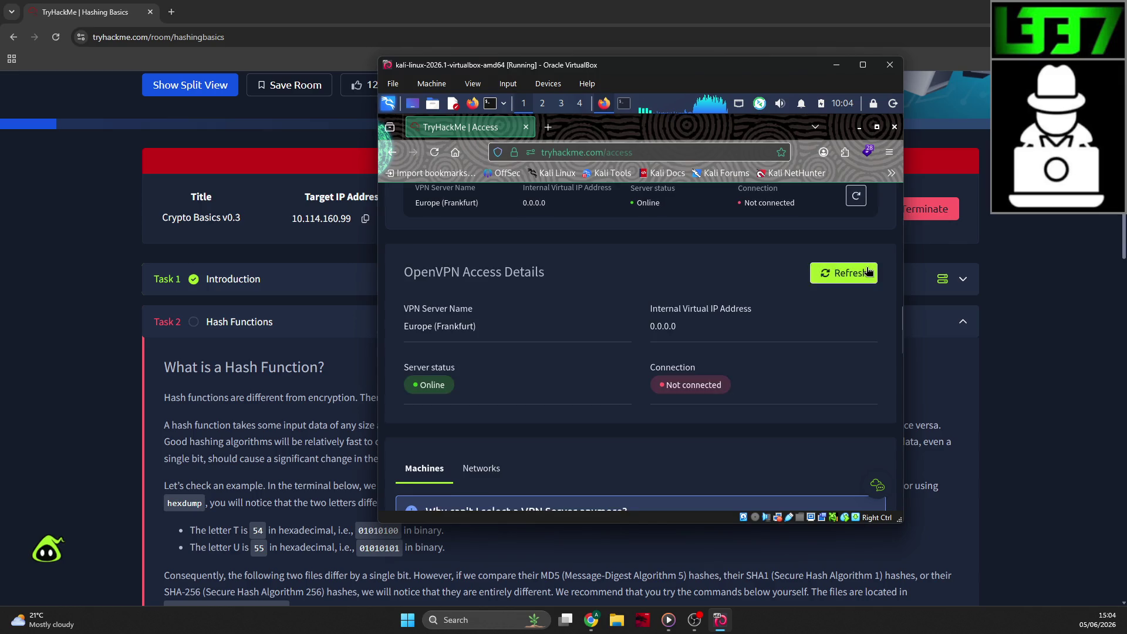
click(867, 273)
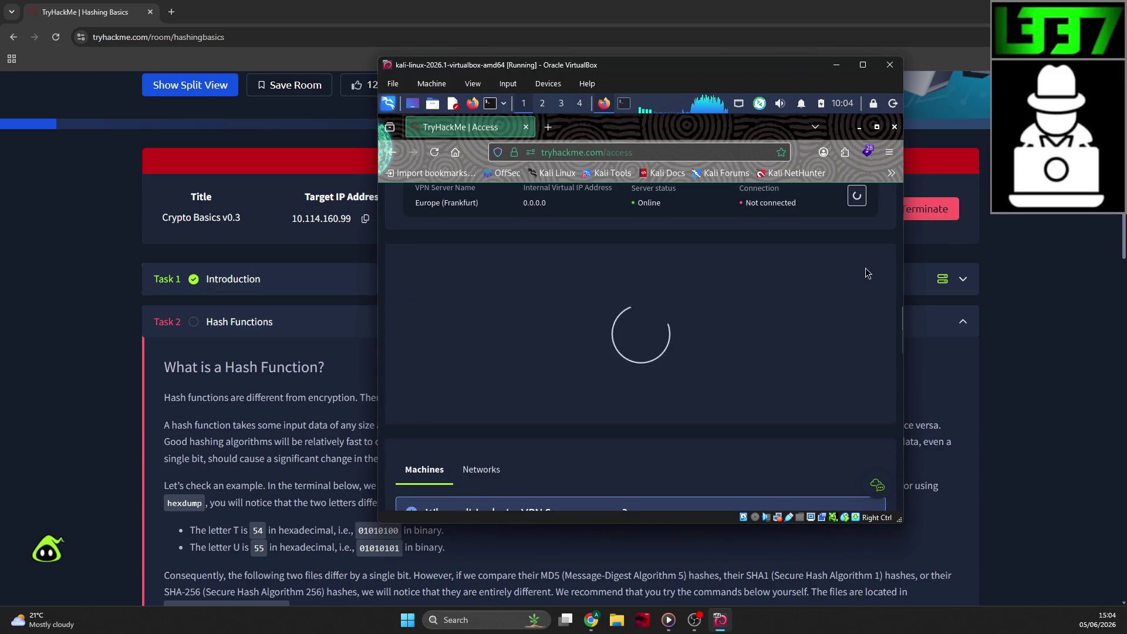
Step: Check the terminal, then refresh the Access page status once more
click(623, 103)
text(eeeeeeeeeeeeeeeeeeeeeeeeeeeeee)
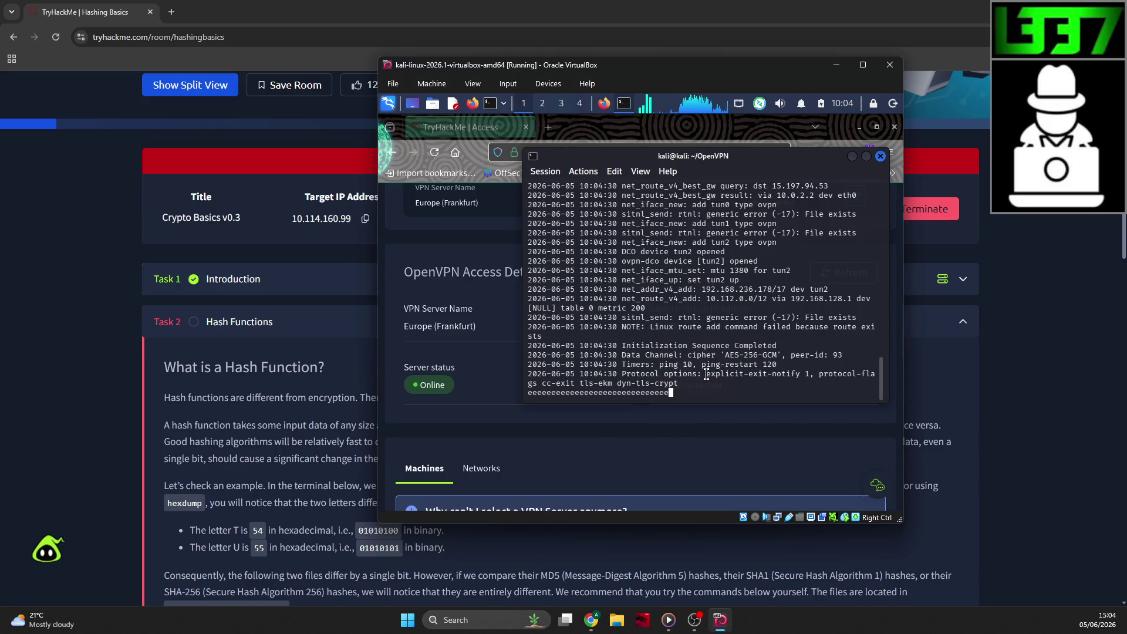
key(alt+Tab)
click(839, 274)
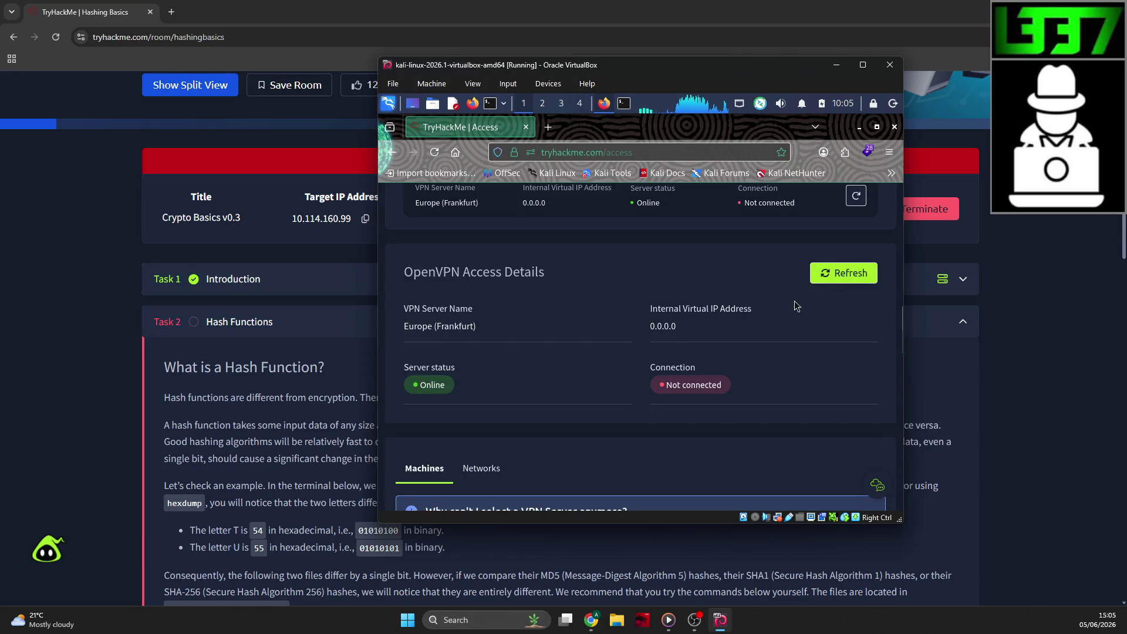
key(alt+Tab)
Step: Stop OpenVPN, clear the screen and relaunch sudo openvpn openvpn-server.ovpn
key(ctrl+c)
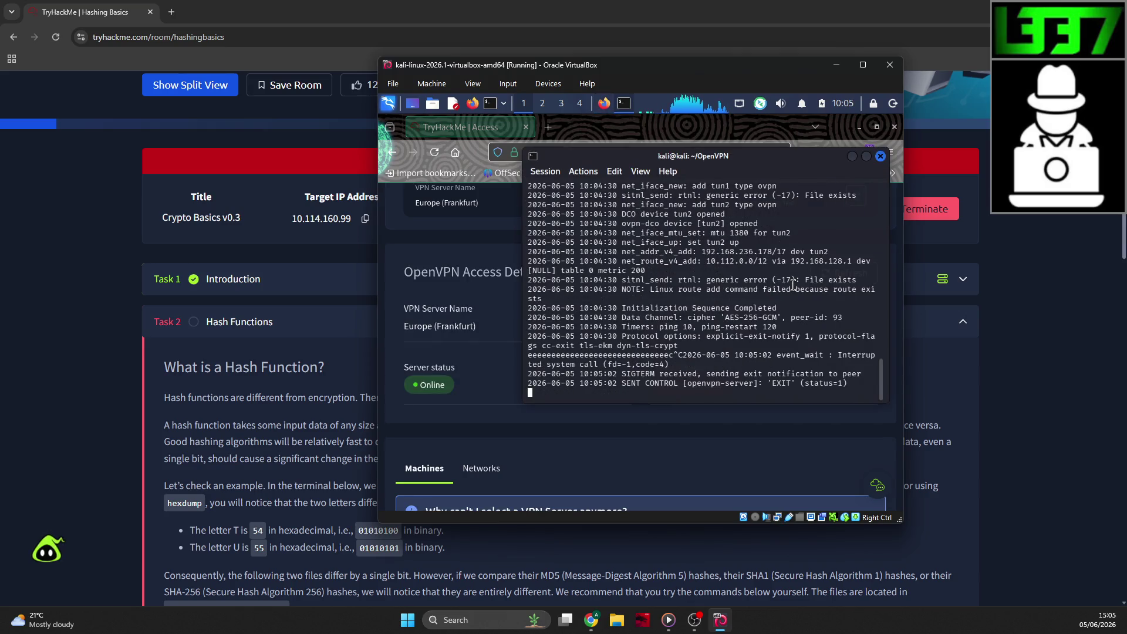
text(clear)
key(Return)
text(sudoo openvpn op)
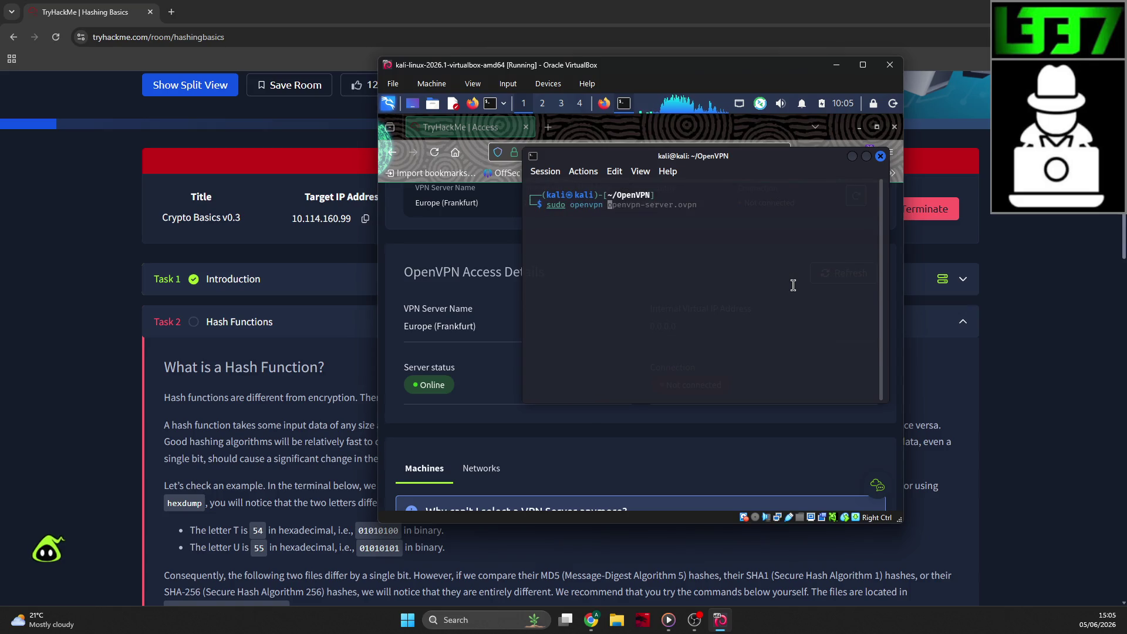
key(Tab)
key(Return)
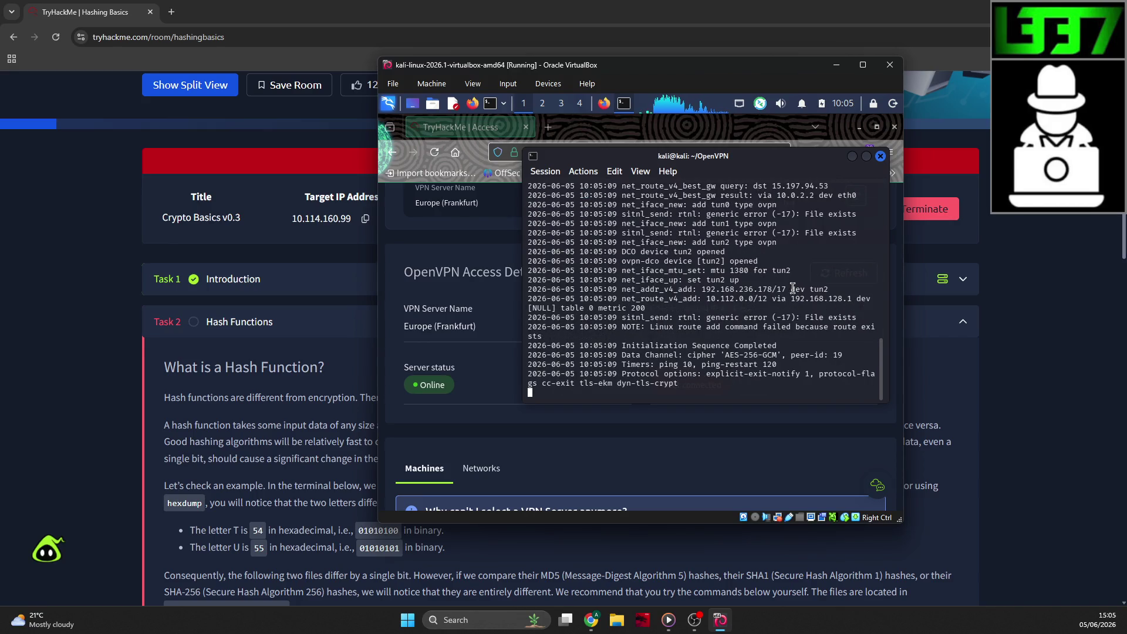
Step: Refresh the Access page until it shows Connected with 192.168.236.178, then close Firefox
click(511, 327)
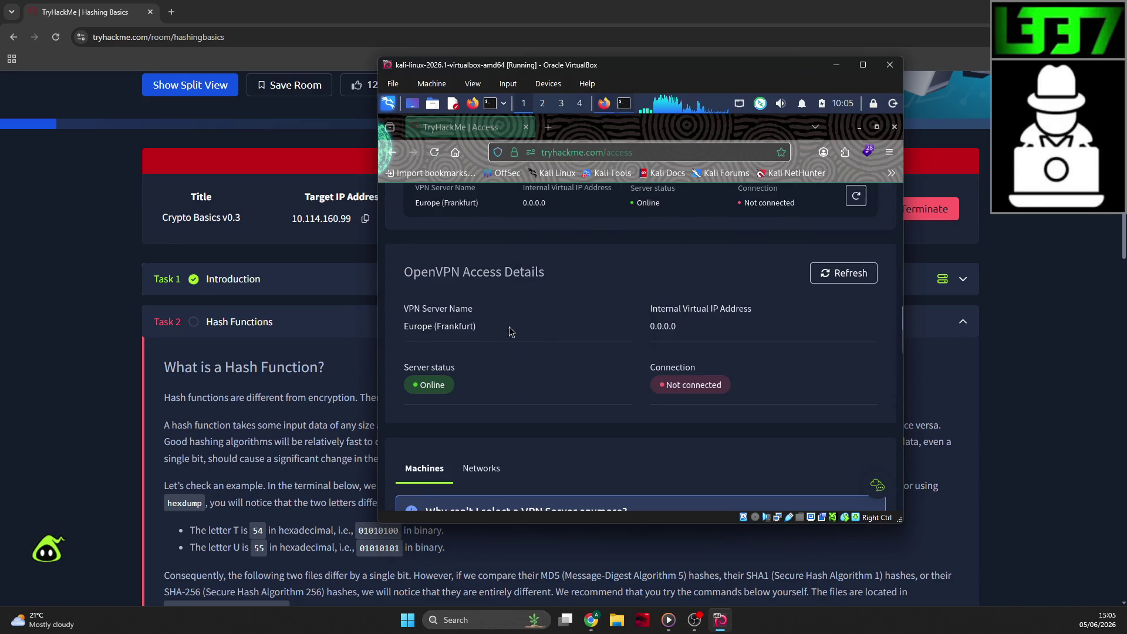
click(863, 271)
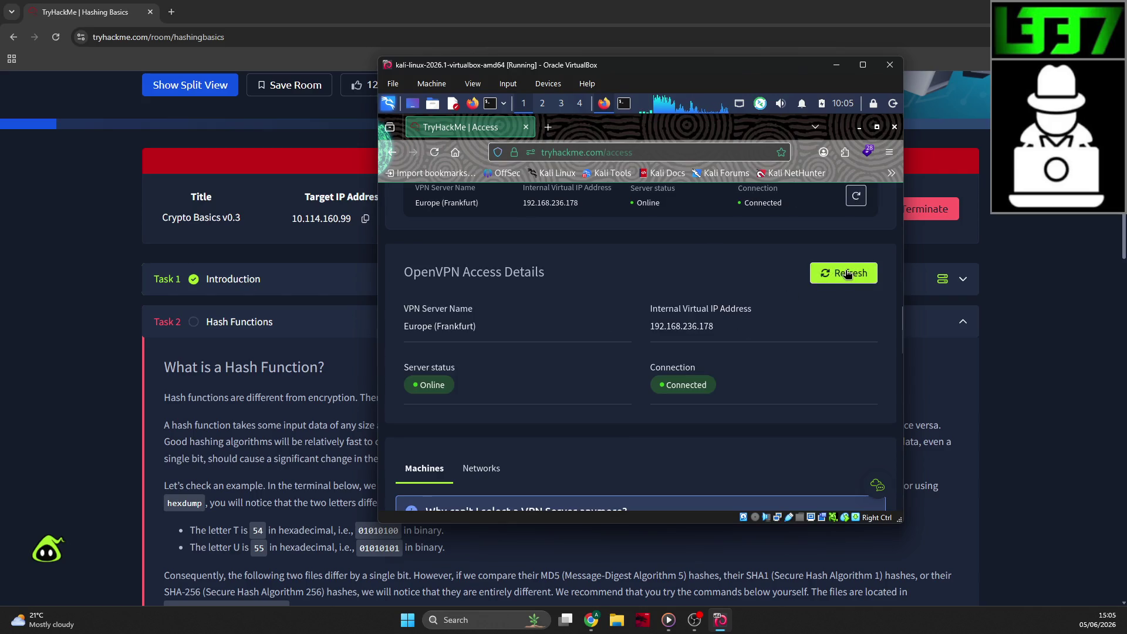
click(846, 273)
scroll(700, 316, up, 10)
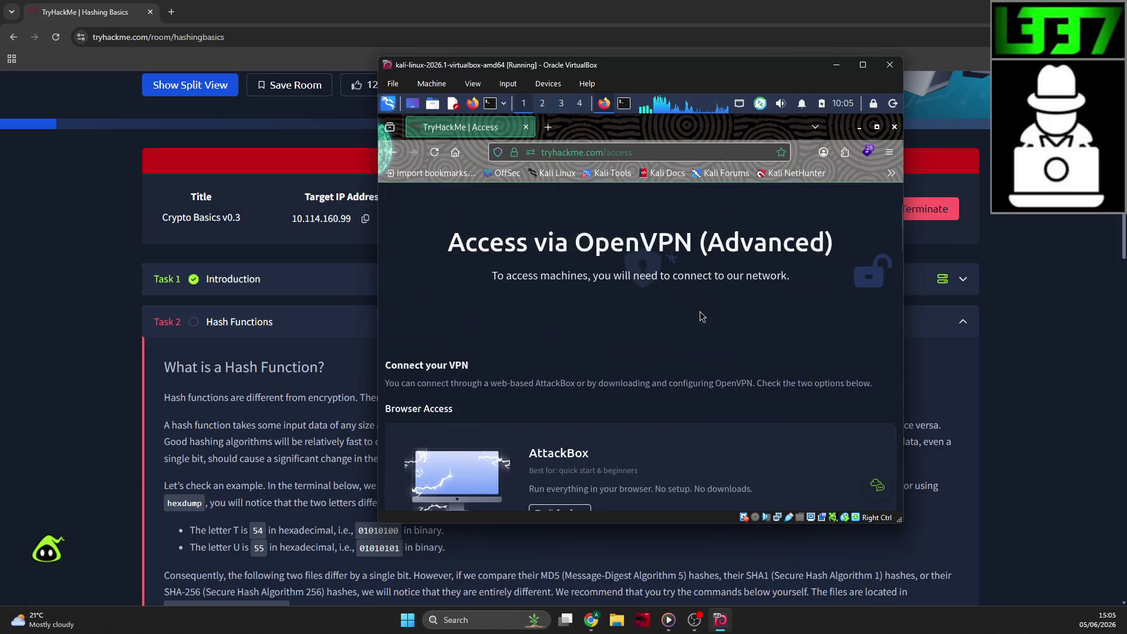
click(894, 127)
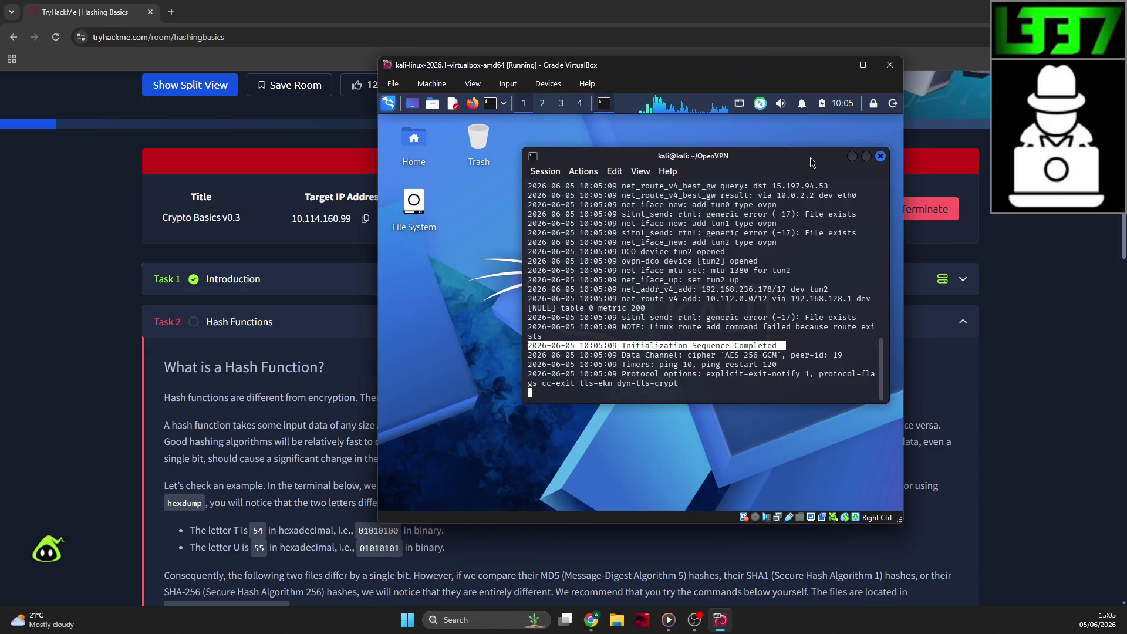
Step: Start an ssh login to the target as user, then abort the hanging attempt
drag(811, 162, 825, 129)
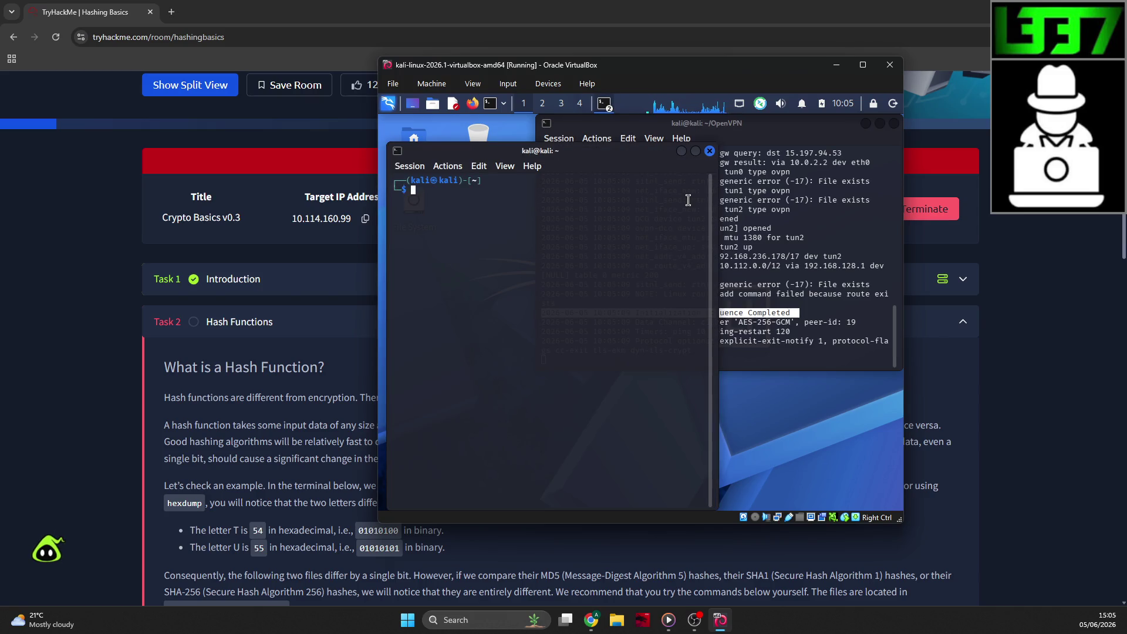
text(ssh user")
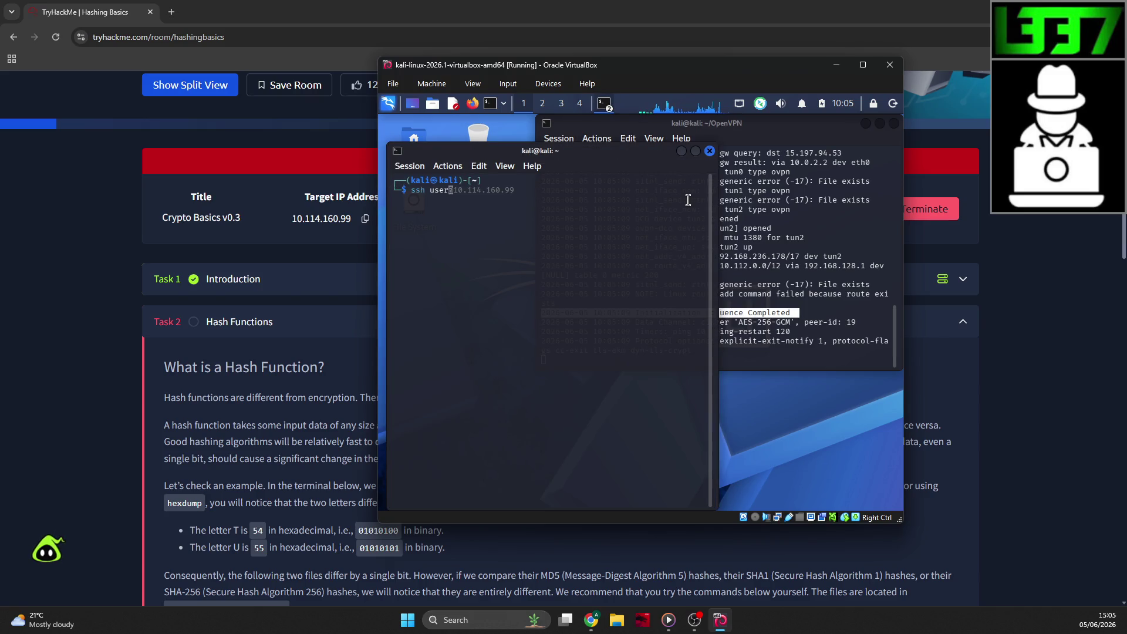
key(BackSpace)
text(@10.114.160.)
text(99)
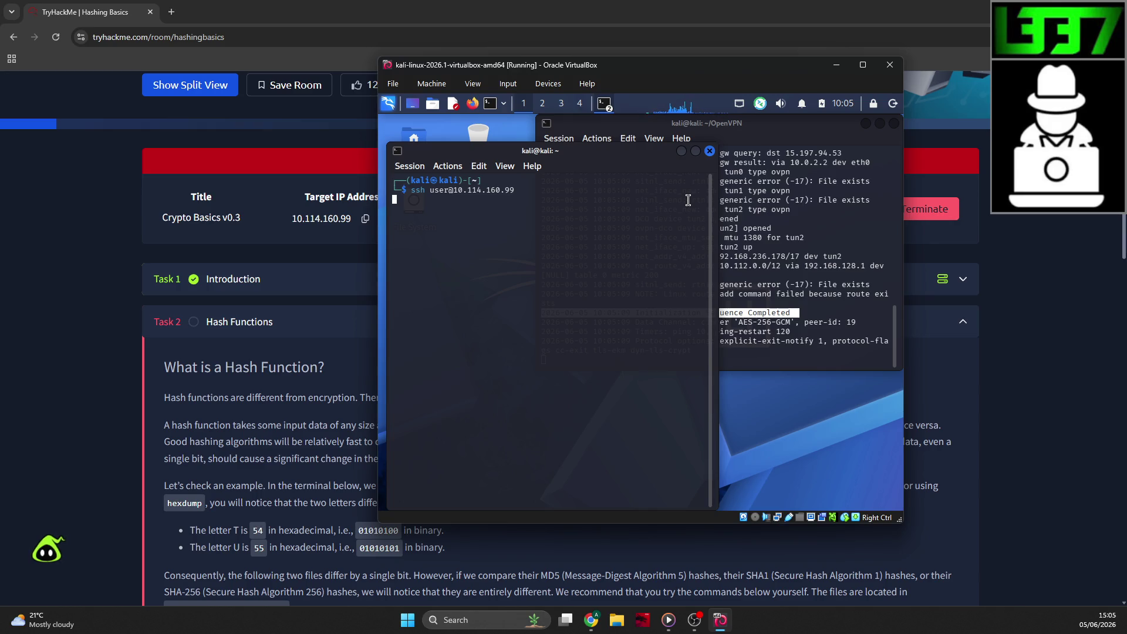
key(ctrl+c)
Step: Ping 10.114.160.99 and stop it to see 100% packet loss after 25 packets
text(ping 10.114.160.)
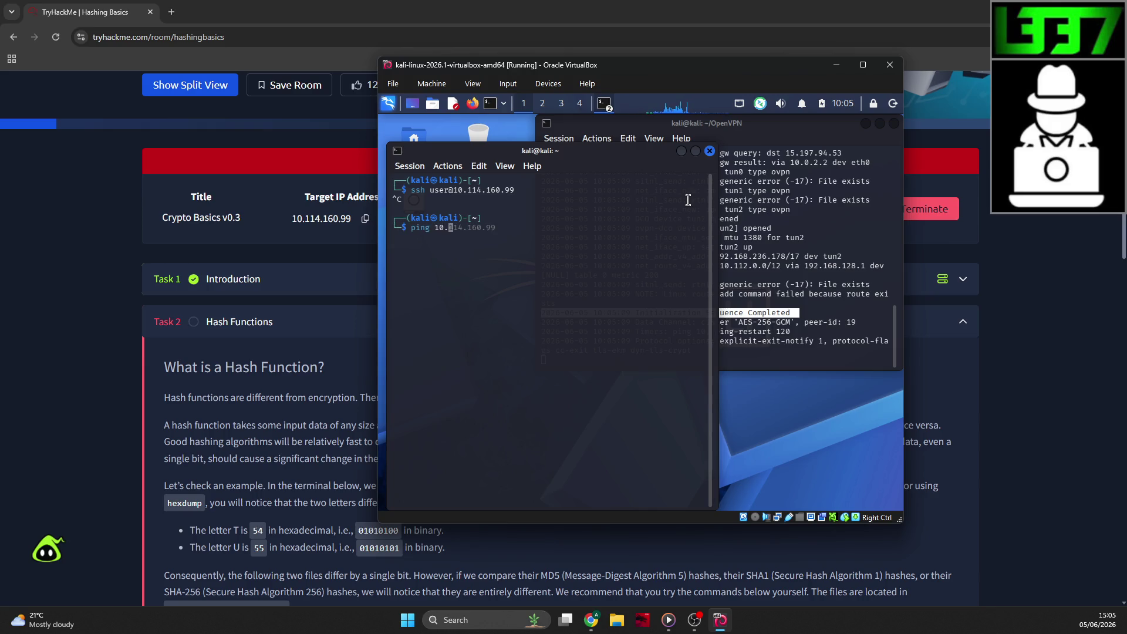
text(99)
key(Return)
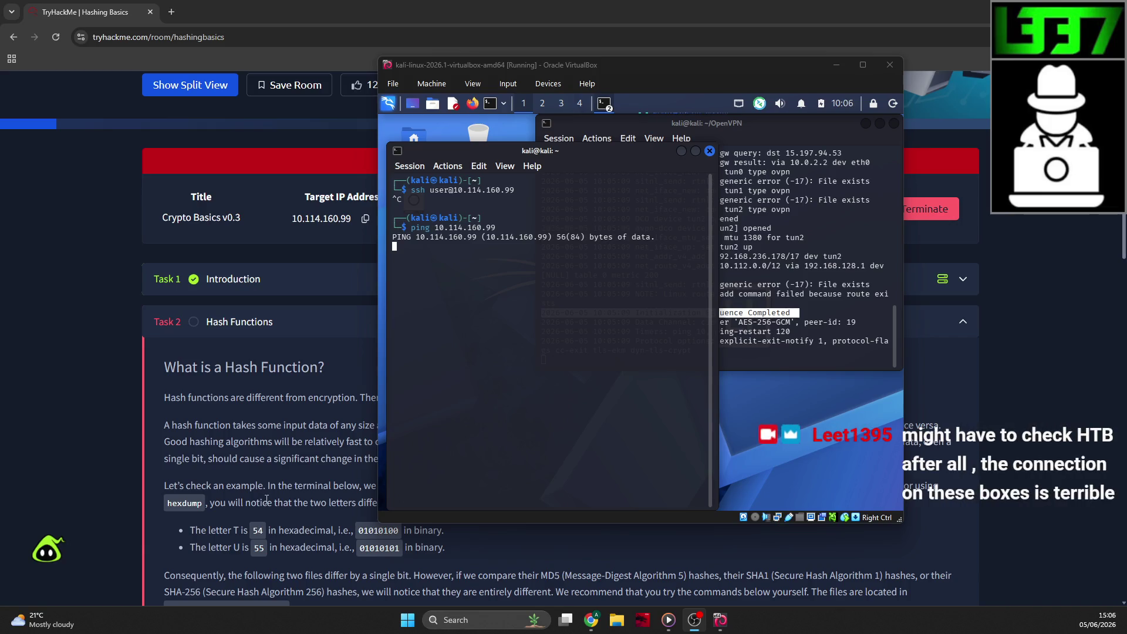
click(520, 263)
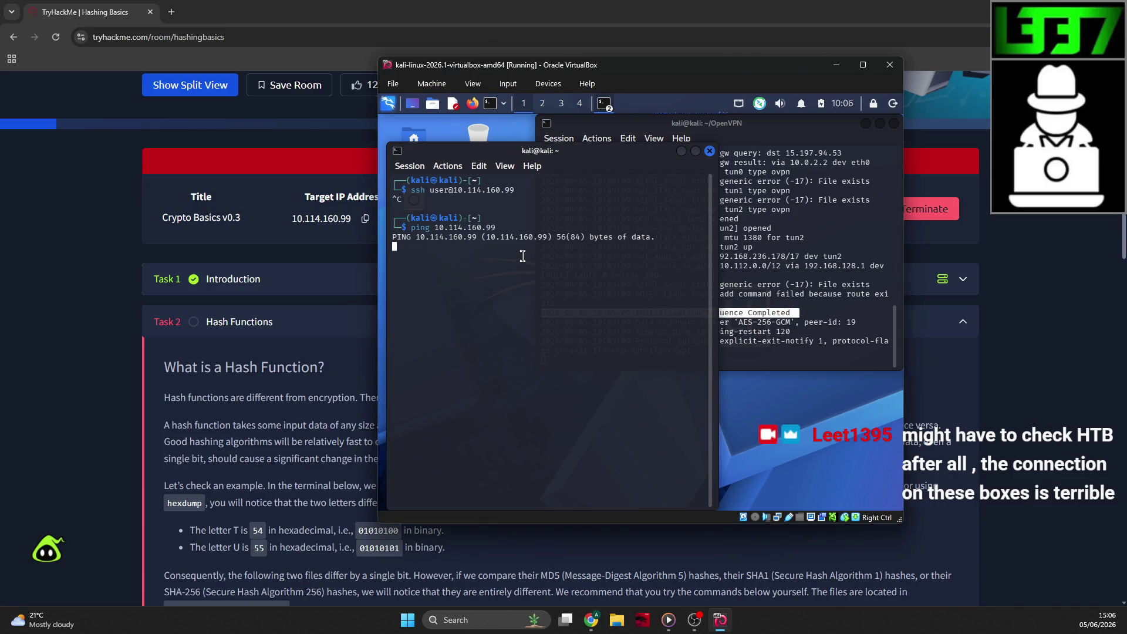
key(ctrl+c)
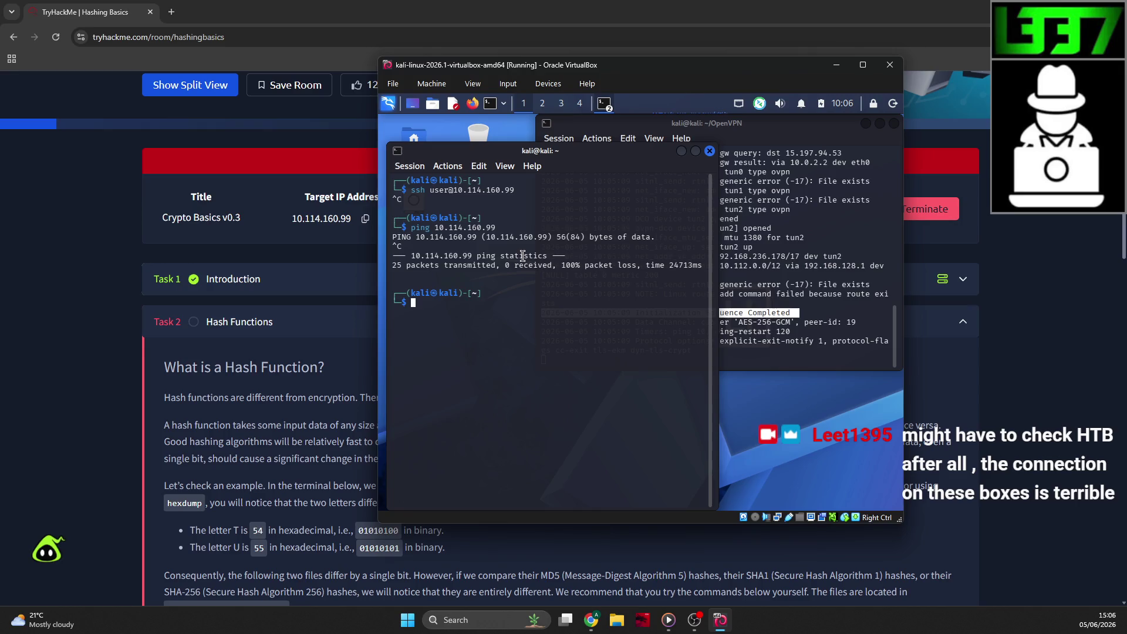
click(127, 246)
Step: Terminate the old Crypto Basics target machine
click(921, 204)
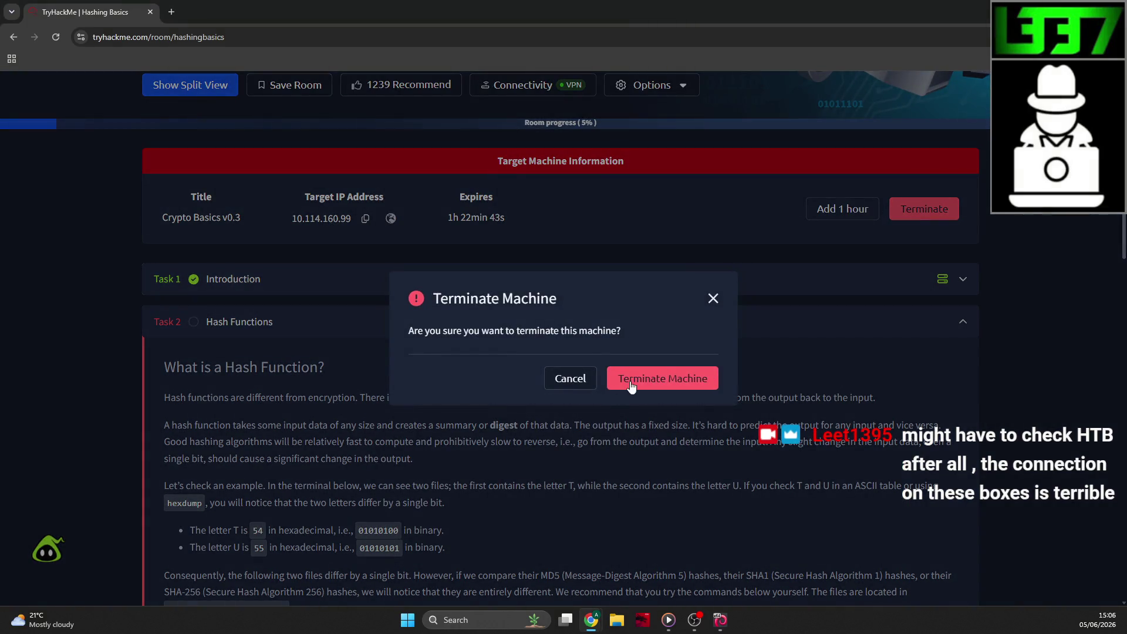
click(627, 387)
scroll(880, 284, up, 2)
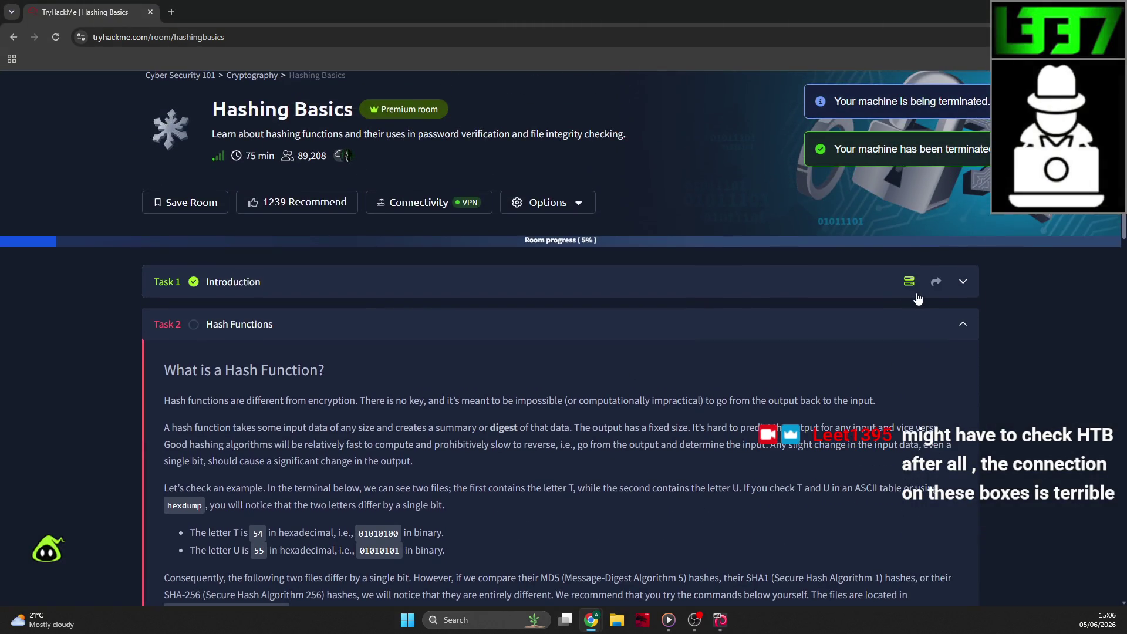
Step: From Task 1, start a fresh lab machine, initialising in Europe (Frankfurt)
click(913, 286)
scroll(361, 322, down, 5)
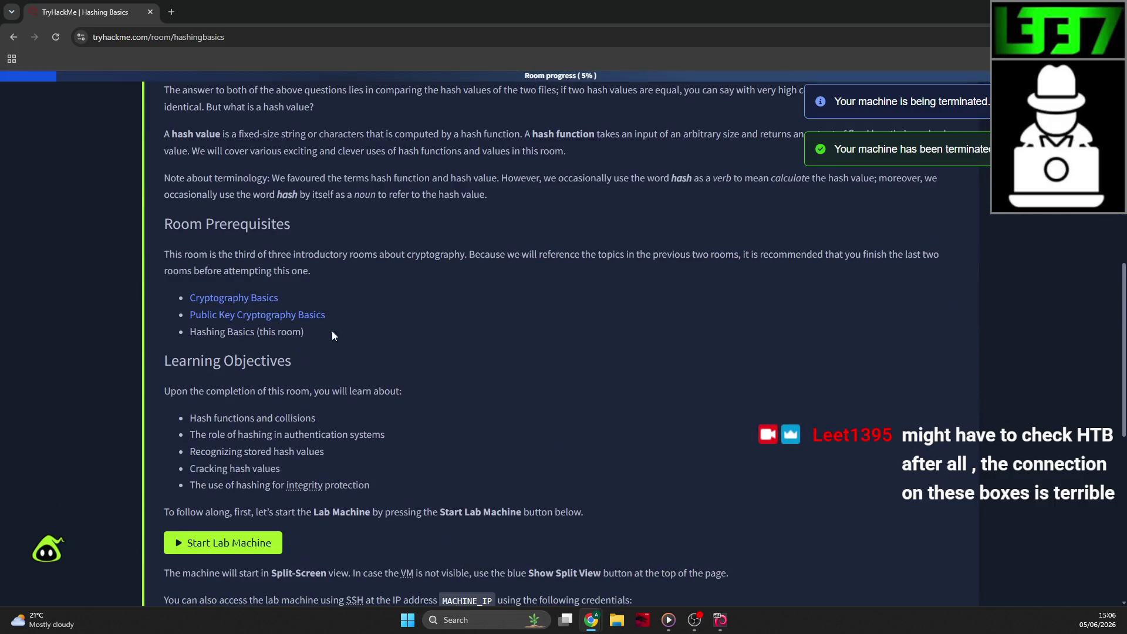
click(242, 550)
scroll(446, 343, down, 2)
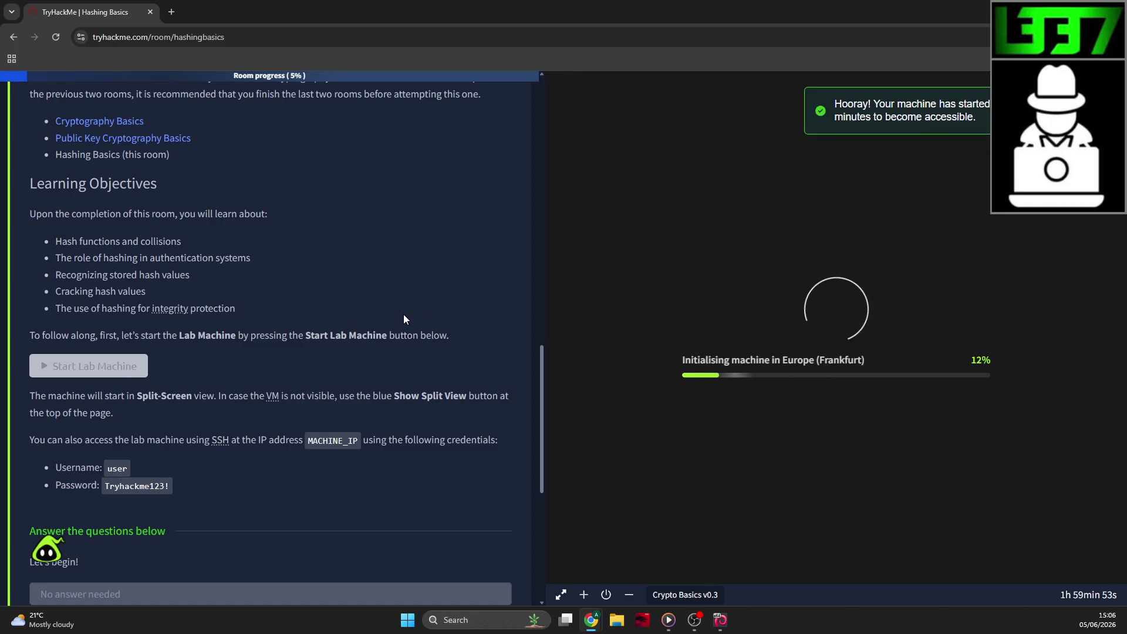
Step: Return from the Kali VM to the TryHackMe room page
click(720, 620)
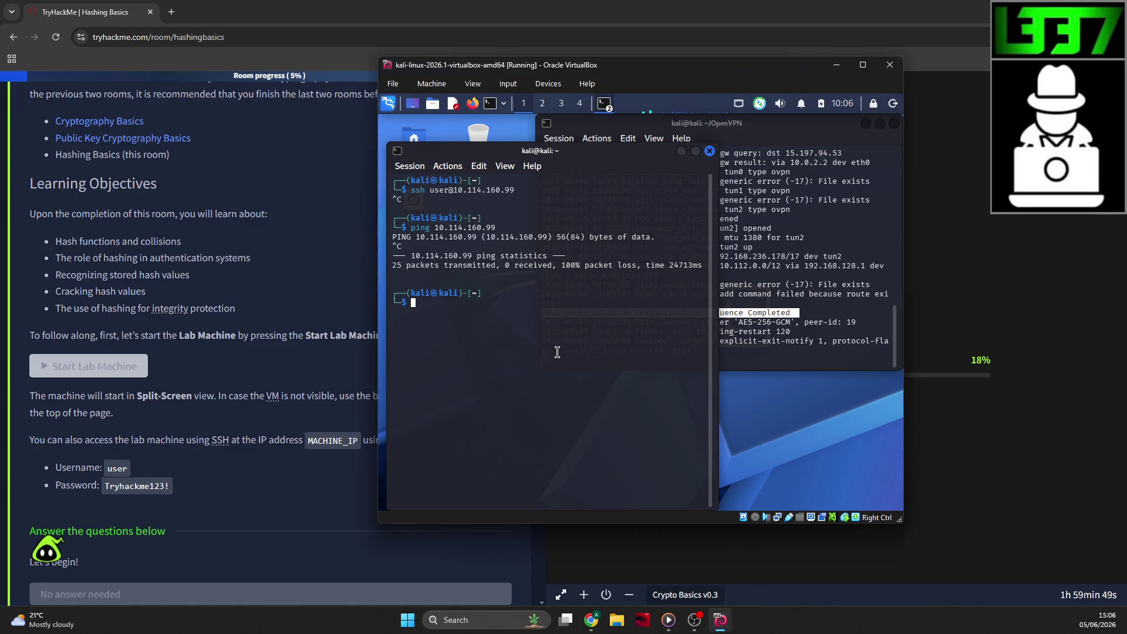
click(206, 280)
scroll(205, 280, up, 15)
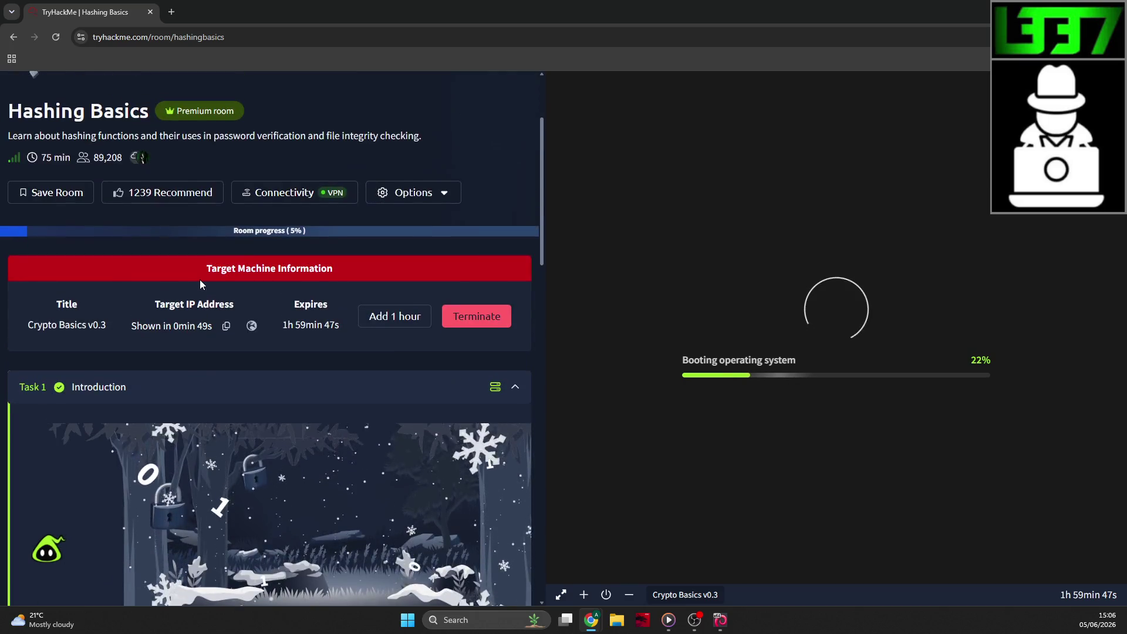
scroll(202, 290, down, 15)
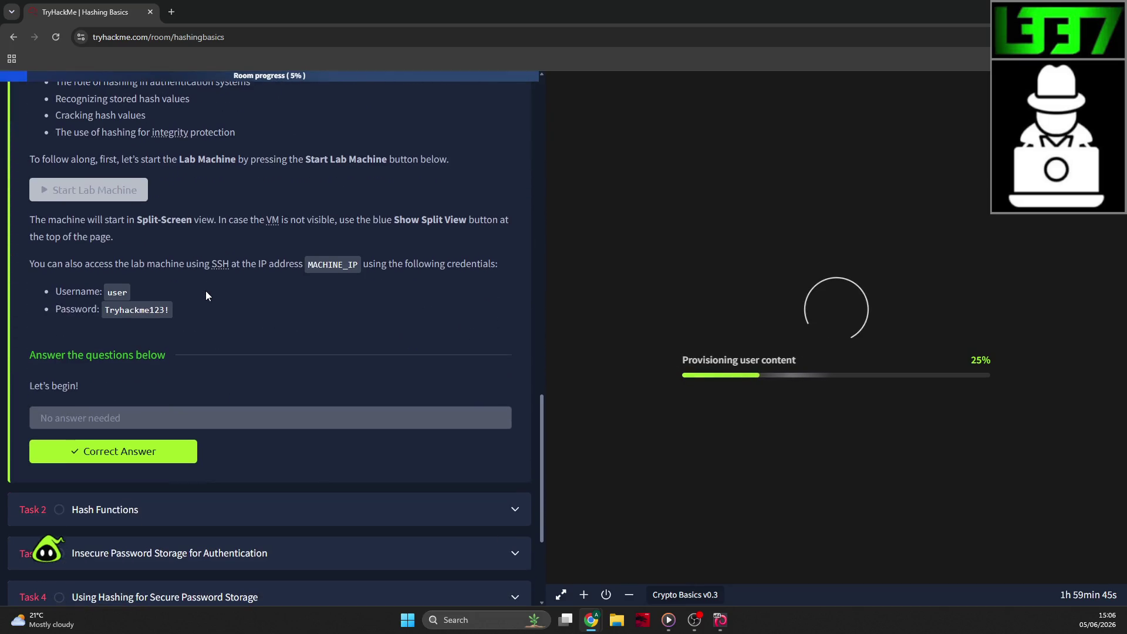
scroll(205, 290, up, 7)
scroll(247, 344, down, 7)
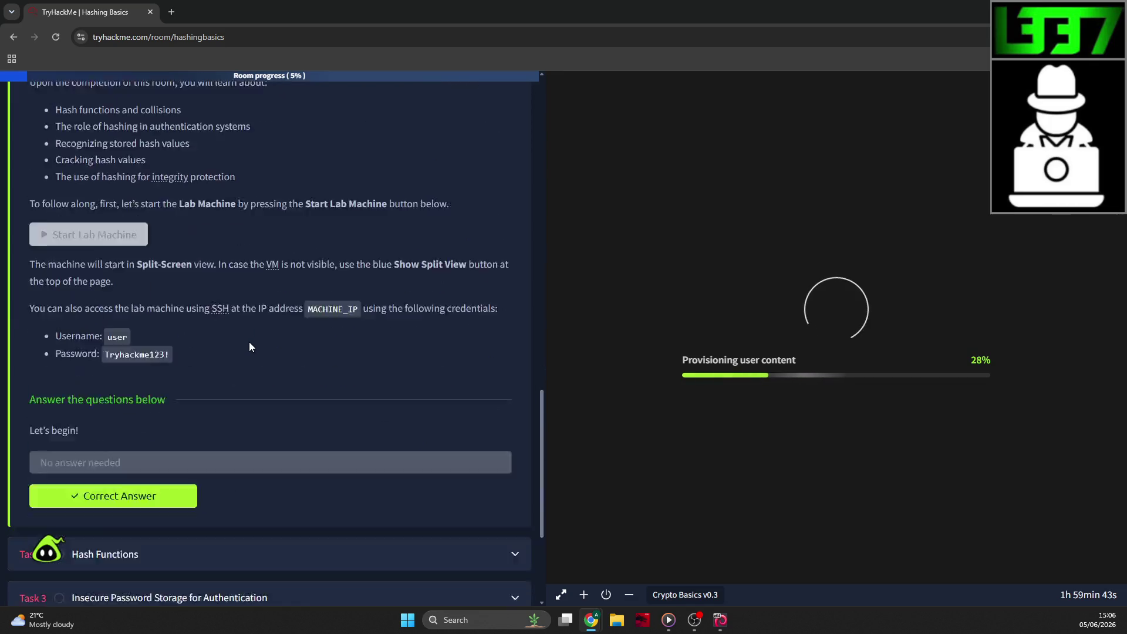
Step: Expand Task 2 Hash Functions and scroll through its content
click(274, 509)
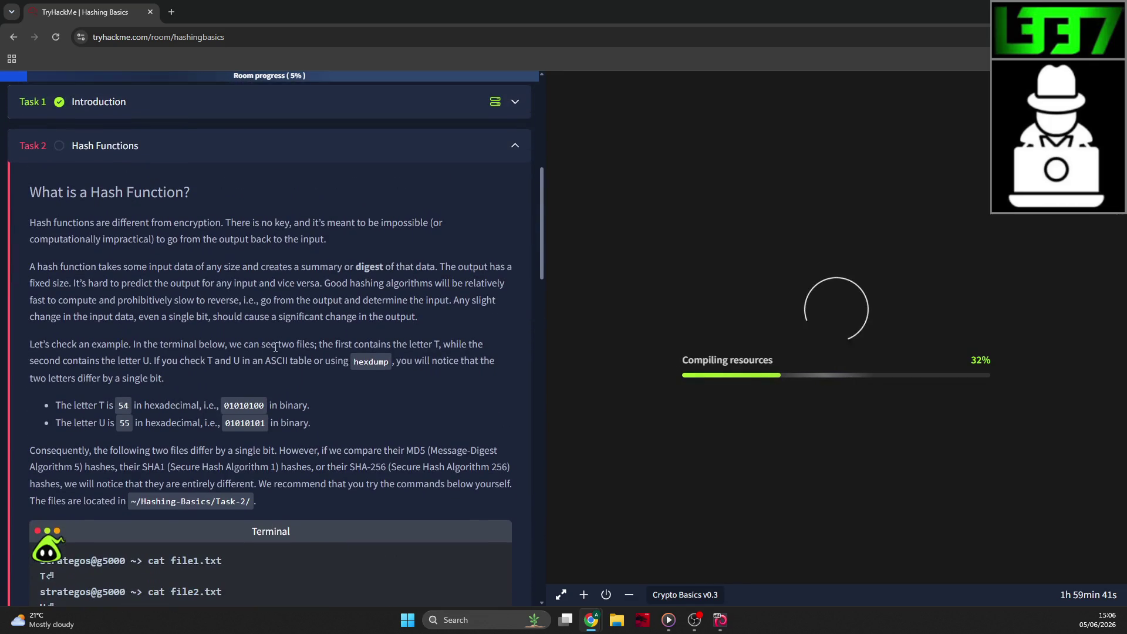
scroll(276, 343, down, 8)
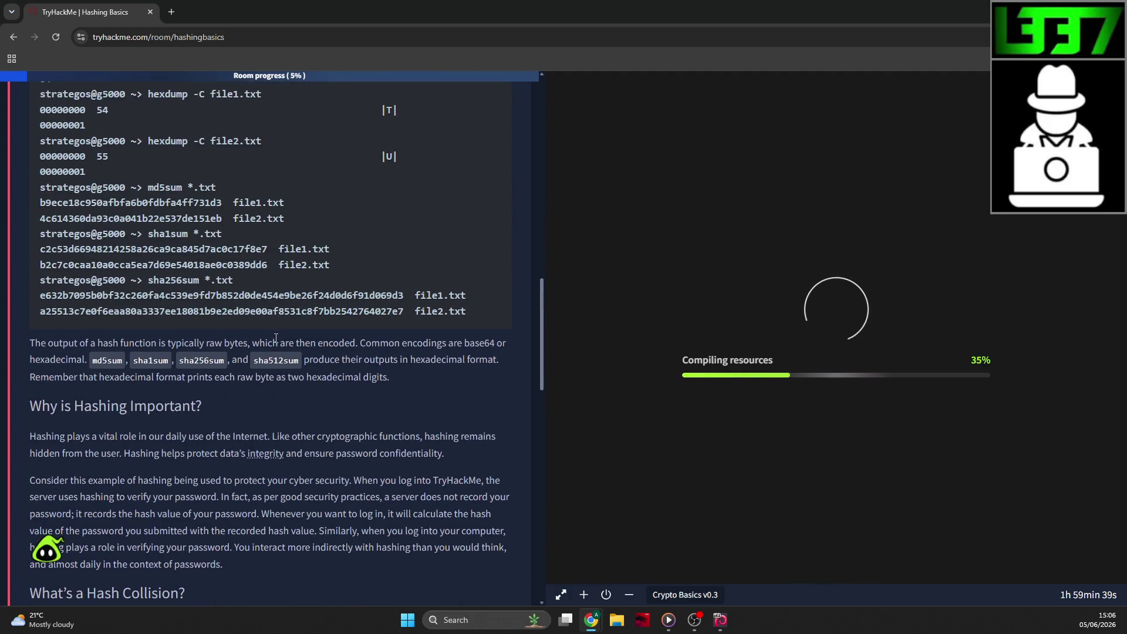
scroll(275, 337, down, 4)
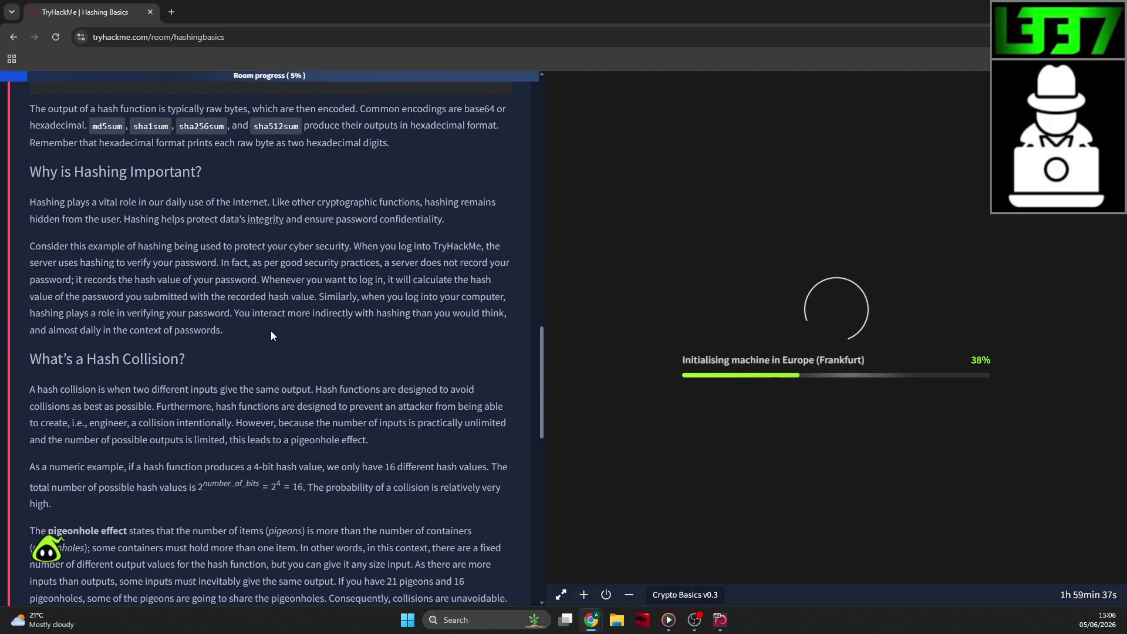
scroll(272, 336, up, 6)
scroll(269, 336, up, 2)
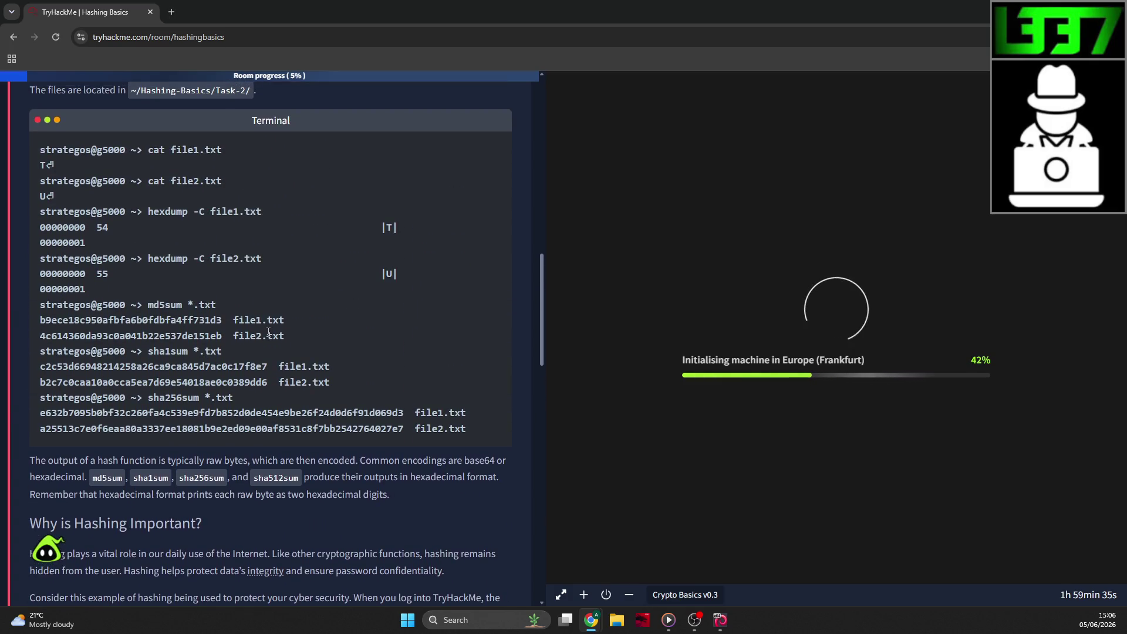
scroll(267, 331, up, 2)
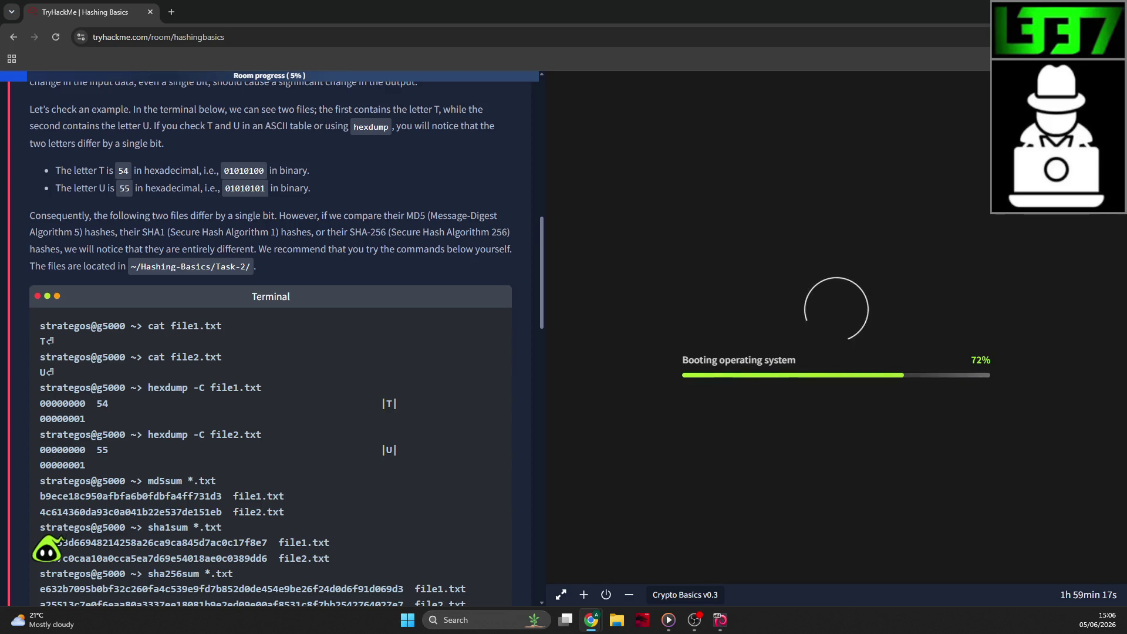
Step: Check the Connectivity details showing OpenVPN and the Hashing Basics machine both Connected
scroll(221, 340, up, 5)
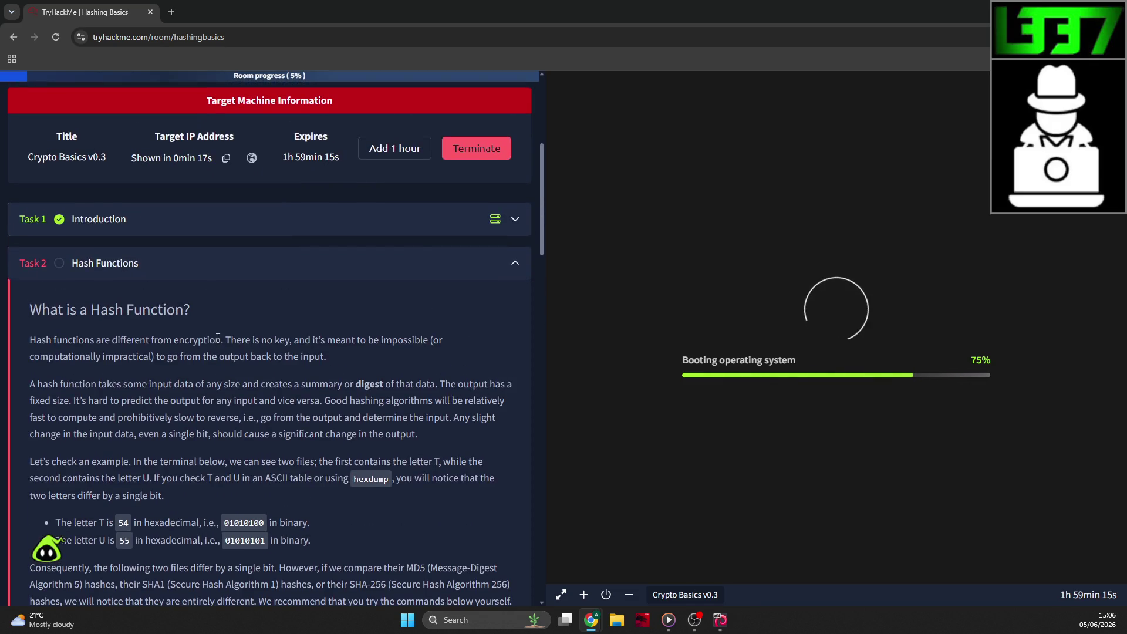
scroll(165, 325, up, 1)
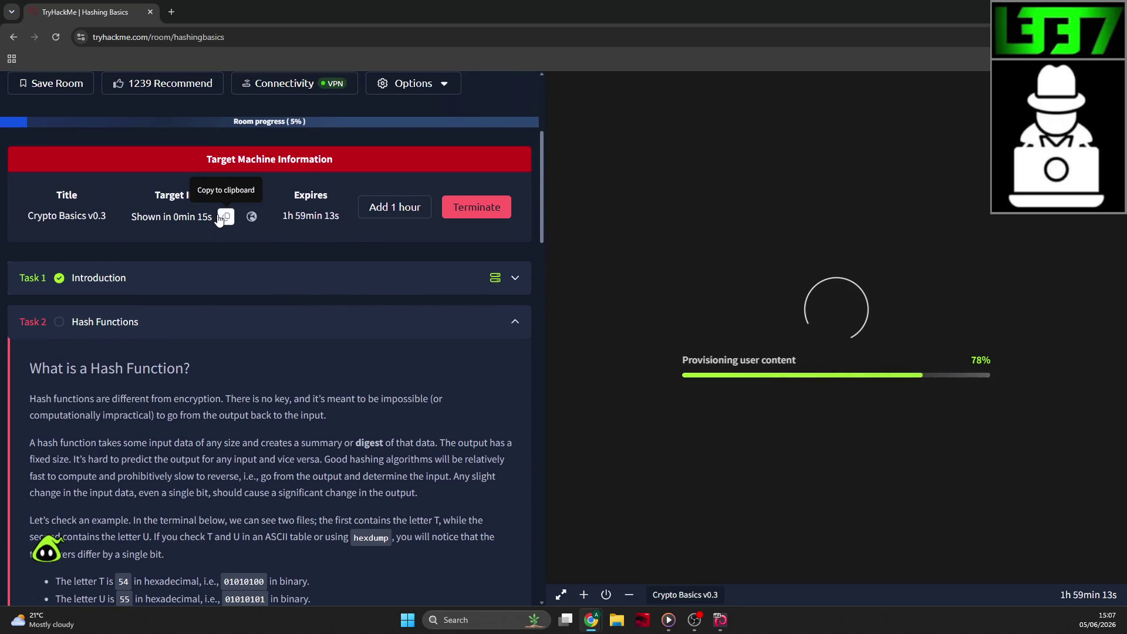
scroll(323, 217, up, 2)
click(334, 204)
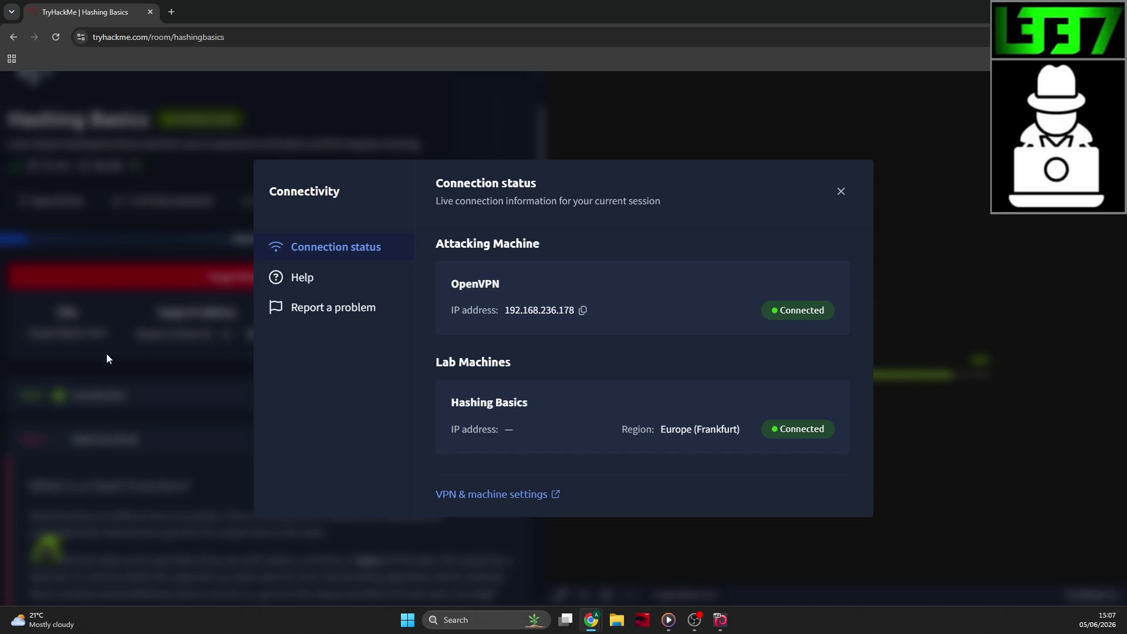
click(147, 388)
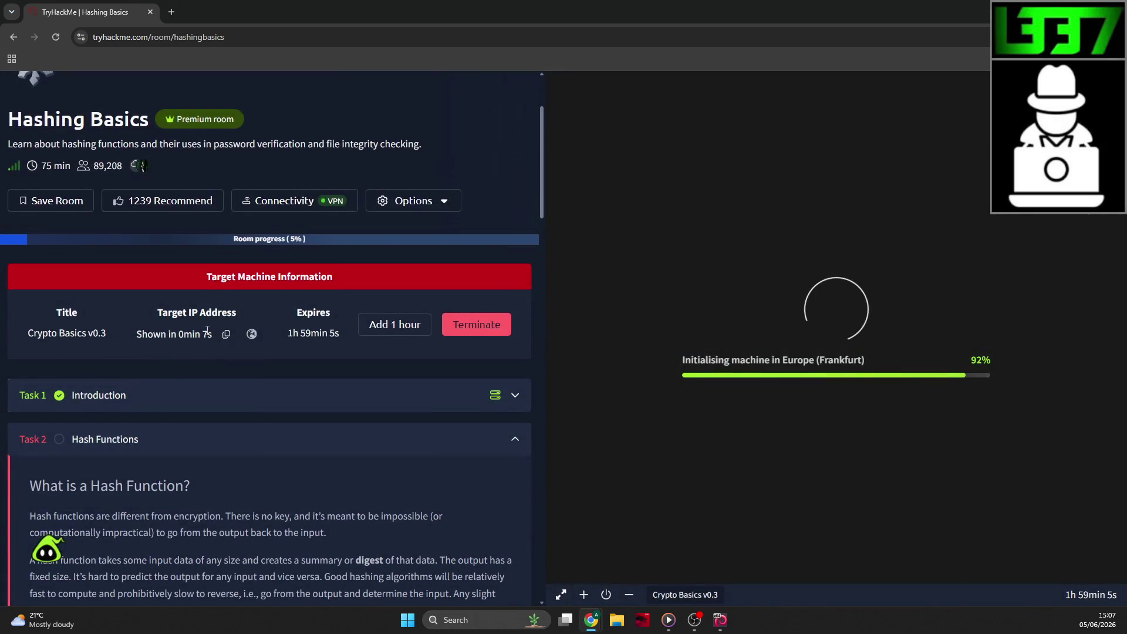
Step: Once the machine finishes initialising, enter clear at the split-view terminal prompt
scroll(211, 317, down, 1)
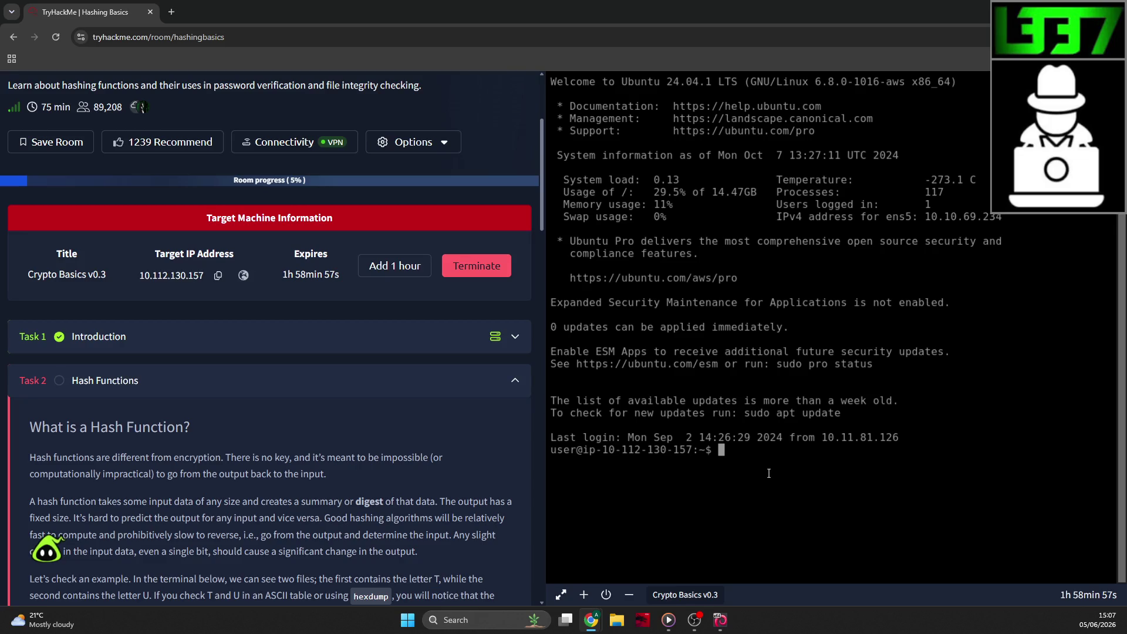
text(clear)
Step: Clear the lab terminal, then ping 10.112.130.157 from Kali until replies arrive
key(Return)
key(alt+Tab)
text(ping 10.112.130.157)
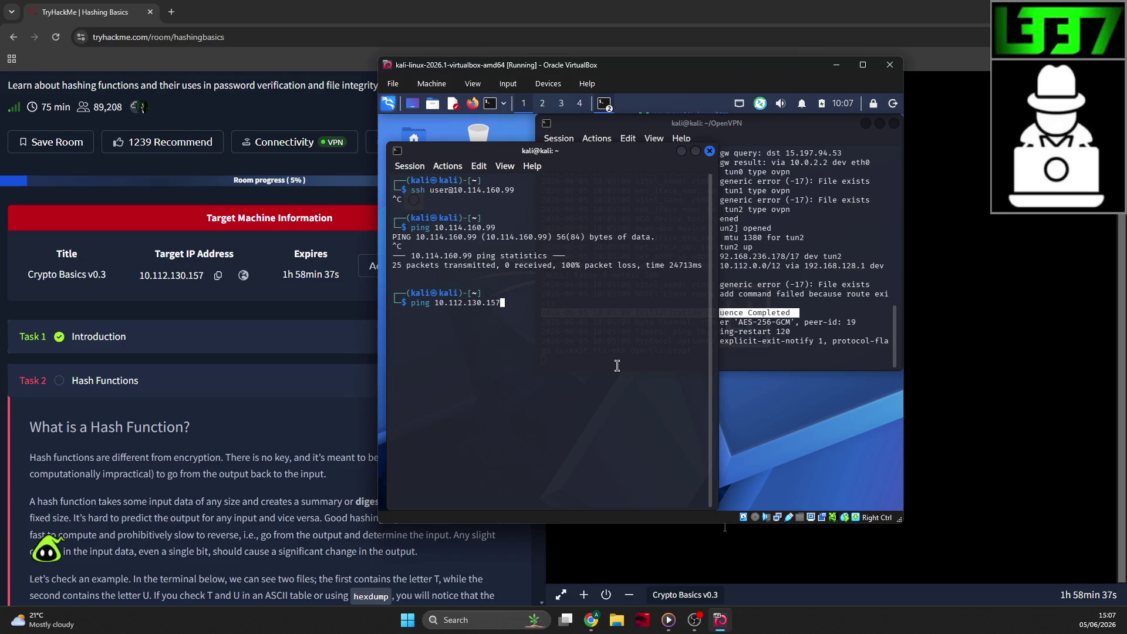
key(Return)
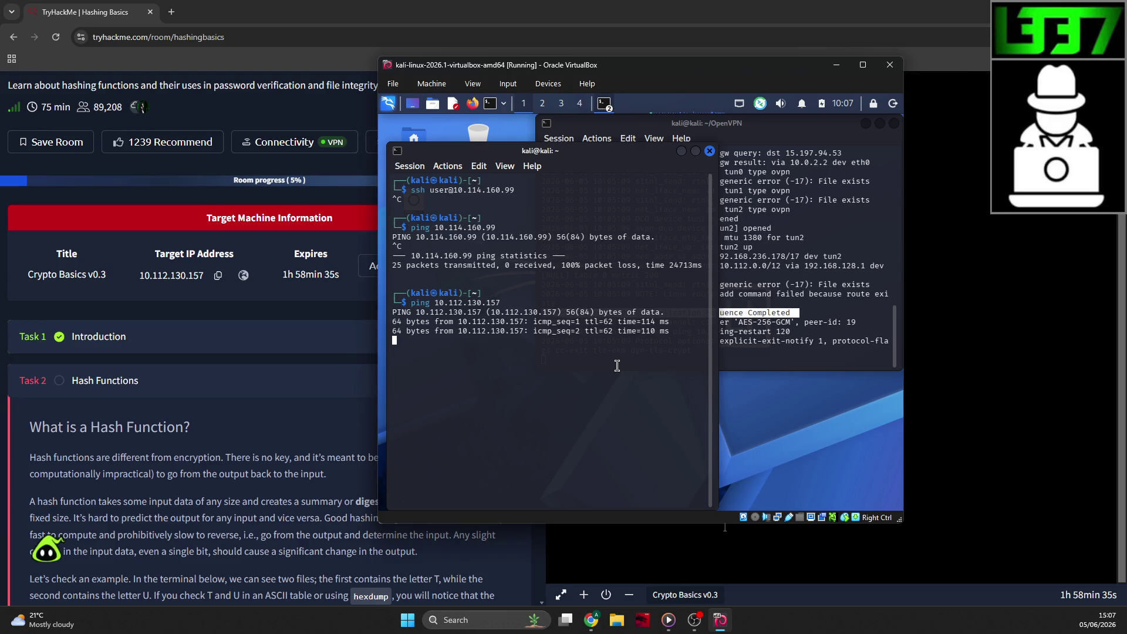
key(ctrl+c)
text(ssg)
key(BackSpace)
text(h user@)
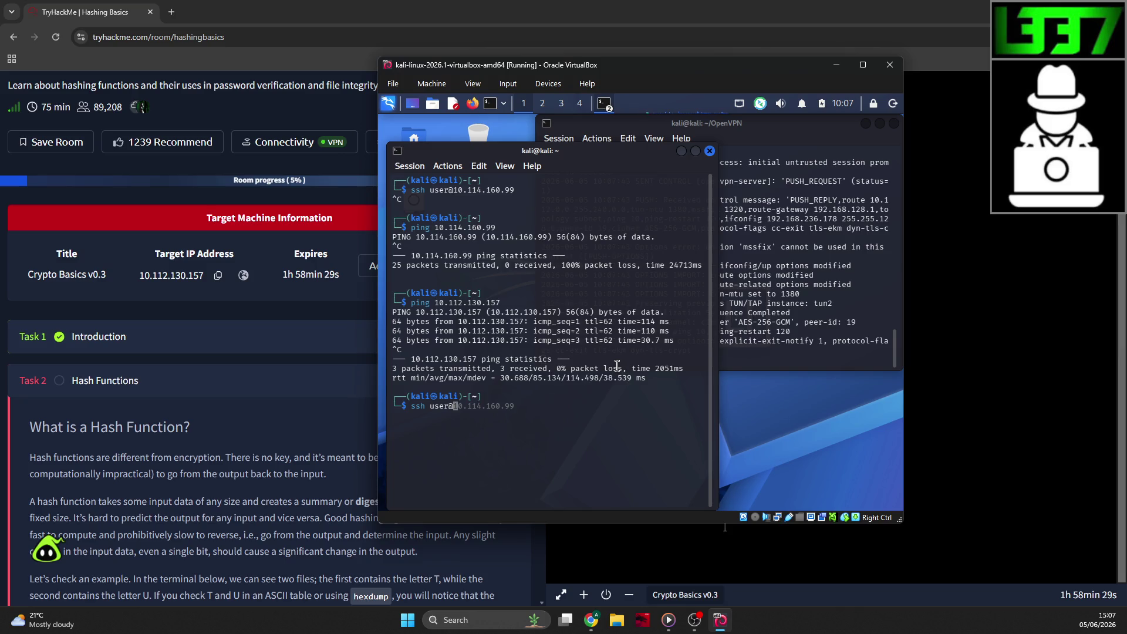
text(10.112.130.157)
key(Return)
Step: Expand Task 1 to show the lab machine's SSH address and credentials
click(591, 620)
click(481, 339)
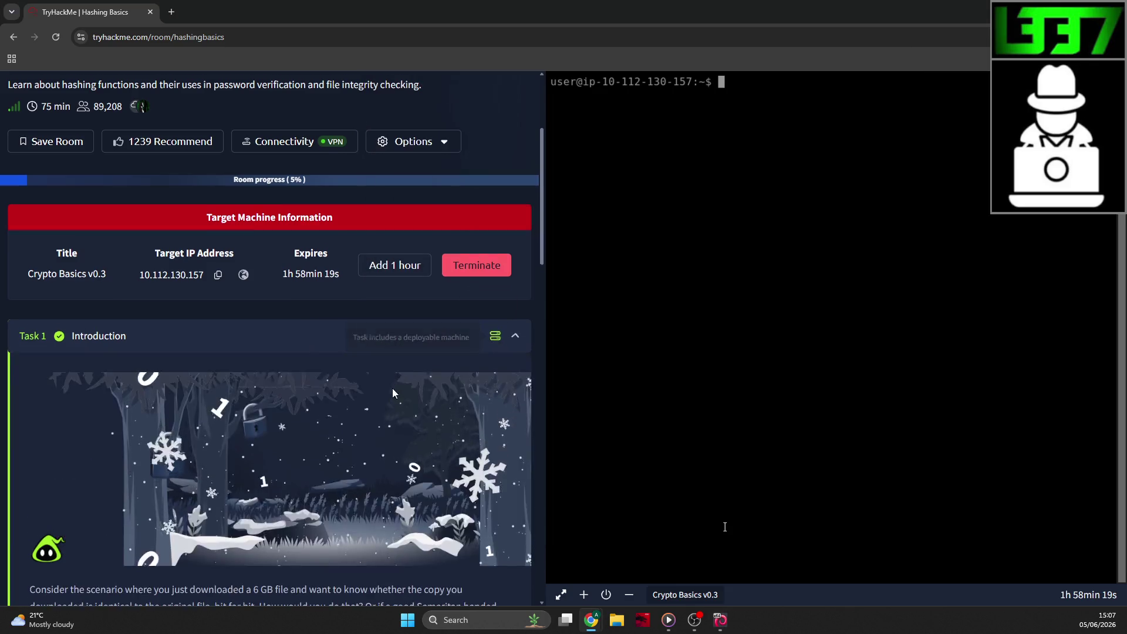
scroll(379, 412, down, 15)
Step: In the Kali VM, look through the OpenVPN log terminal output
key(alt+Tab)
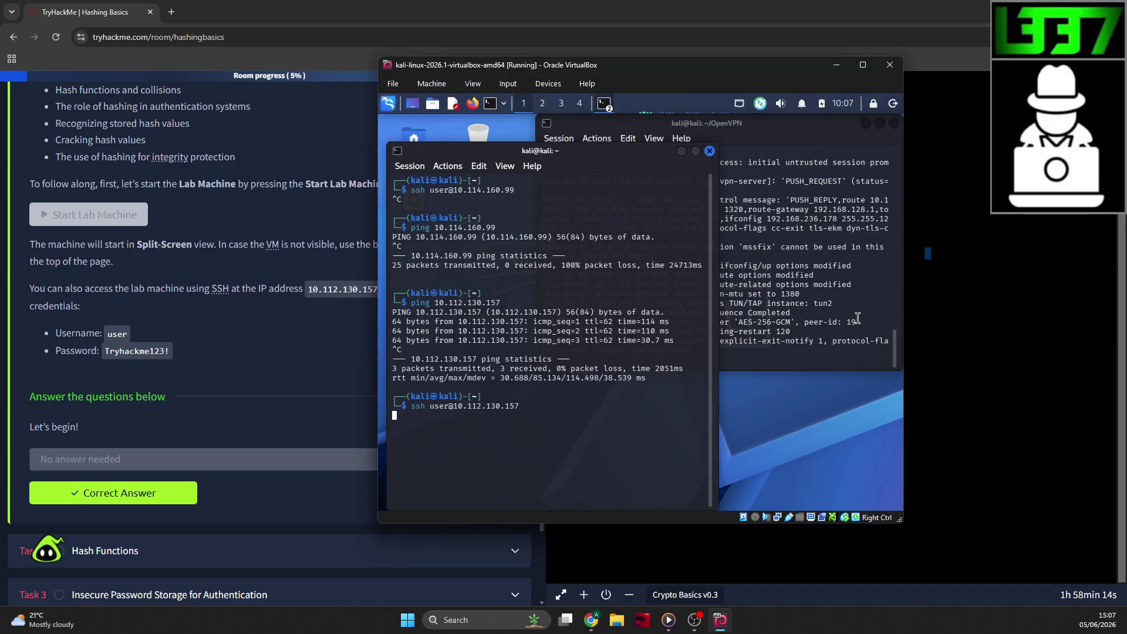
click(852, 318)
scroll(834, 317, up, 3)
scroll(821, 315, down, 3)
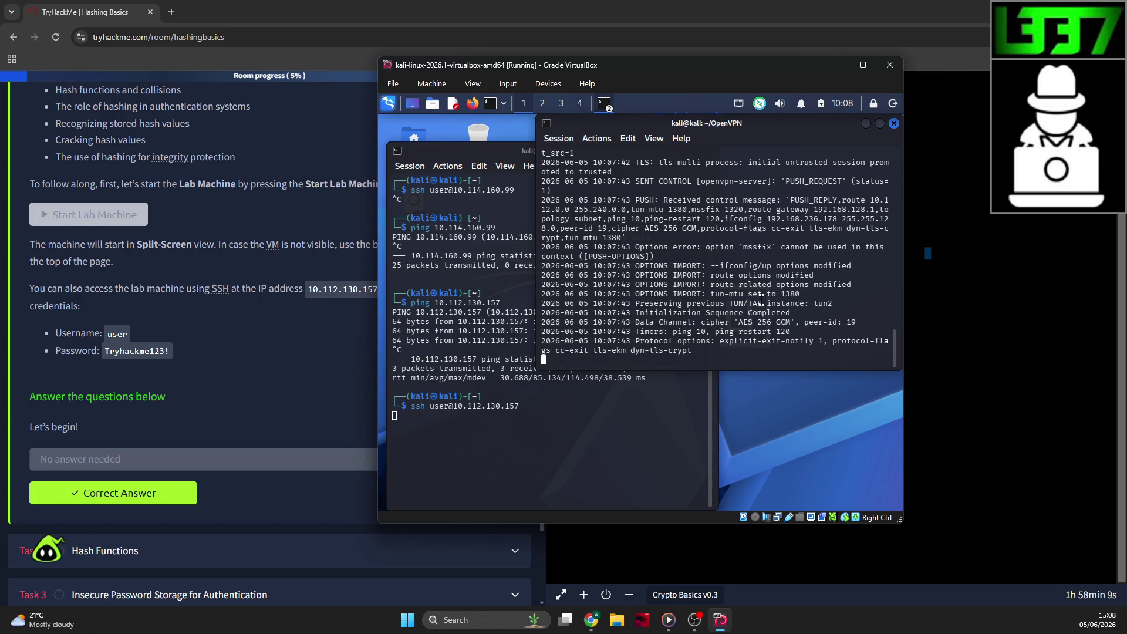
scroll(722, 288, up, 3)
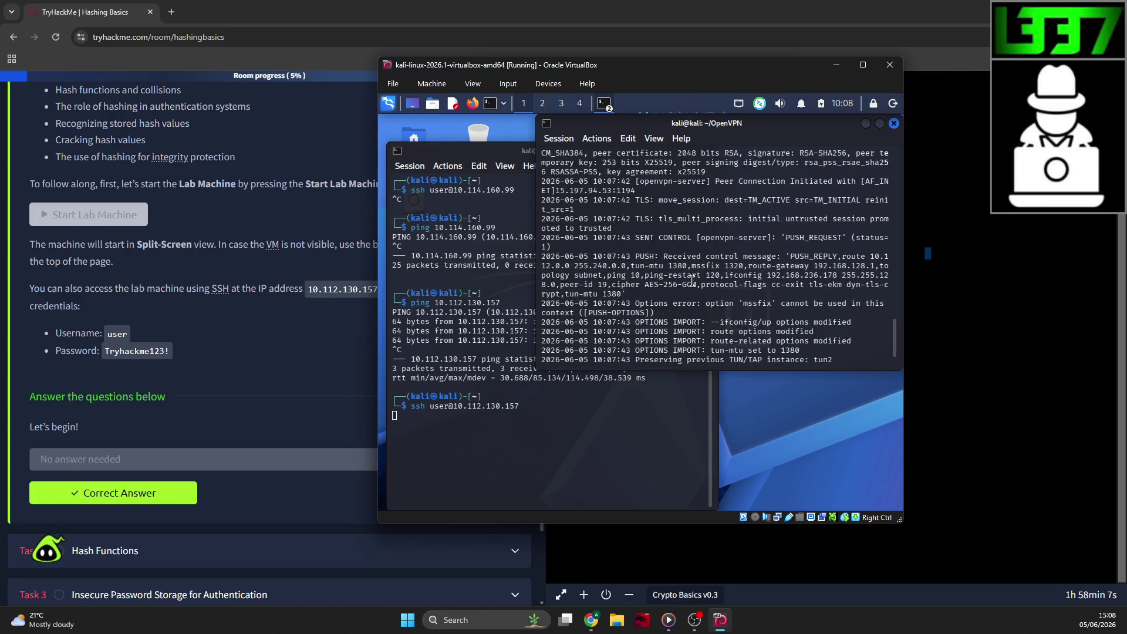
drag(674, 270, 650, 260)
click(655, 257)
scroll(655, 257, up, 3)
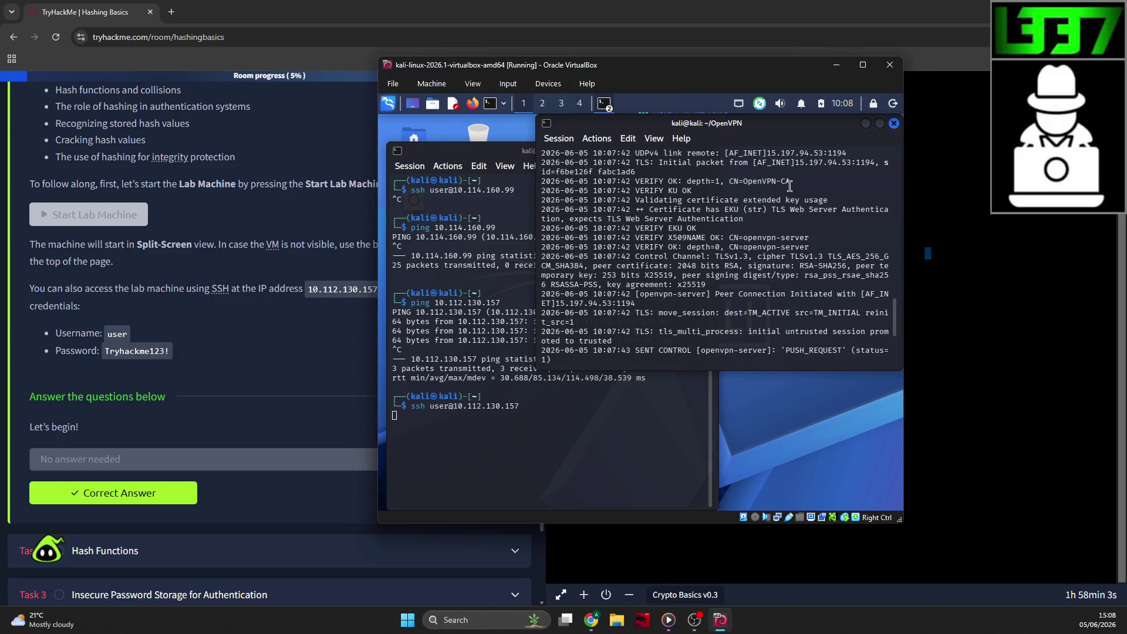
scroll(792, 183, up, 3)
Step: Open tryhackme.com/access in Firefox inside the Kali VM
click(495, 195)
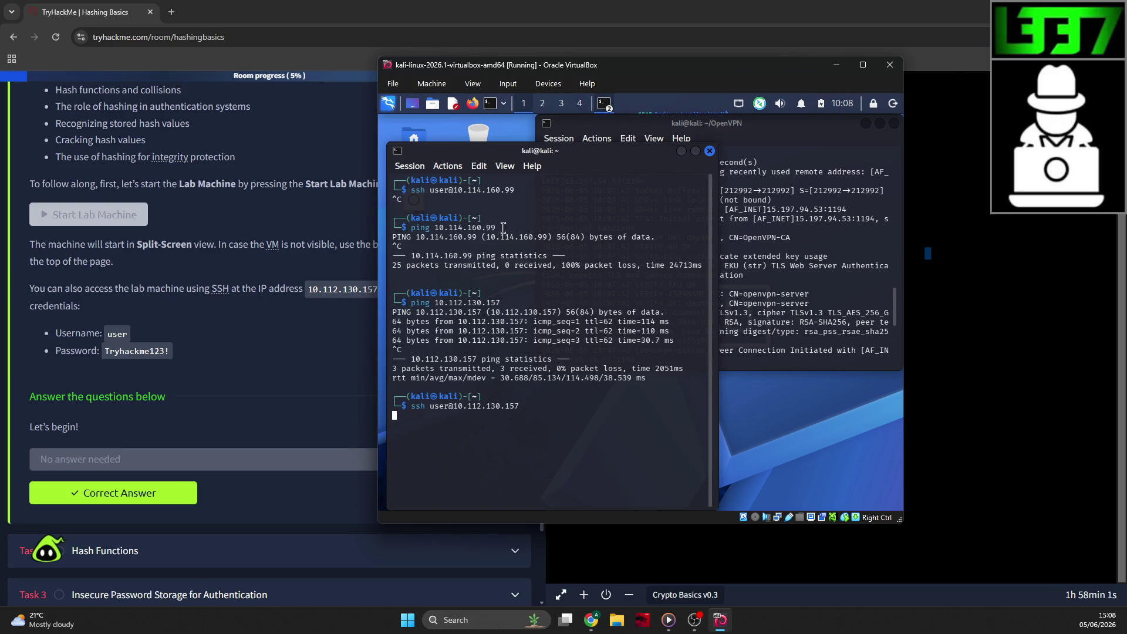
click(473, 104)
text(acc)
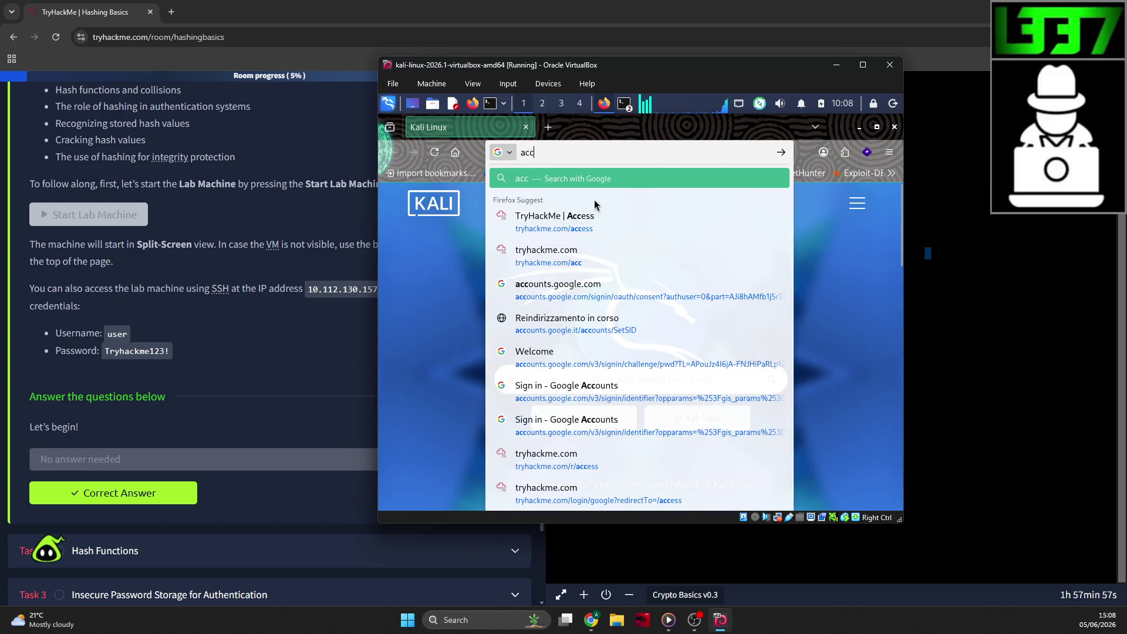
click(639, 232)
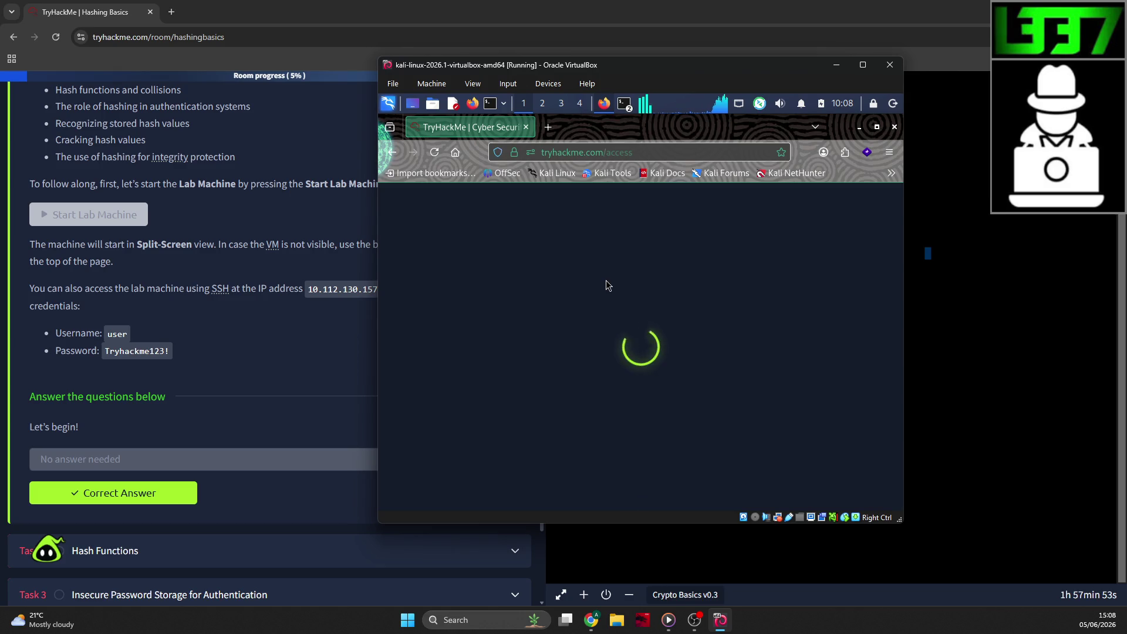
key(alt+Tab)
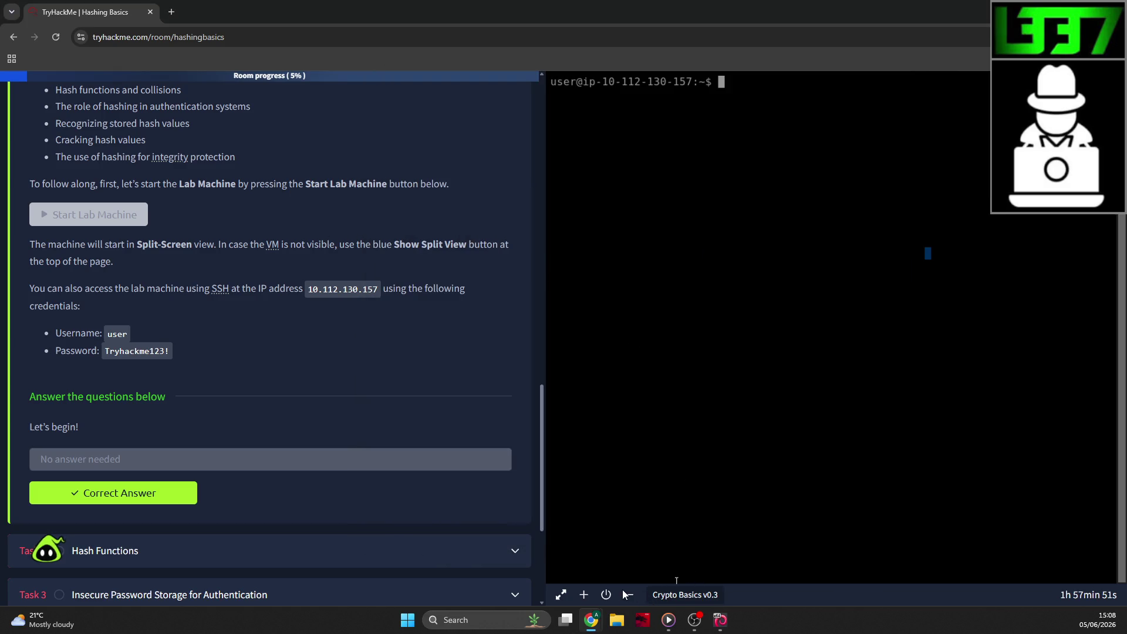
Step: Clear the lab terminal and list network interfaces with ifconfig and ip a
text(clear)
key(Return)
text(ifconfig)
key(Return)
text(ip a)
key(Return)
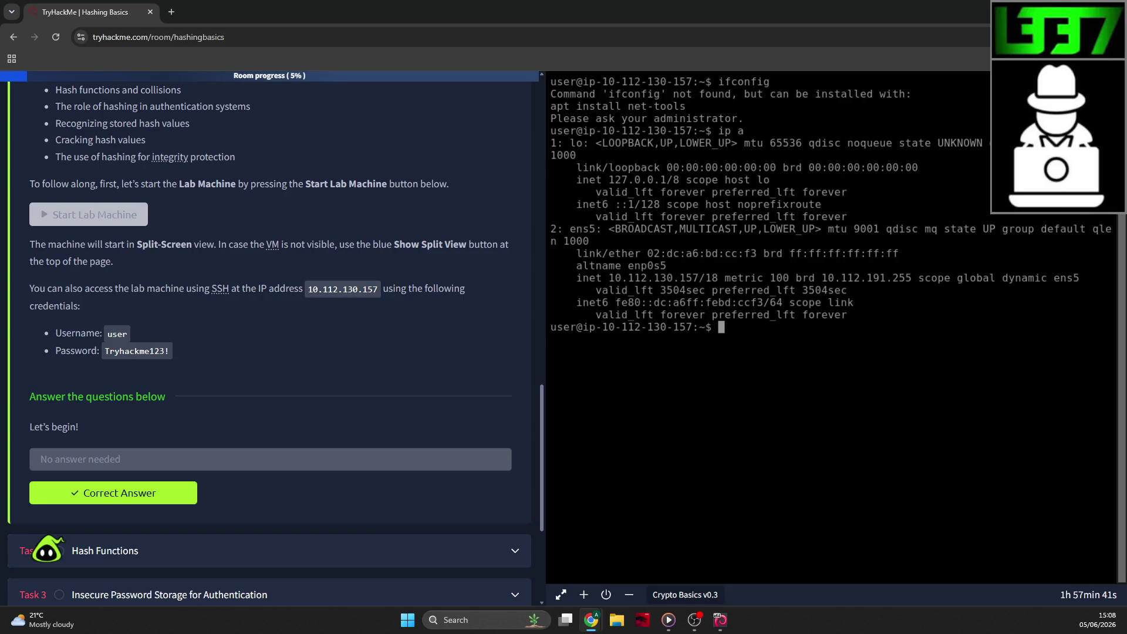
Step: Run systemctl status ssh to confirm the SSH service is active and running
text(system)
key(BackSpace)
key(BackSpace)
key(BackSpace)
text(temctl status )
text(ssh)
key(Return)
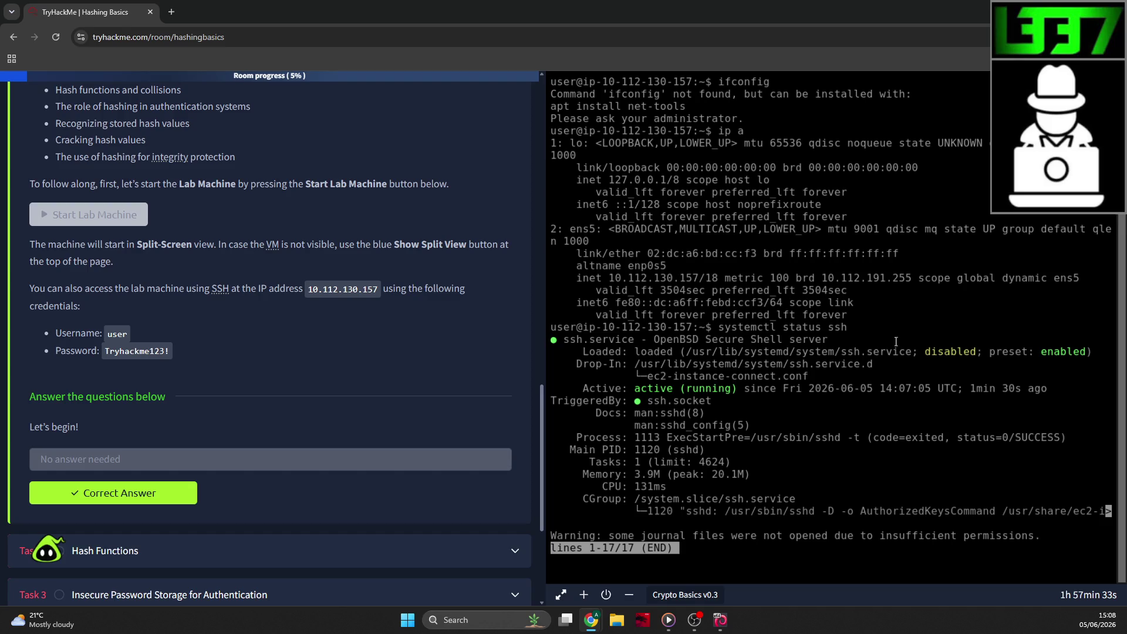
key(alt+Tab)
scroll(677, 343, down, 5)
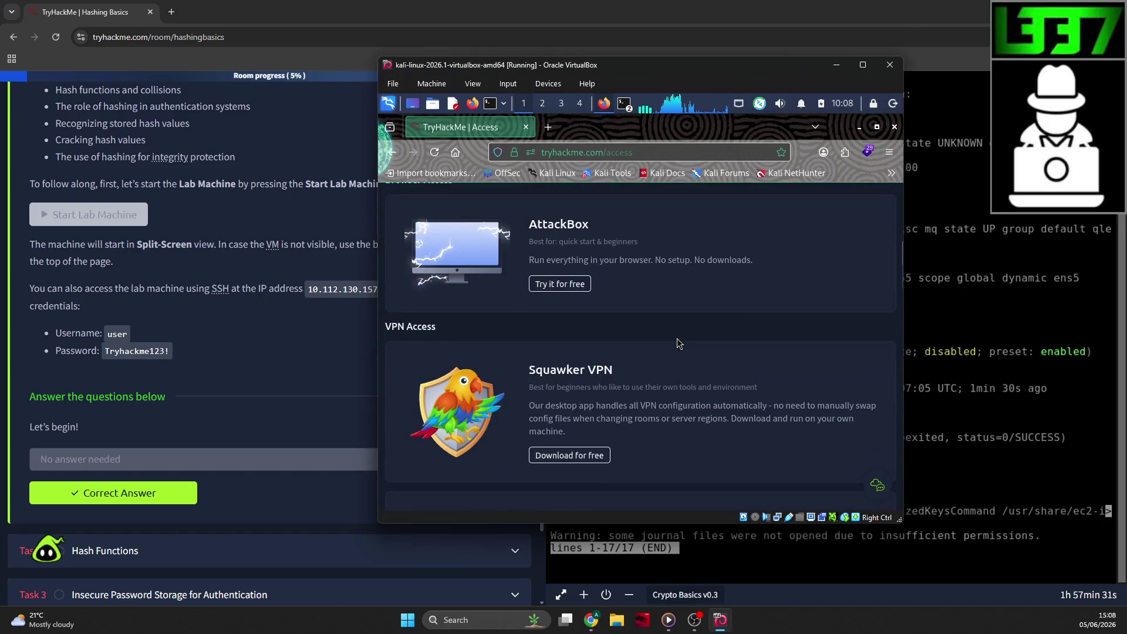
Step: Confirm the Access page shows the VPN connected to Europe (Frankfurt), then close Firefox
scroll(678, 338, down, 5)
scroll(869, 309, down, 3)
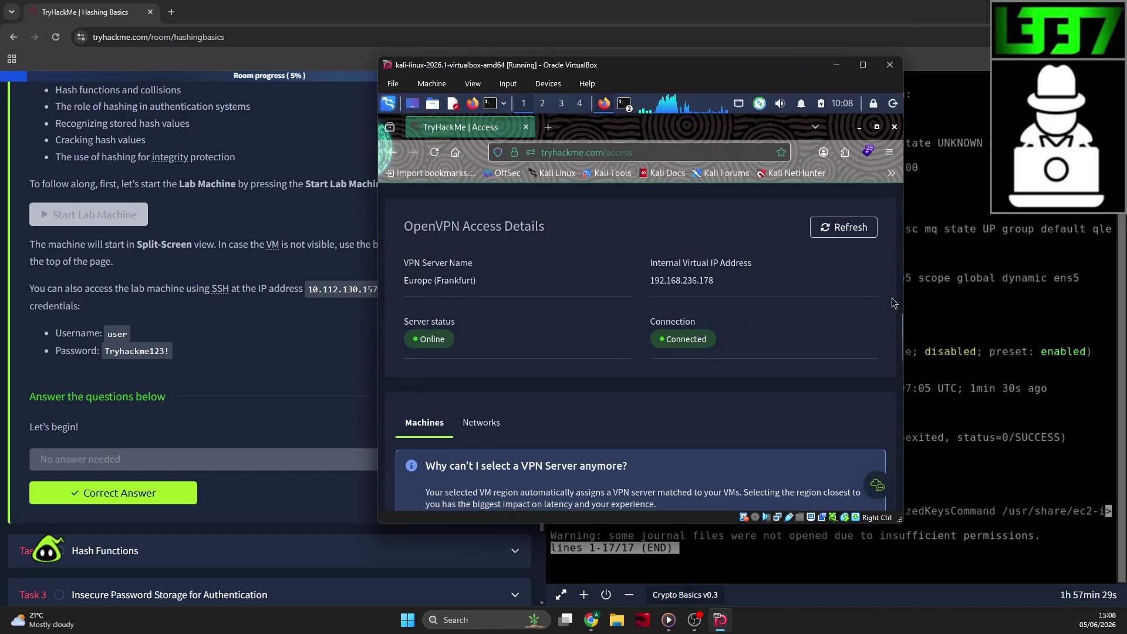
click(894, 127)
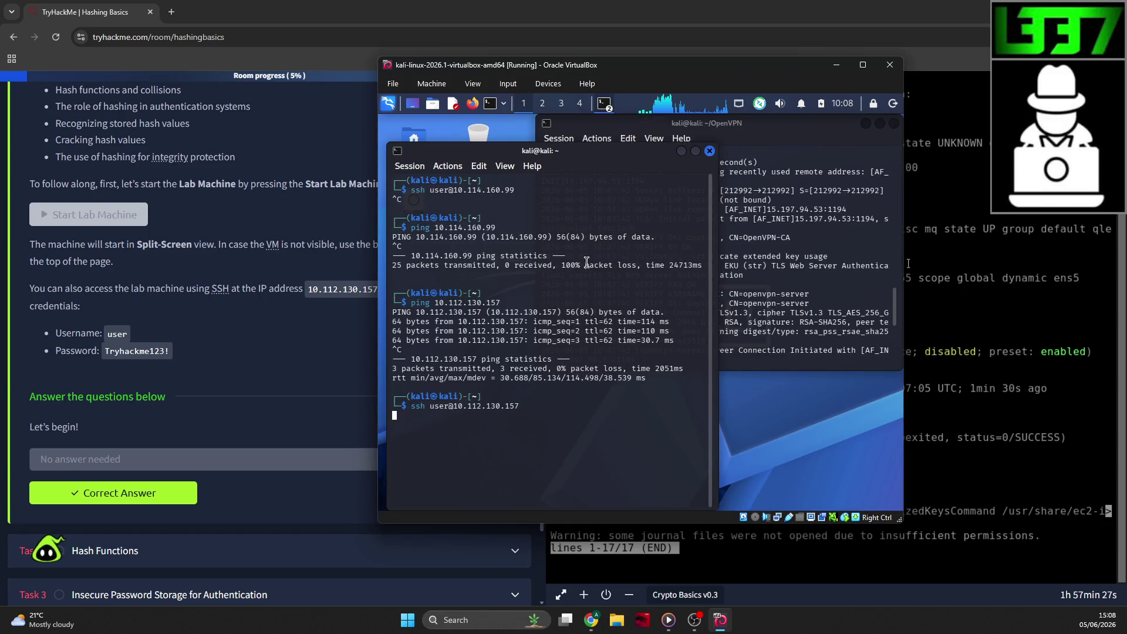
key(ctrl+c)
text(sudo ssh user@)
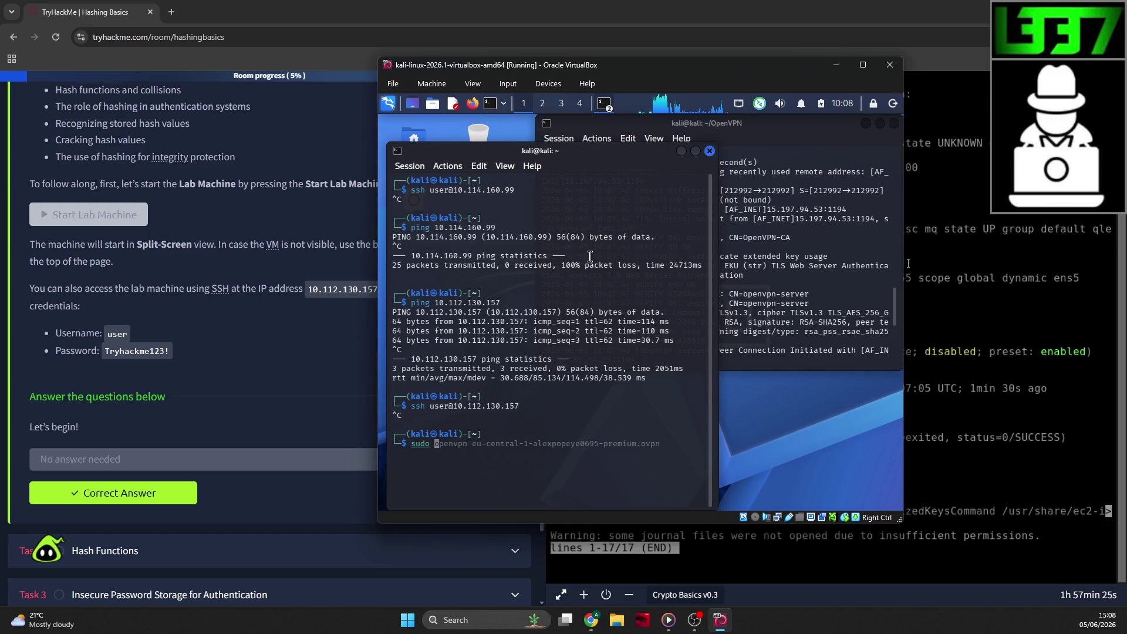
text(10.112.130.157)
key(Return)
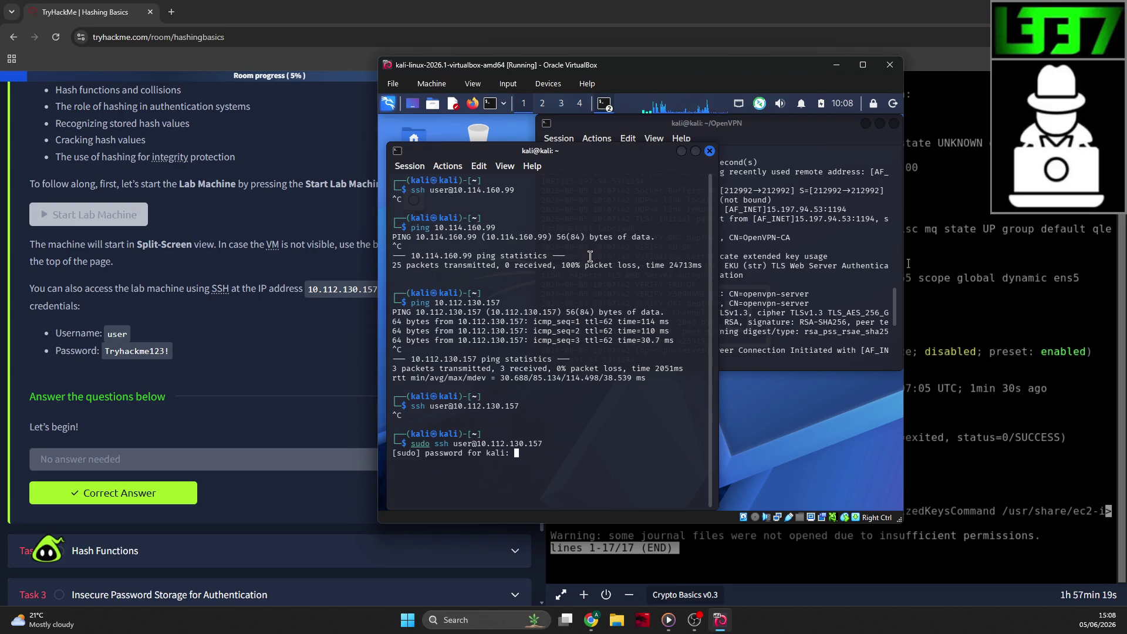
key(Return)
Step: Review the OpenVPN log terminal and collapse the split-view lab machine panel
click(311, 317)
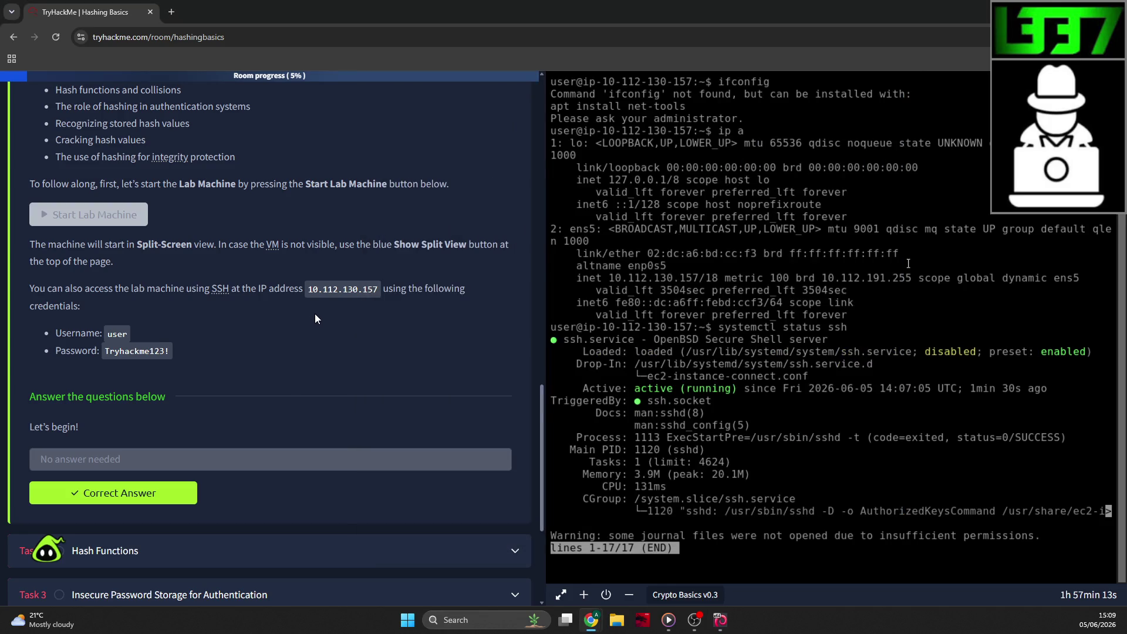
key(alt+Tab)
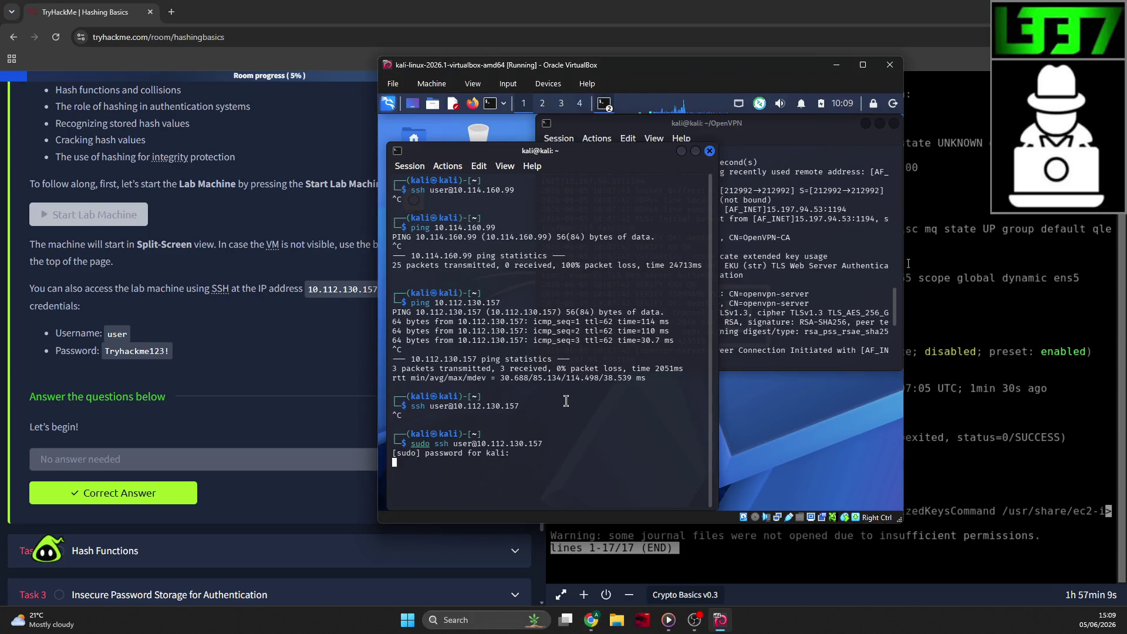
click(828, 313)
scroll(828, 314, down, 4)
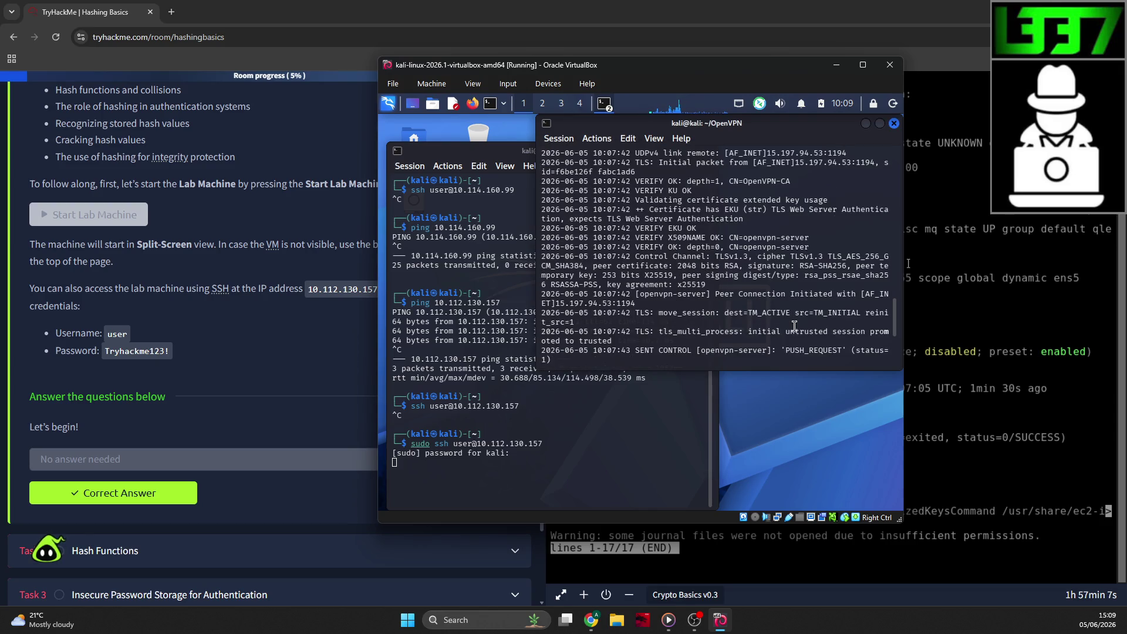
click(642, 619)
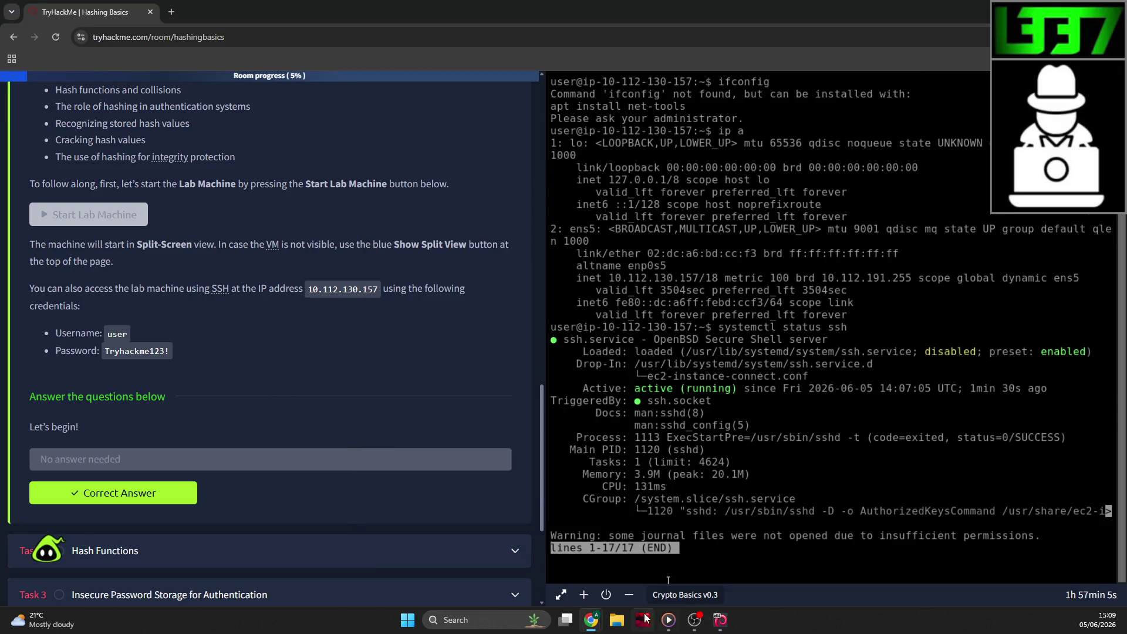
click(627, 595)
key(alt+Tab)
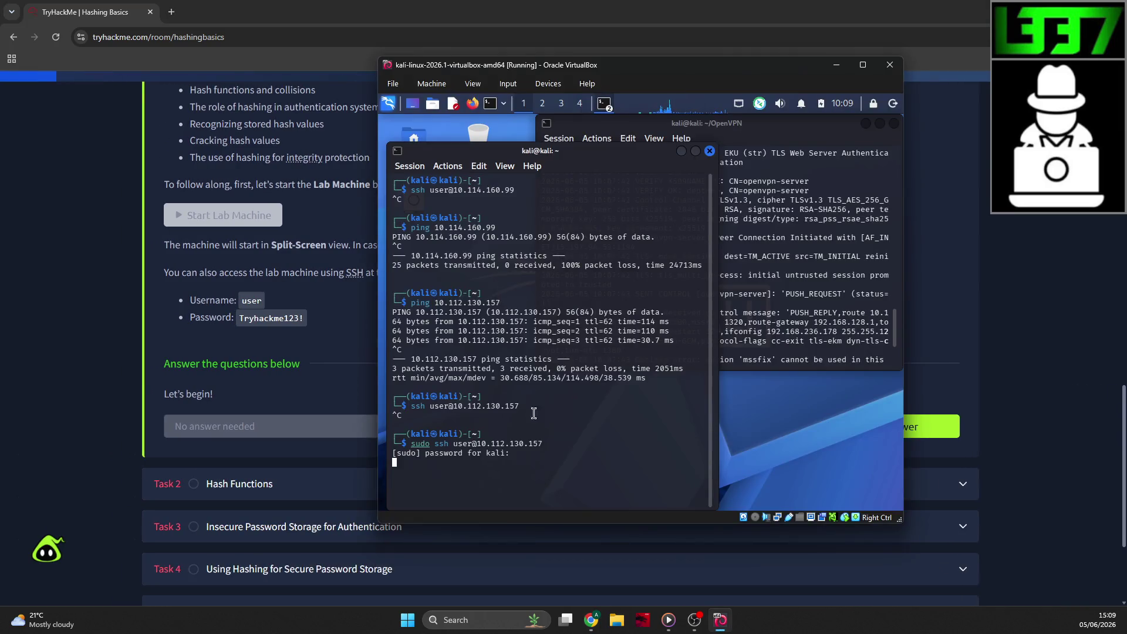
Step: Cancel the sudo password prompt, close the Kali terminal and open a new one
key(ctrl+c)
click(709, 151)
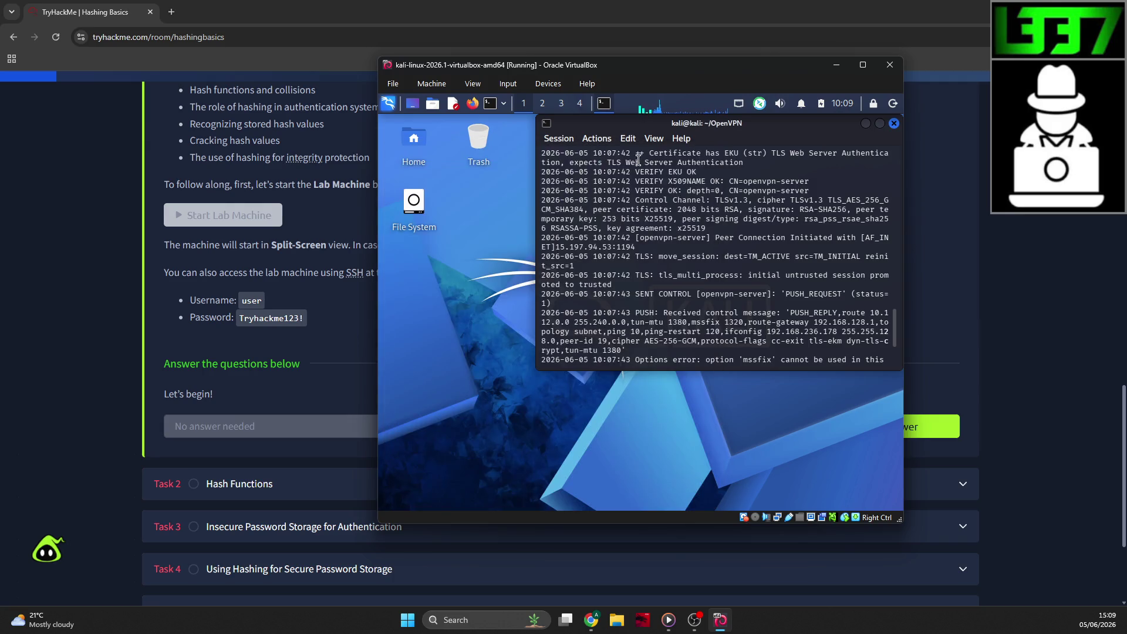
key(ctrl+alt+t)
Step: In the new terminal, start pinging 10.112.130.157
text(ping 10.112.13)
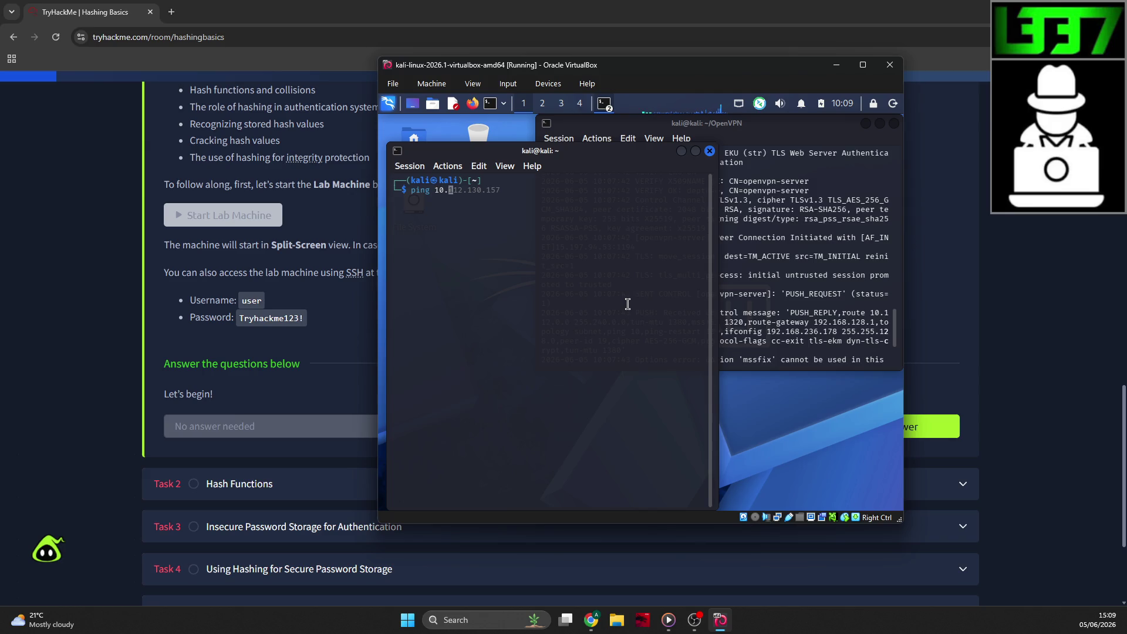
text(0.157)
key(Return)
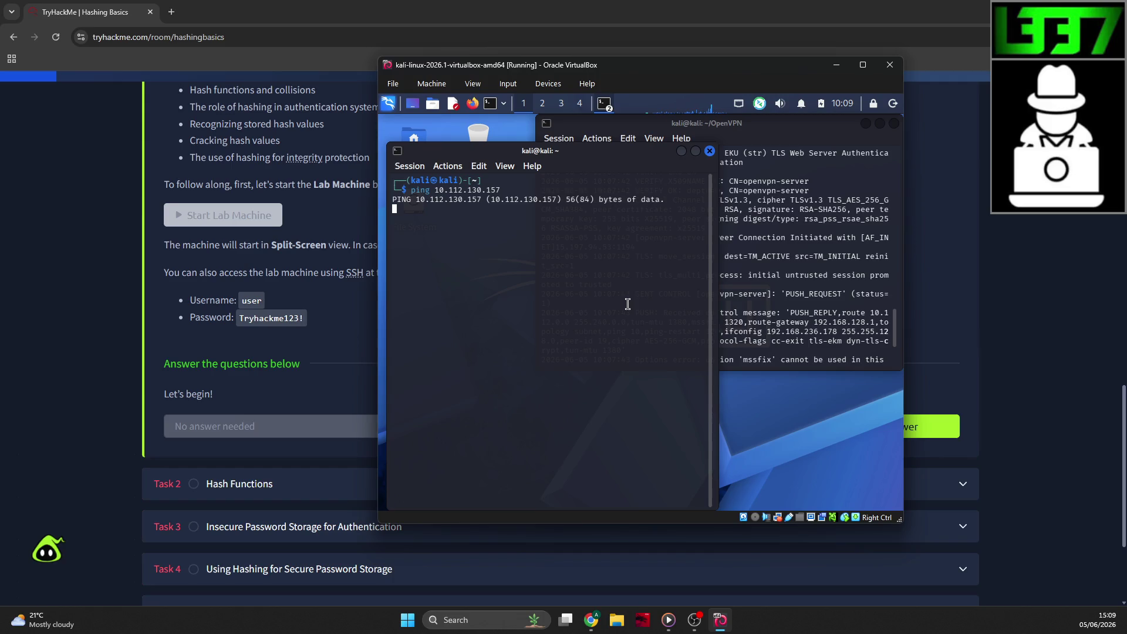
drag(611, 152, 638, 142)
Step: Restart the TryHackMe OpenVPN connection with the previous command, then stop the unanswered ping
click(820, 242)
key(ctrl+c)
key(ctrl+c)
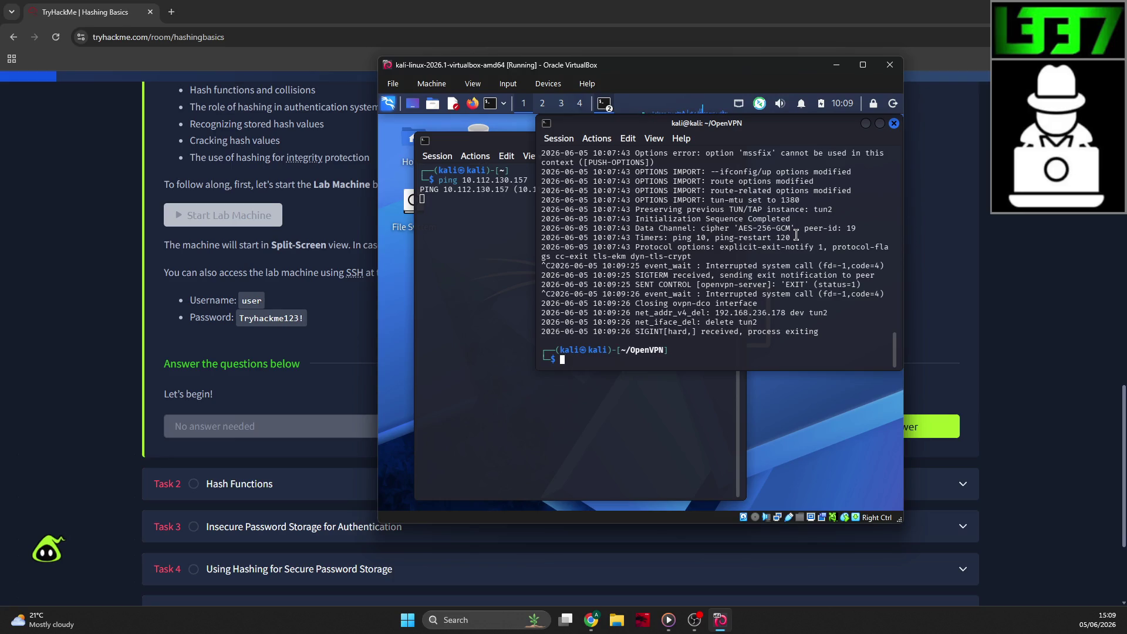
key(Up)
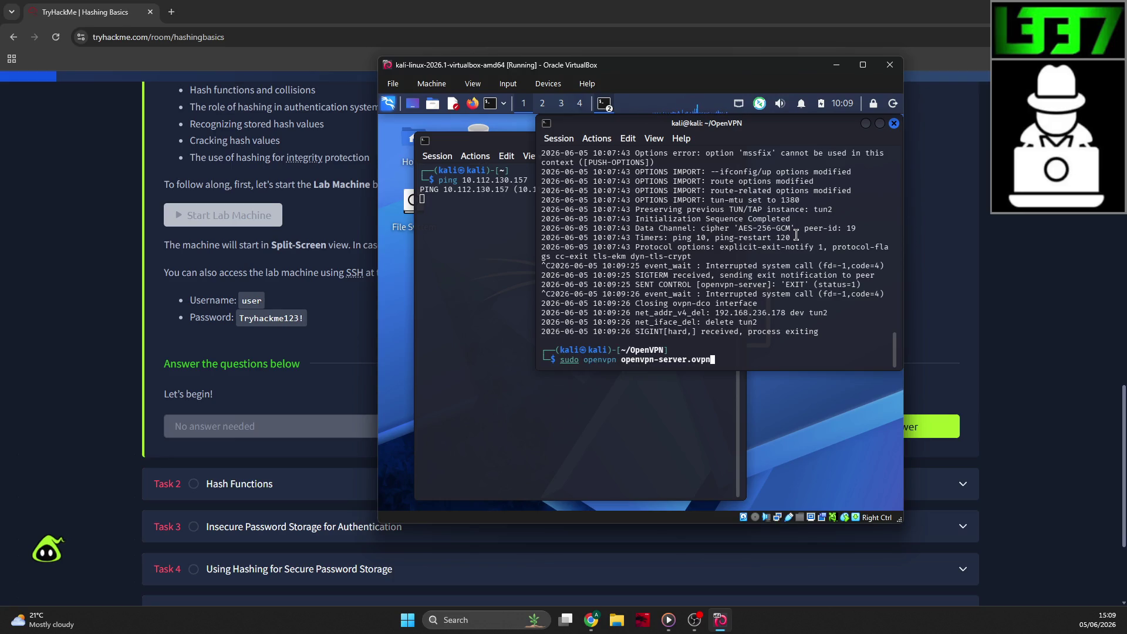
key(Return)
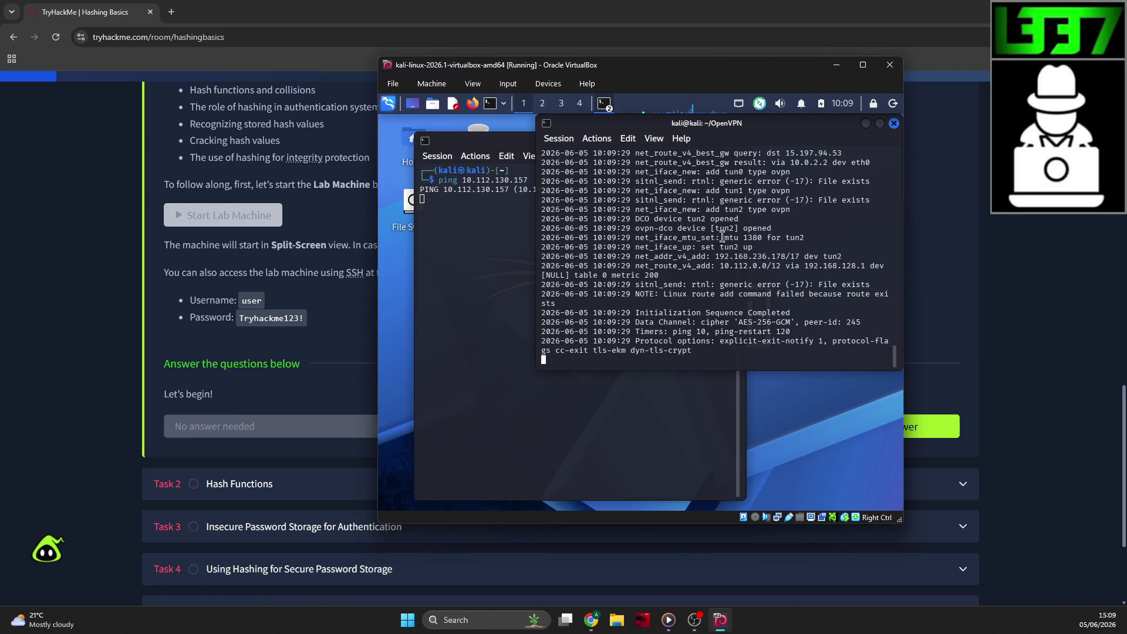
click(495, 229)
key(ctrl+c)
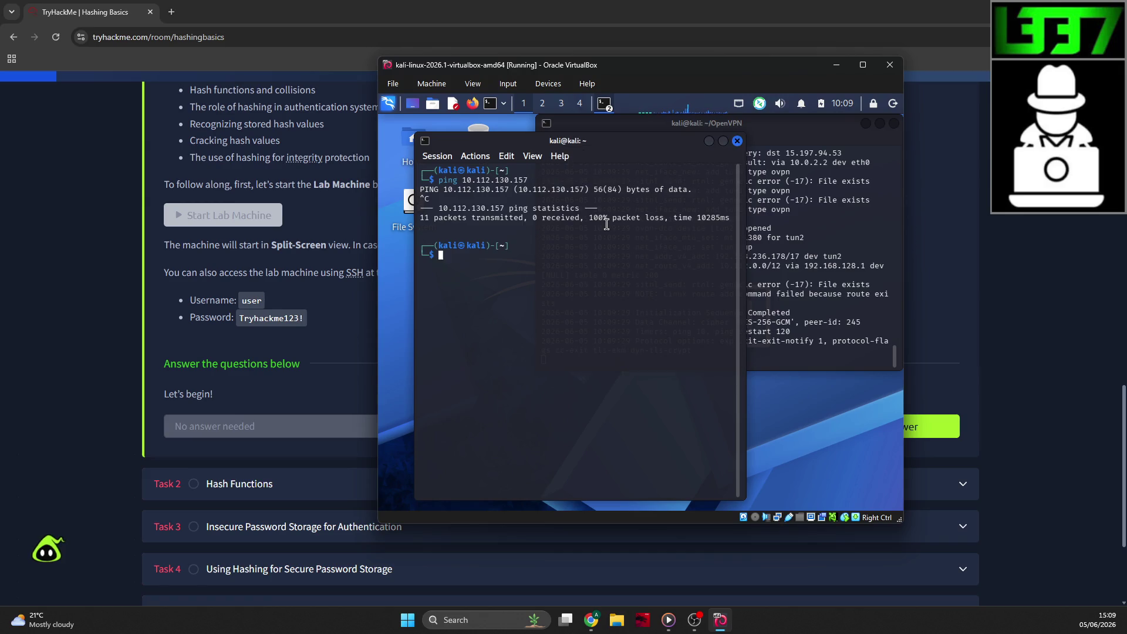
Step: Re-ping 10.112.130.157 until replies arrive, then clear the terminal
key(Up)
key(Return)
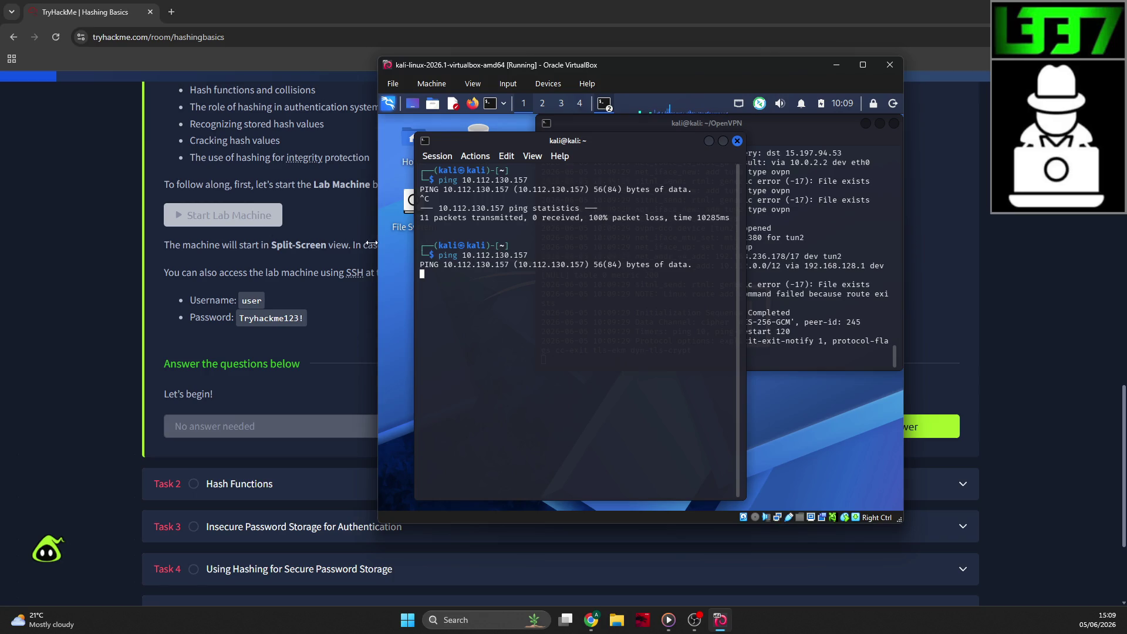
key(alt+Tab)
scroll(437, 225, up, 3)
scroll(445, 227, down, 3)
scroll(444, 227, up, 1)
key(alt+Tab)
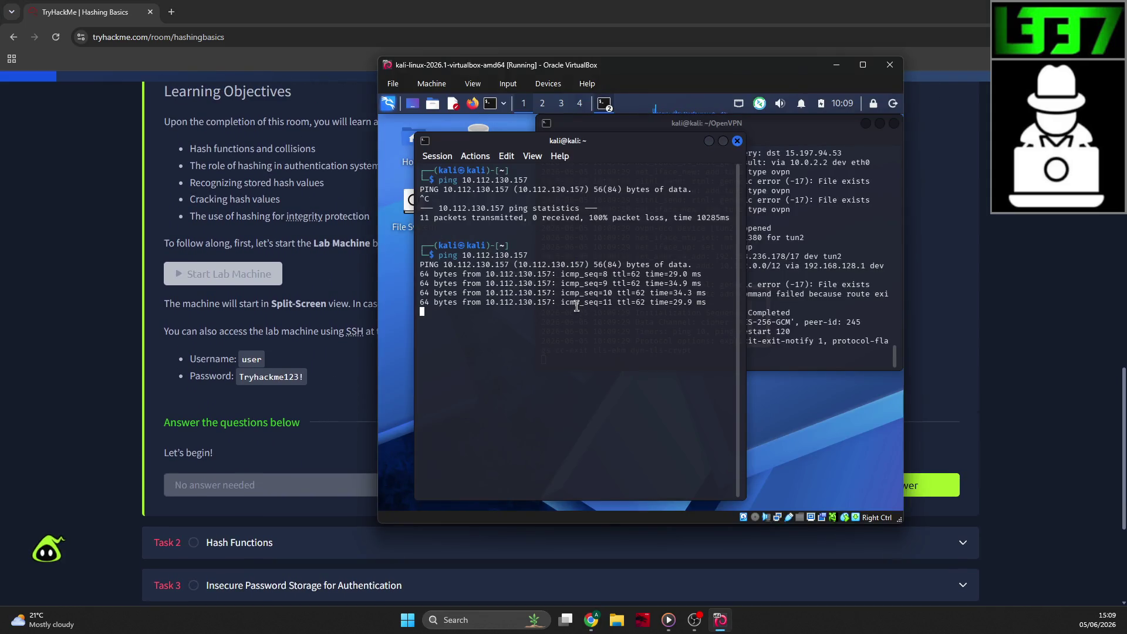
key(ctrl+c)
key(Return)
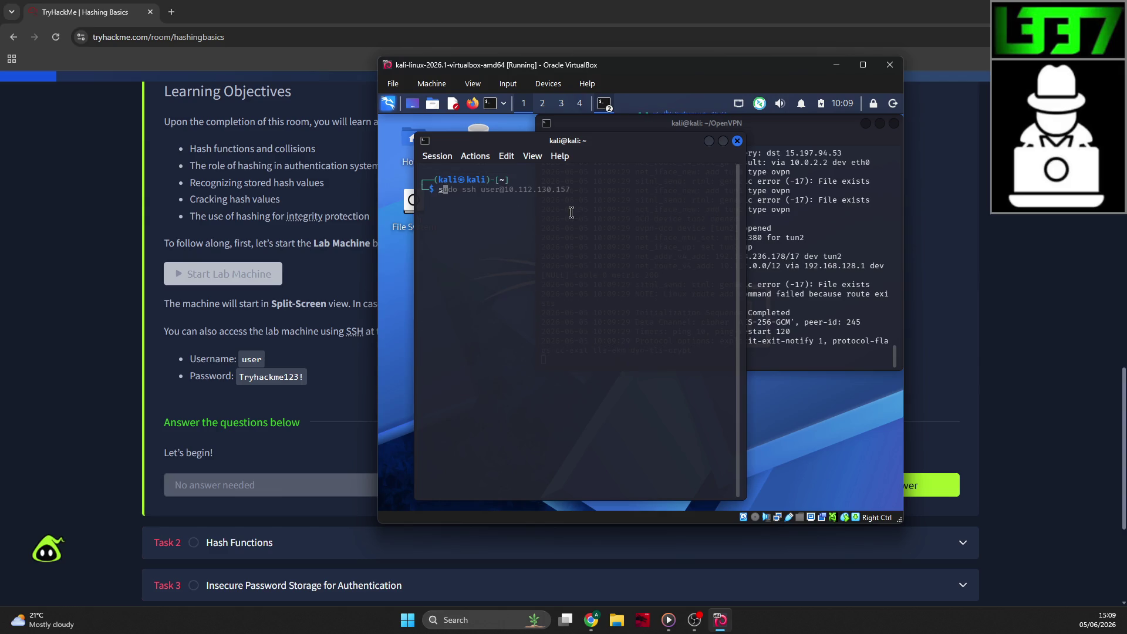
key(BackSpace)
key(BackSpace)
key(Return)
key(Return)
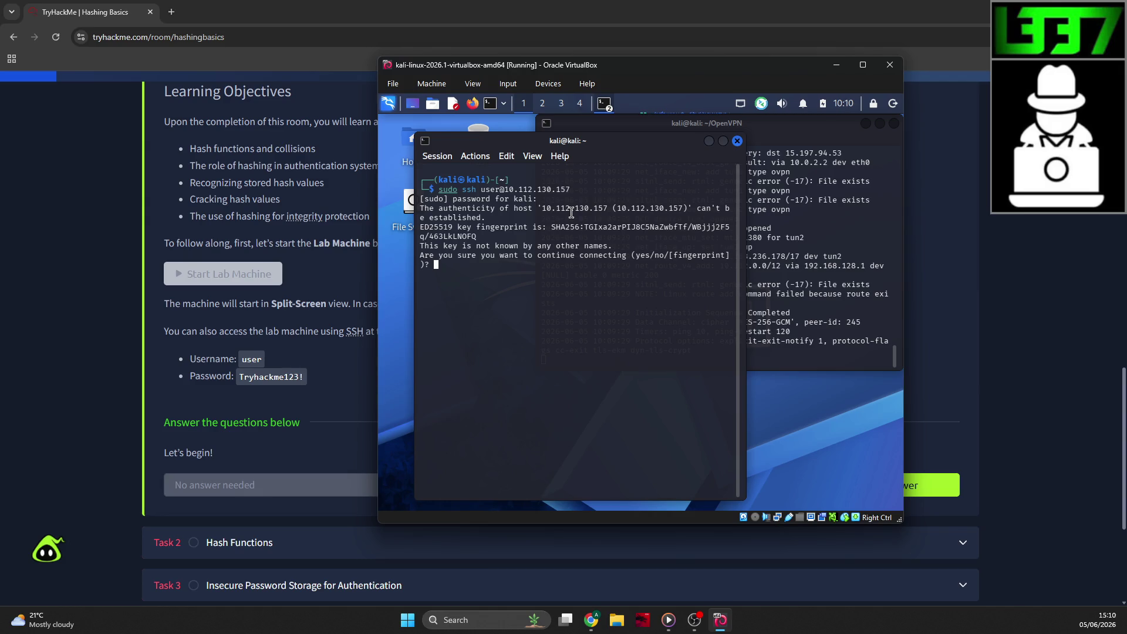
key(Return)
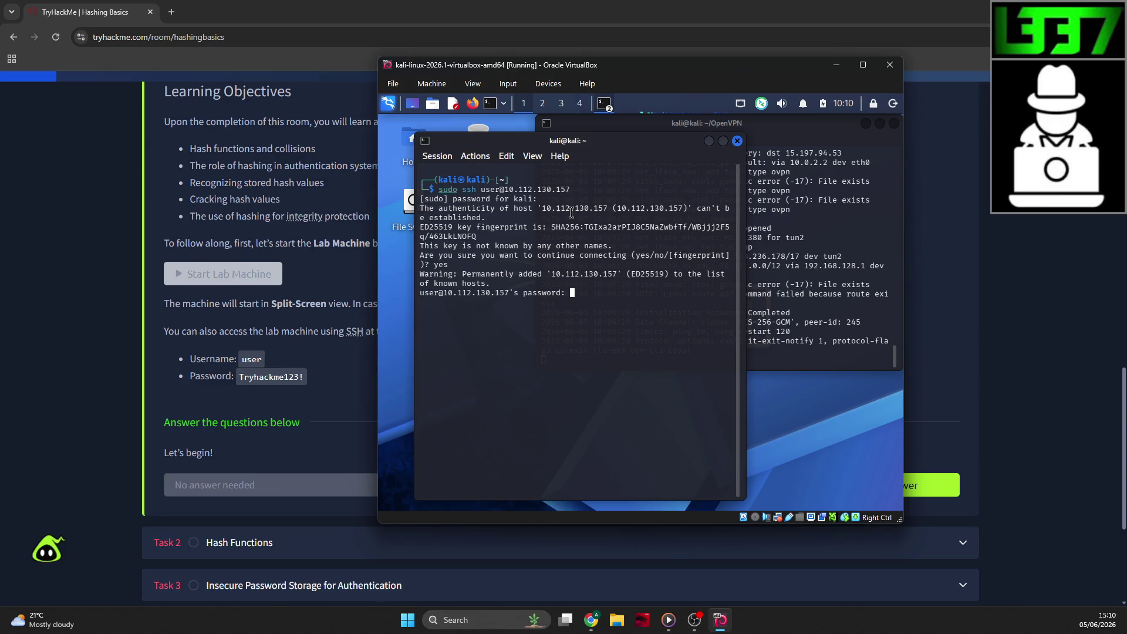
key(Return)
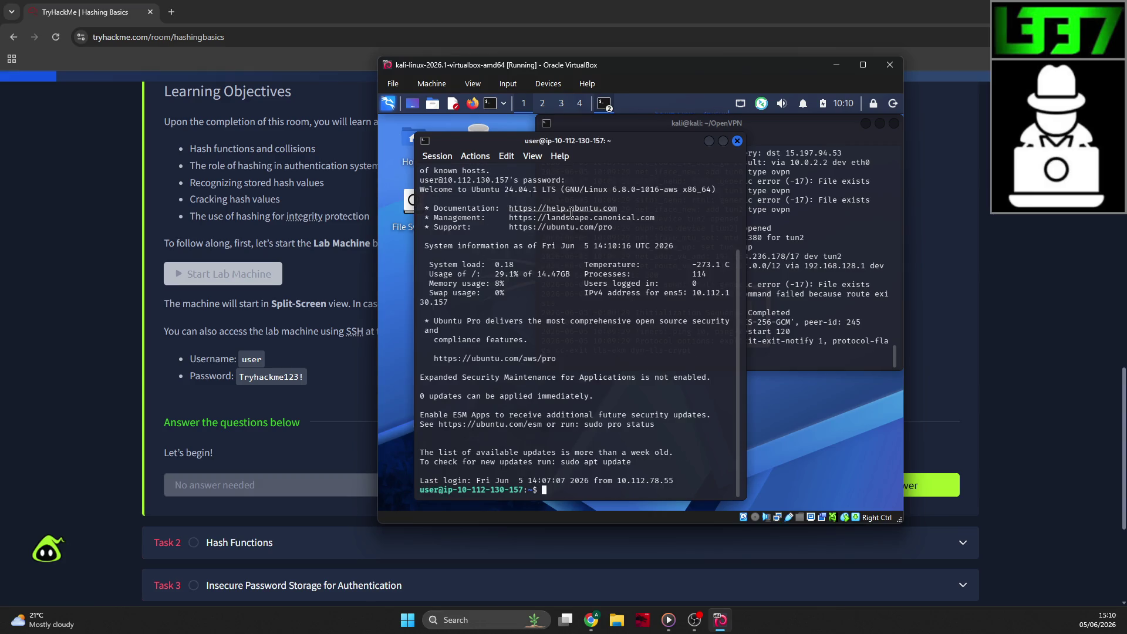
Step: Move into Hashing-Basics/Task-2 on the lab machine and list its files
text(clear)
key(Return)
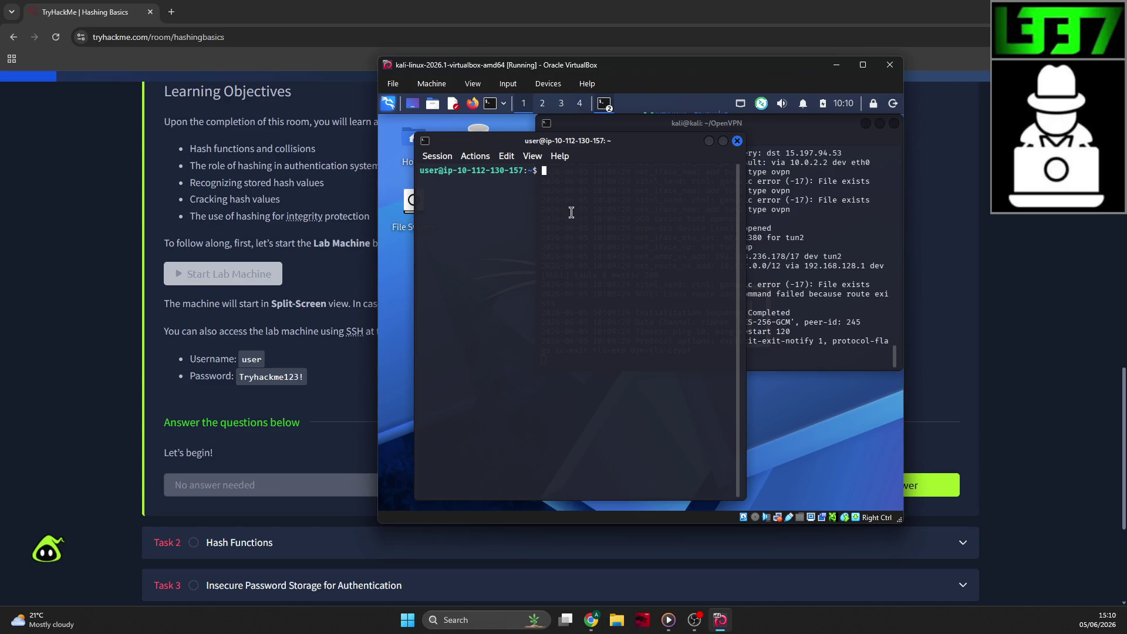
text(s)
key(Return)
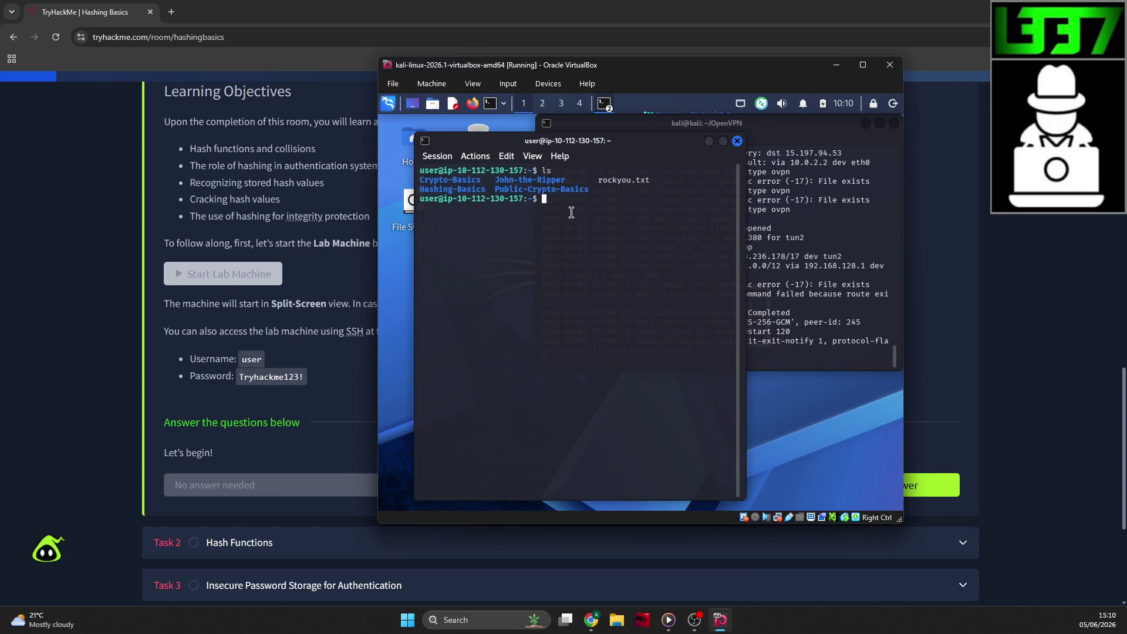
key(BackSpace)
text(cd Hashing-)
text(Basics)
key(Return)
text(ls)
key(Return)
text(cd Task-2)
key(Return)
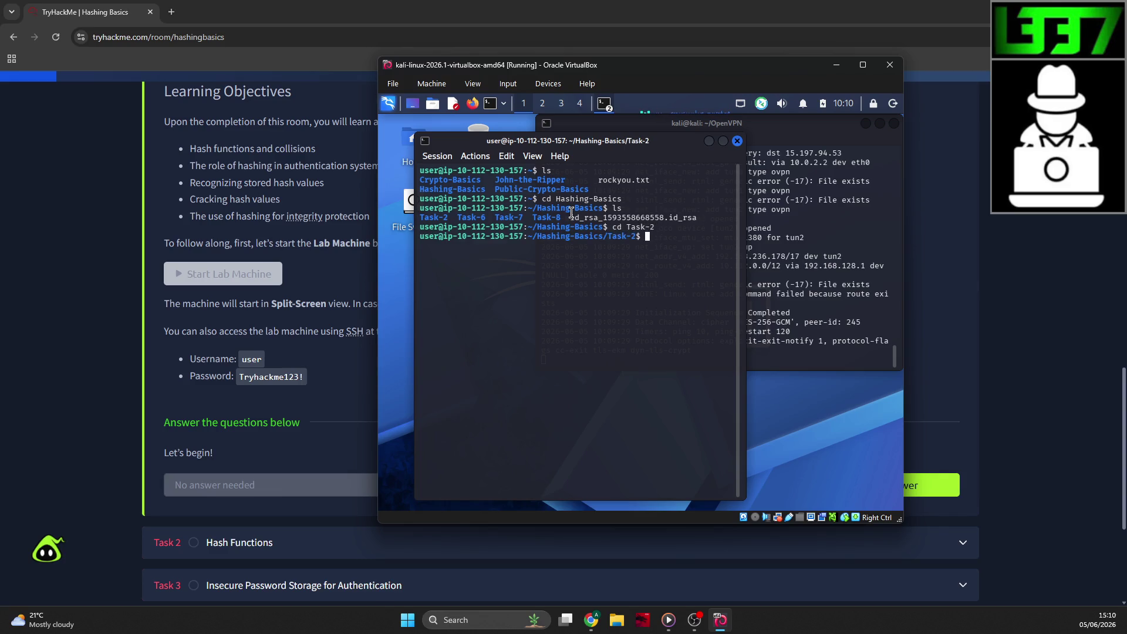
text(ls)
key(Return)
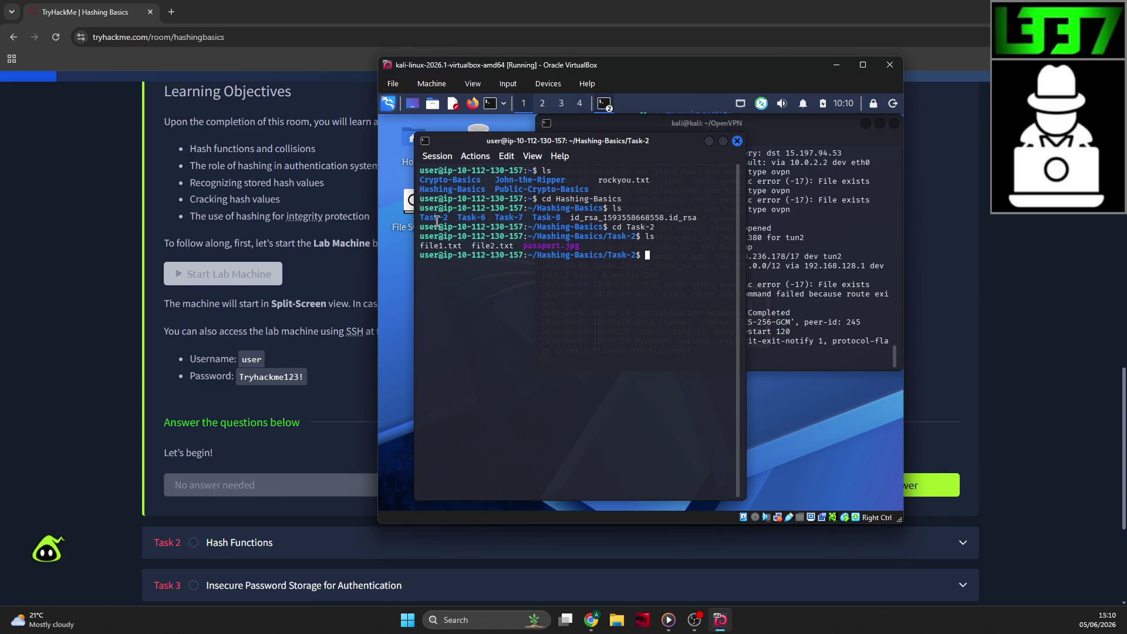
Step: Expand the Hash Functions task on the TryHackMe room page for reference
key(alt+Tab)
scroll(484, 323, down, 3)
click(469, 364)
scroll(474, 328, down, 5)
key(alt+Tab)
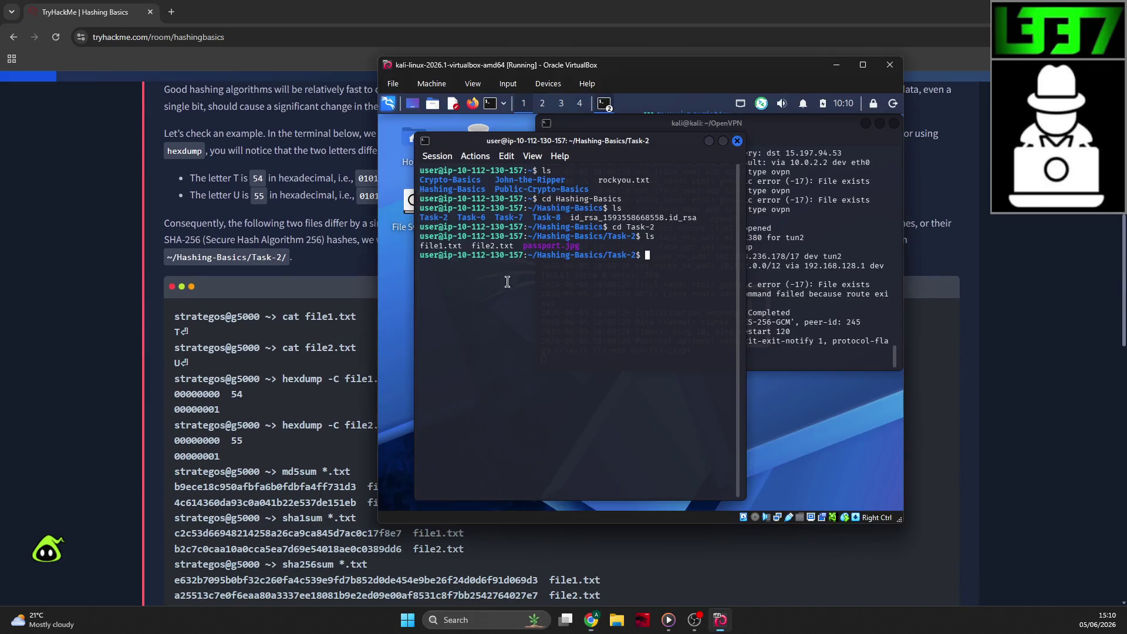
Step: Hex-dump file1.txt and file2.txt, showing bytes 54 (T) and 55 (U)
text(exdump -C file1.tx)
key(Return)
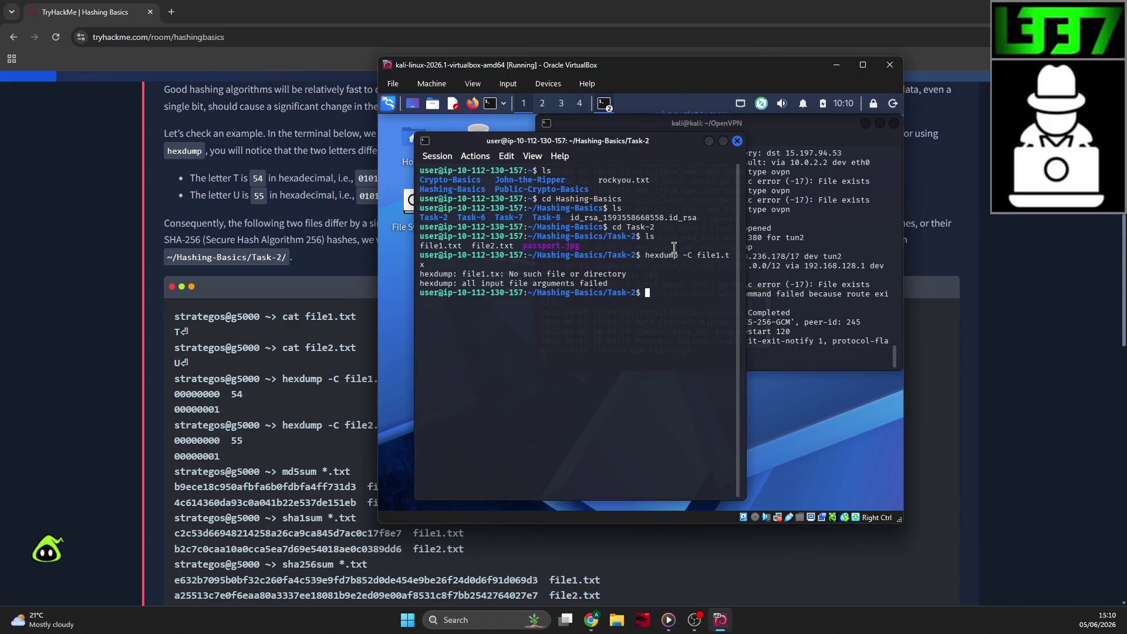
key(Up)
key(BackSpace)
text(zt)
drag(743, 297, 853, 287)
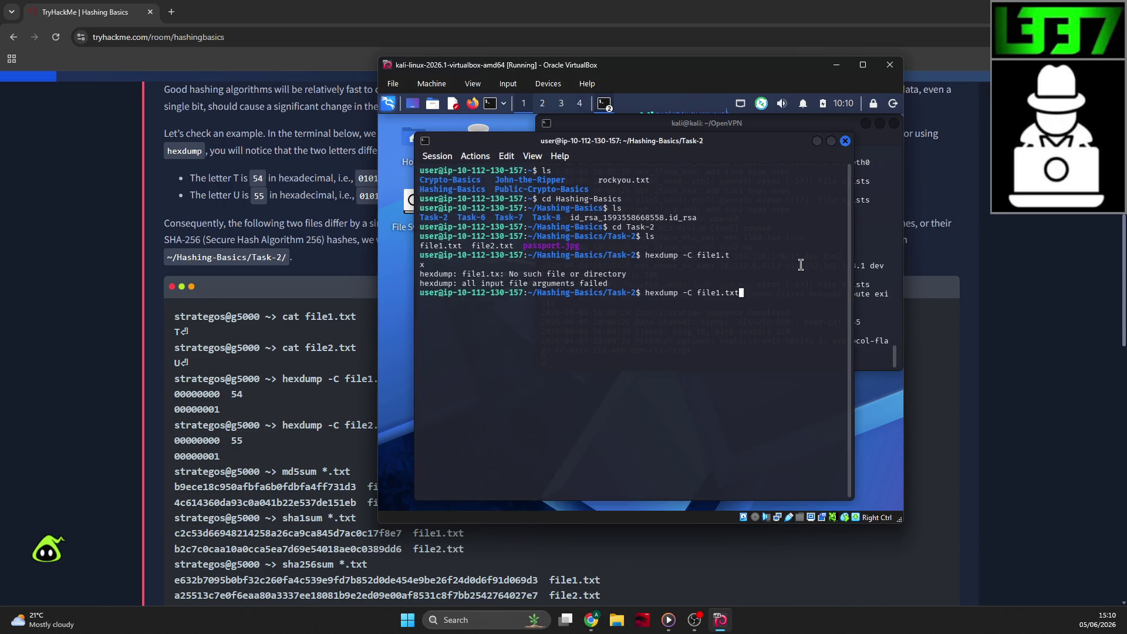
key(Return)
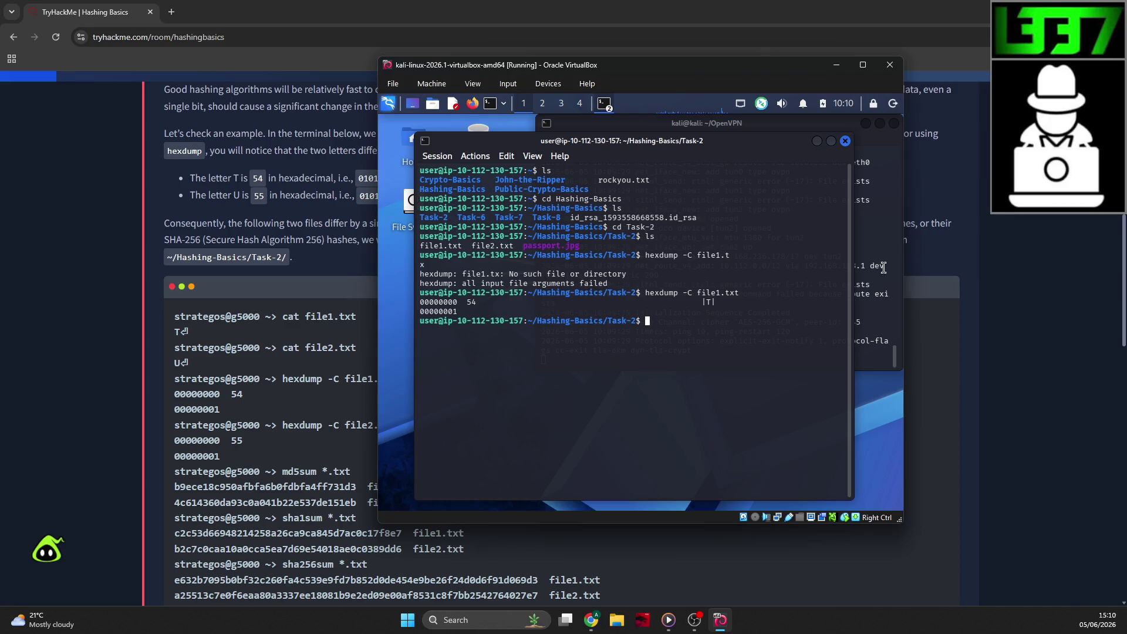
text(hexdump -C file2.txt)
key(Return)
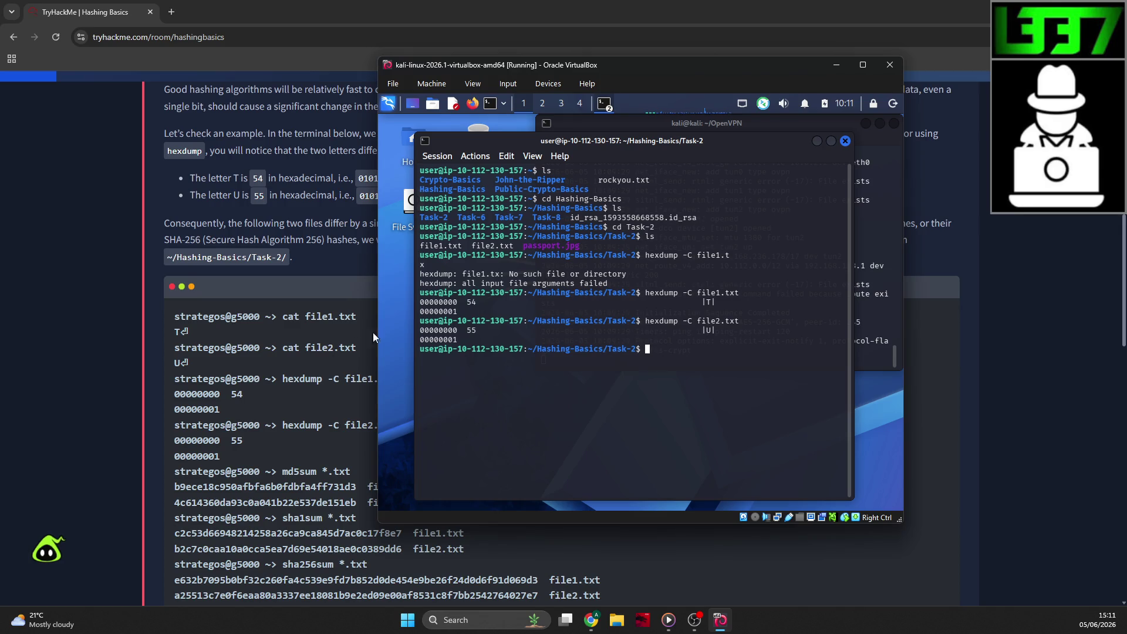
Step: Scroll the TryHackMe room to the Task 2 terminal example
click(125, 326)
scroll(131, 311, down, 1)
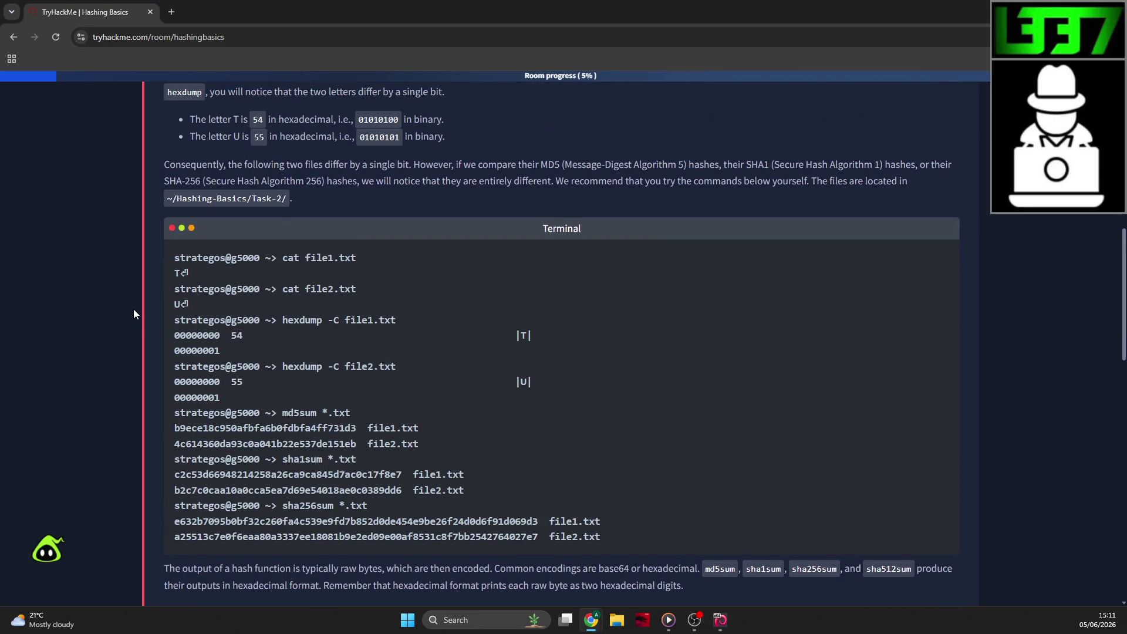
scroll(136, 368, down, 1)
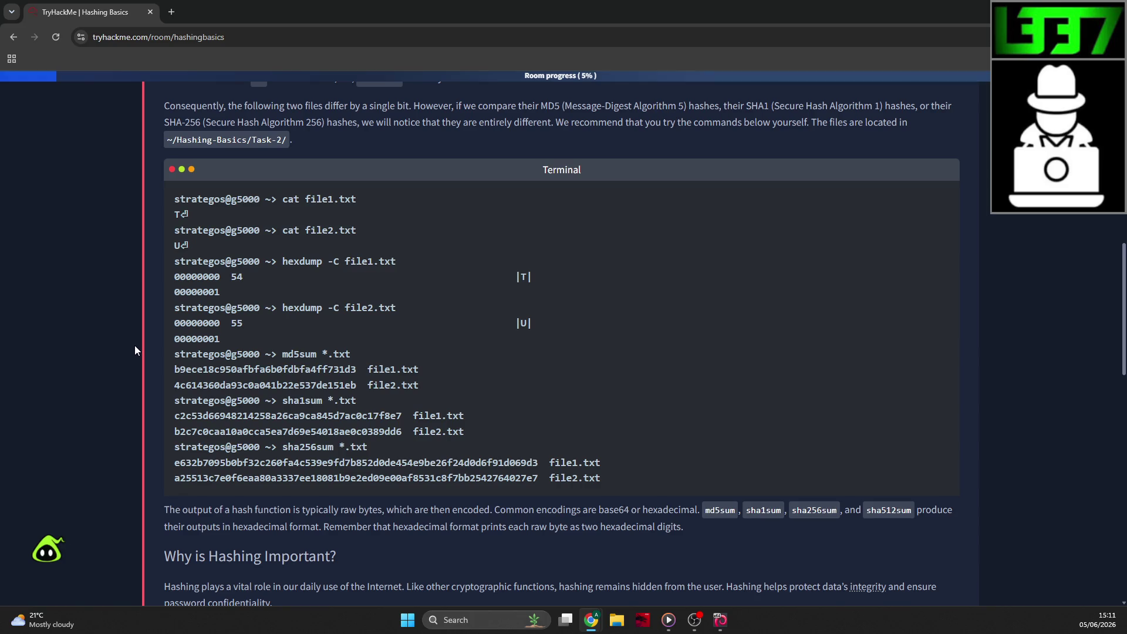
scroll(134, 344, up, 2)
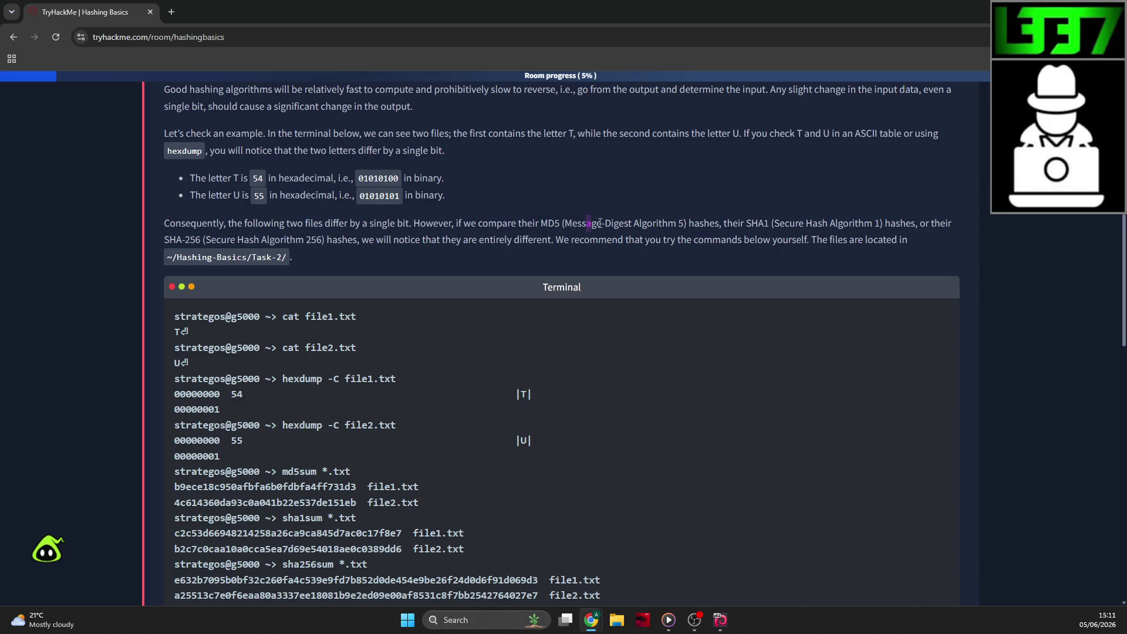
scroll(181, 230, down, 1)
key(alt+Tab)
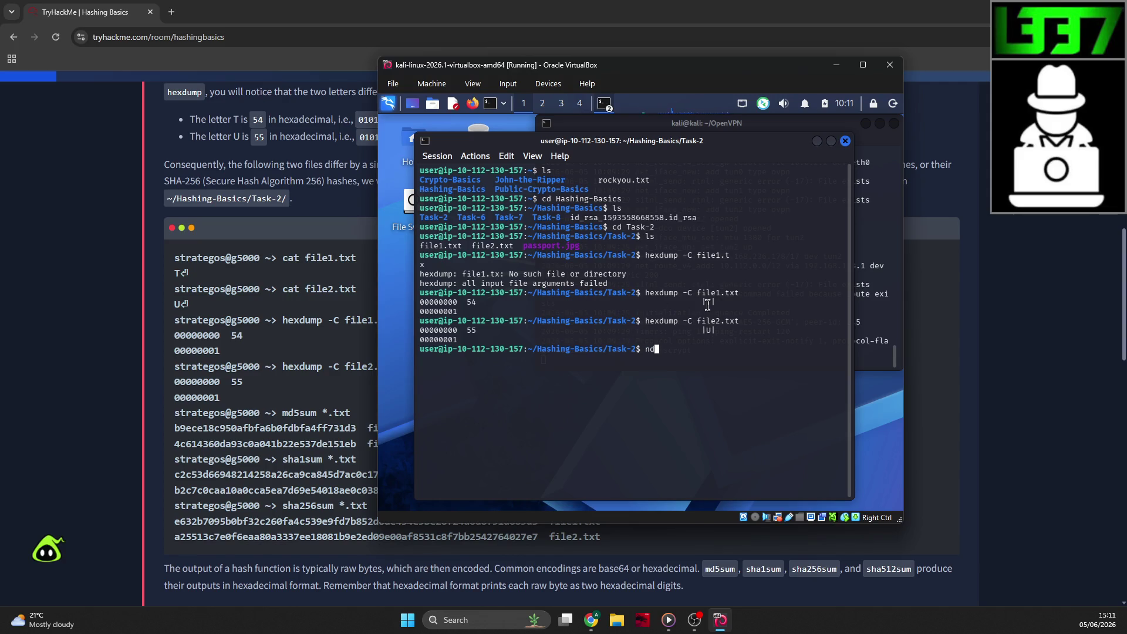
Step: Compute the MD5 hash of file1.txt with md5sum on the lab machine
key(BackSpace)
key(BackSpace)
text(md65)
text(um )
text(f)
text(le1.)
key(Return)
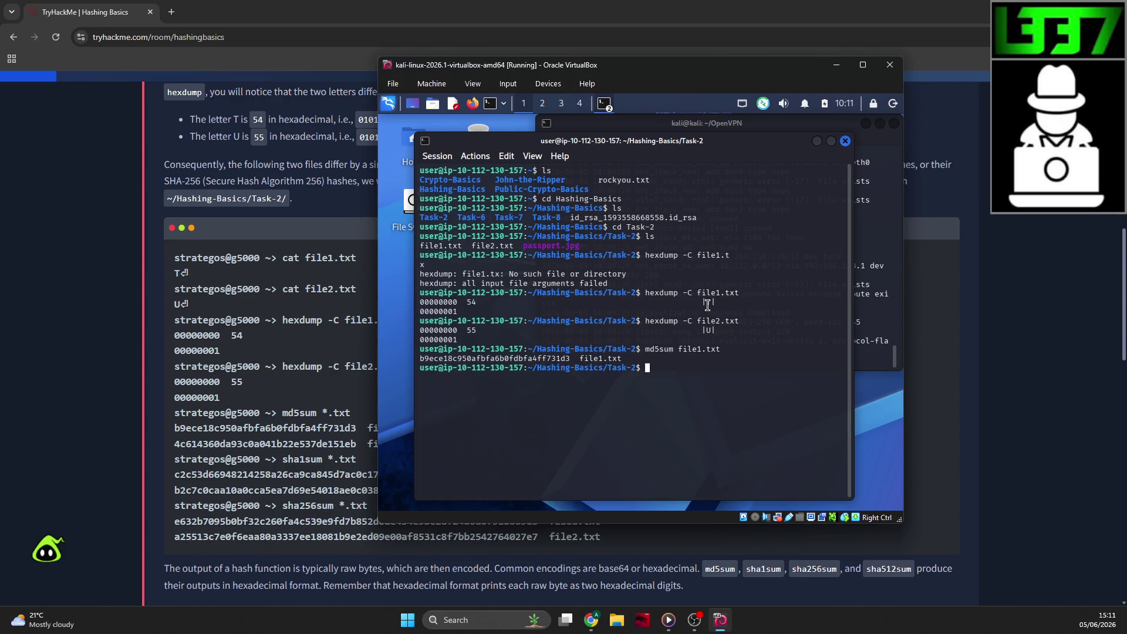
text(md5s)
Step: Select the ping timer values in the OpenVPN log window
click(859, 344)
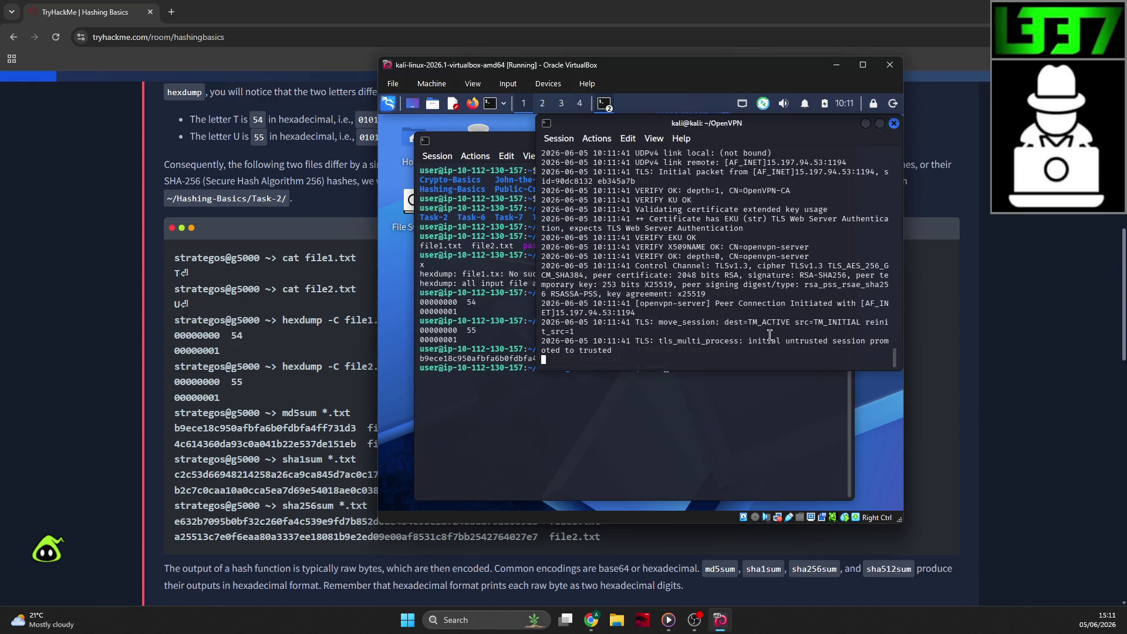
mouse_move(790, 334)
mouse_down()
mouse_move(704, 323)
mouse_move(663, 332)
mouse_up()
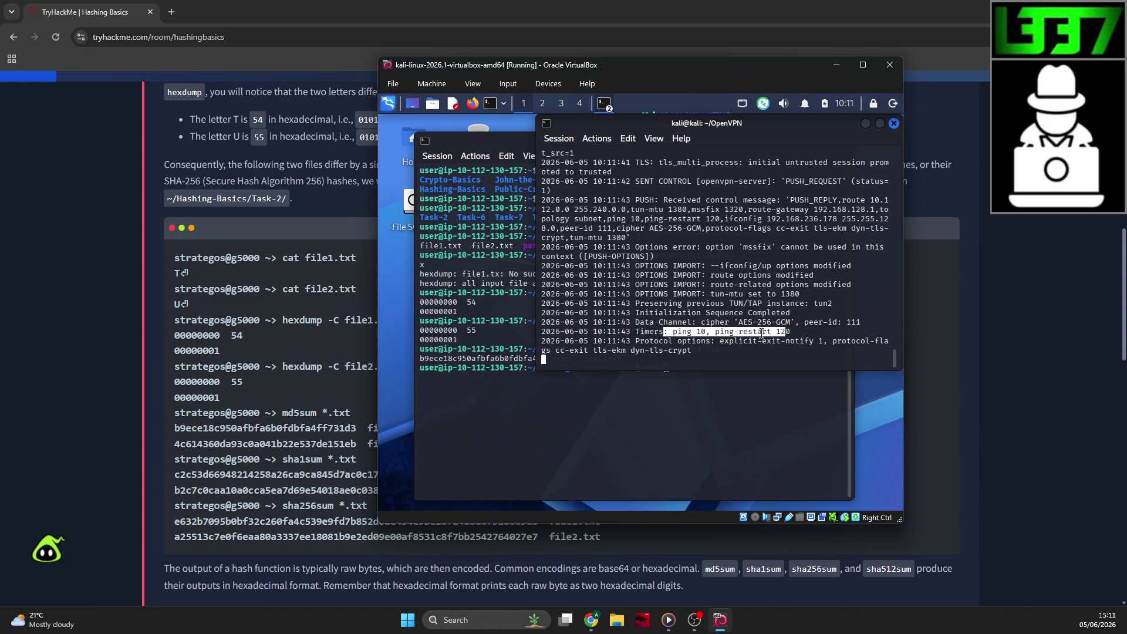
click(714, 379)
text(md5s)
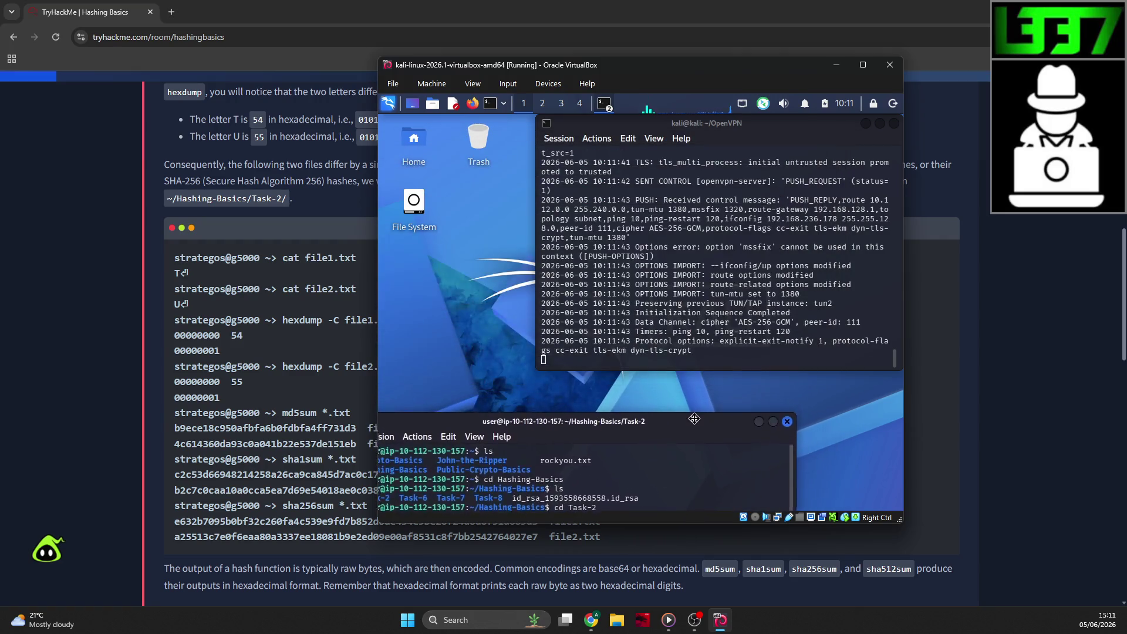
click(190, 317)
Step: Open the room's split-view lab machine and shrink the Kali VM's local terminal
scroll(422, 439, up, 15)
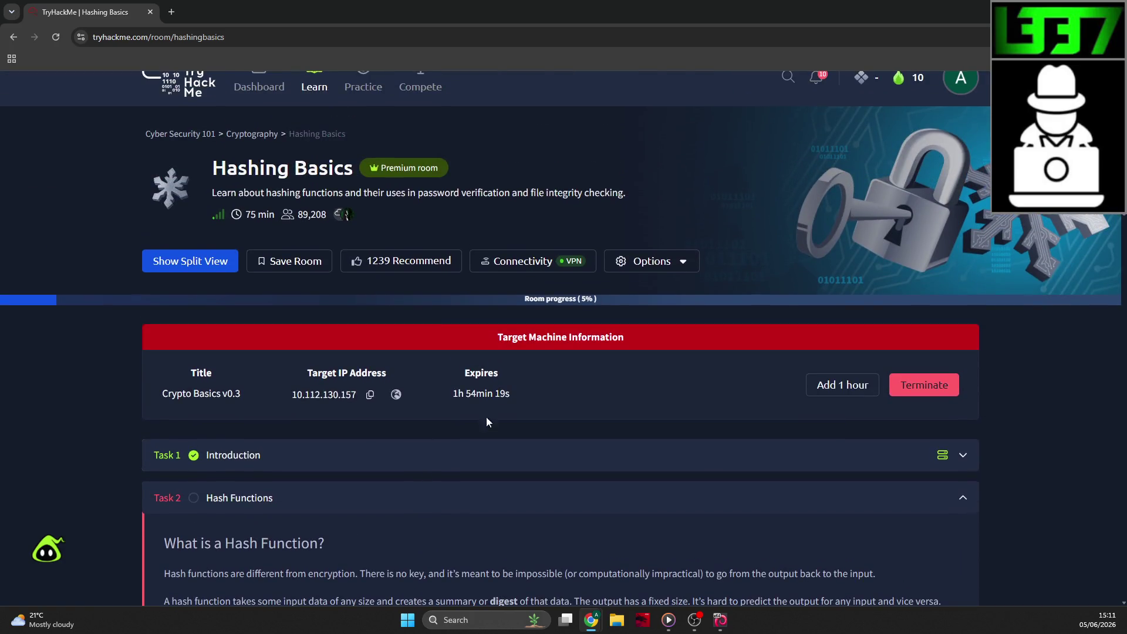
click(221, 261)
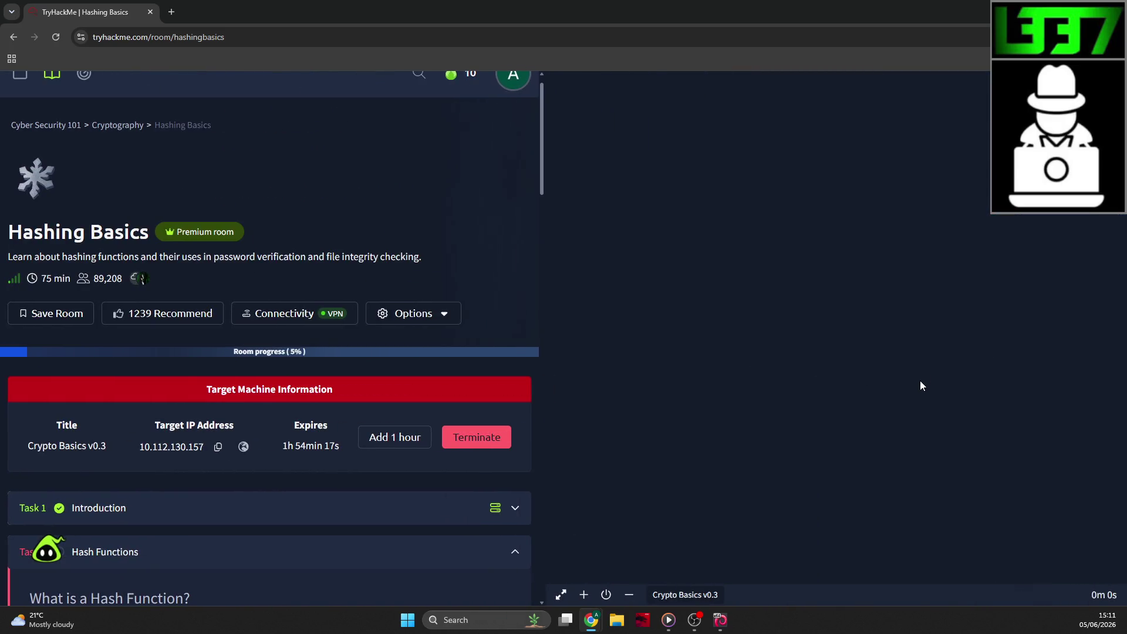
key(alt+Tab)
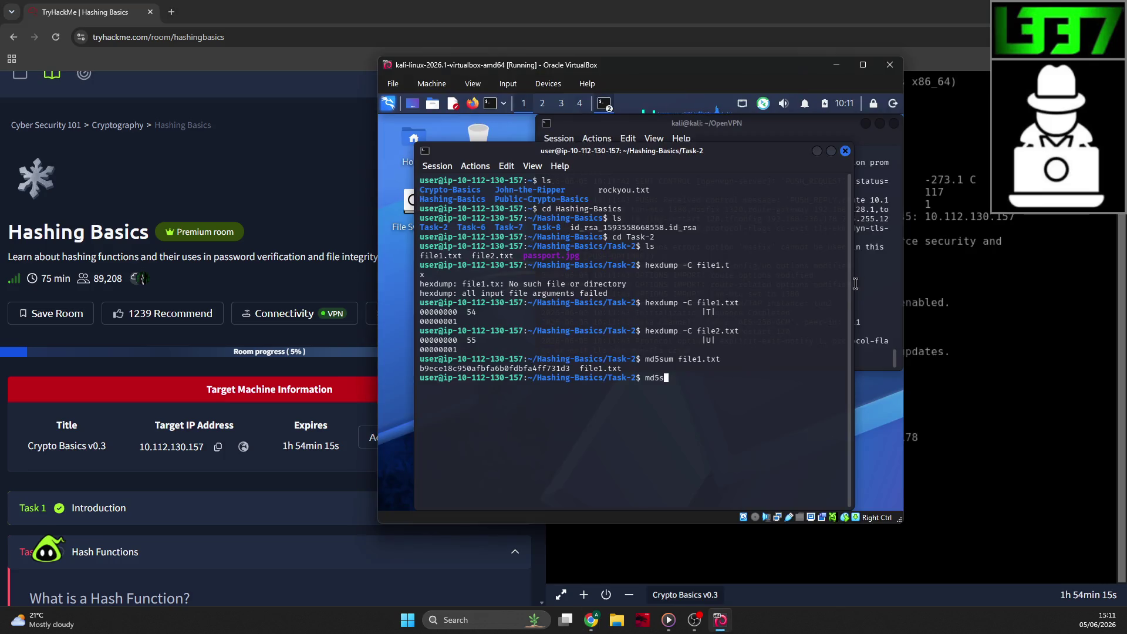
key(alt+F10)
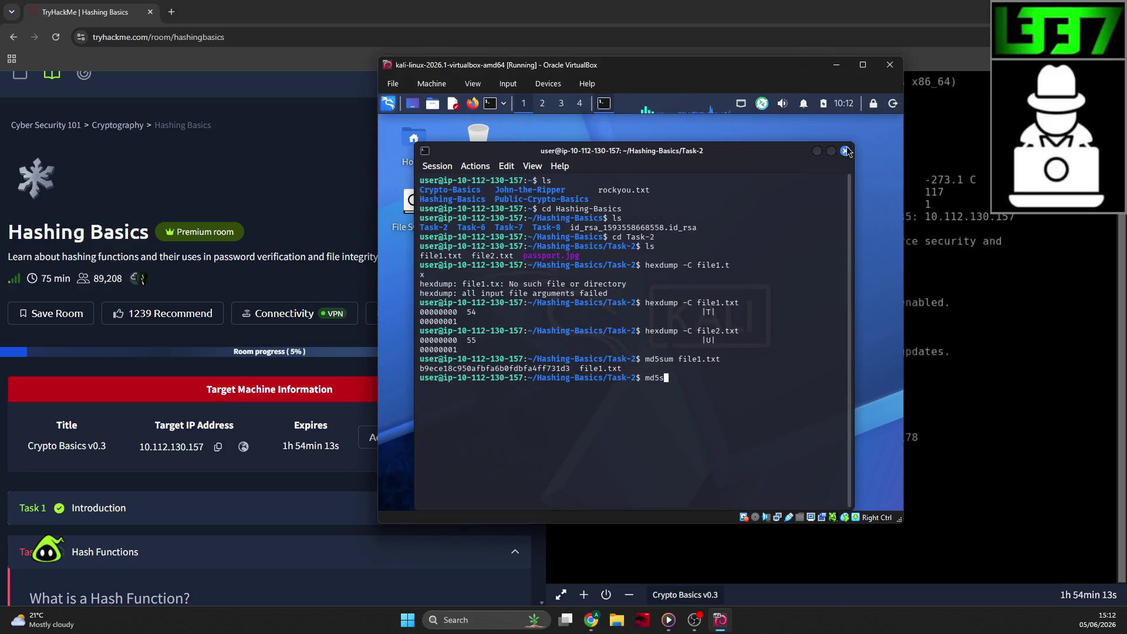
click(894, 123)
click(490, 103)
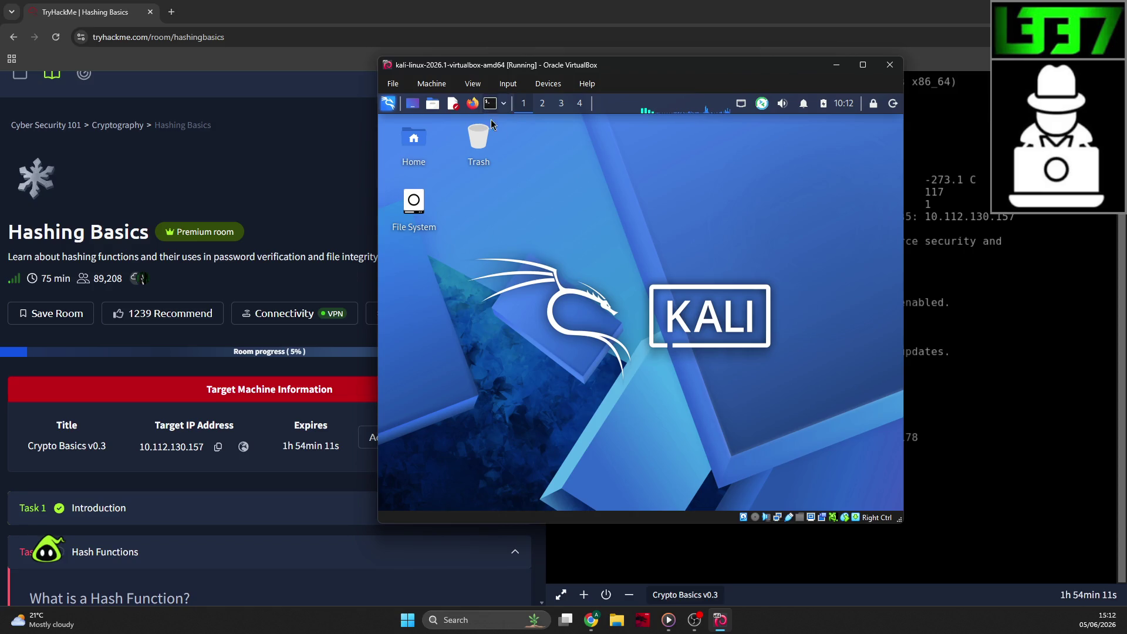
double_click(464, 123)
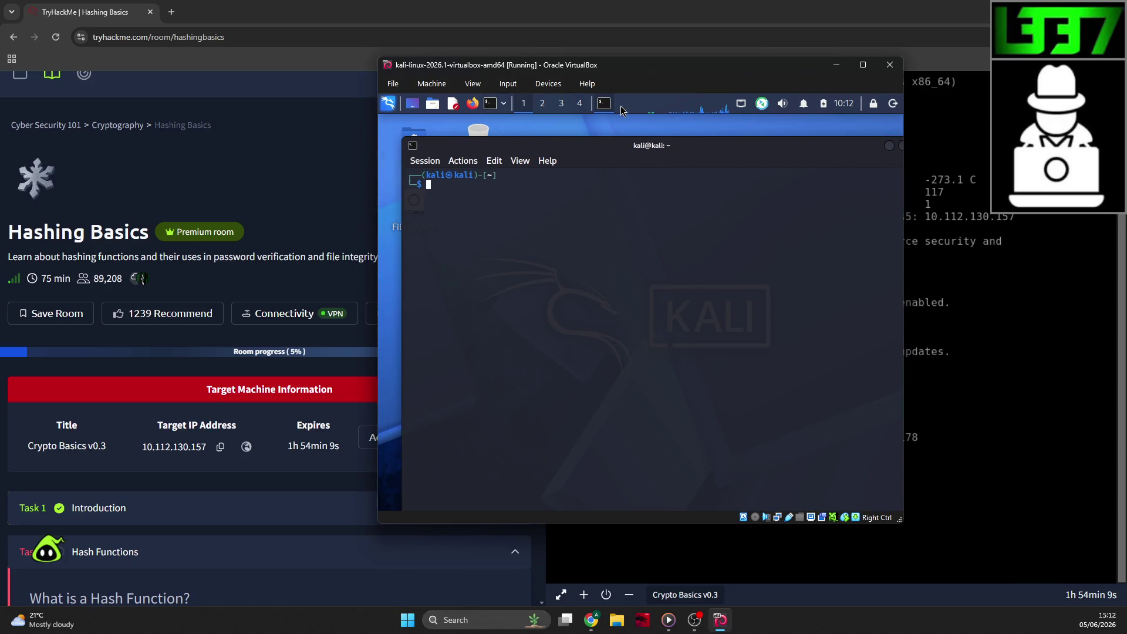
mouse_move(402, 138)
mouse_down()
mouse_move(399, 303)
mouse_move(404, 243)
mouse_move(536, 264)
mouse_up()
drag(752, 324, 645, 212)
Step: Clear the split-view lab terminal and widen the lesson pane
key(alt+Tab)
scroll(568, 341, down, 4)
text(celar)
key(Return)
text(clear)
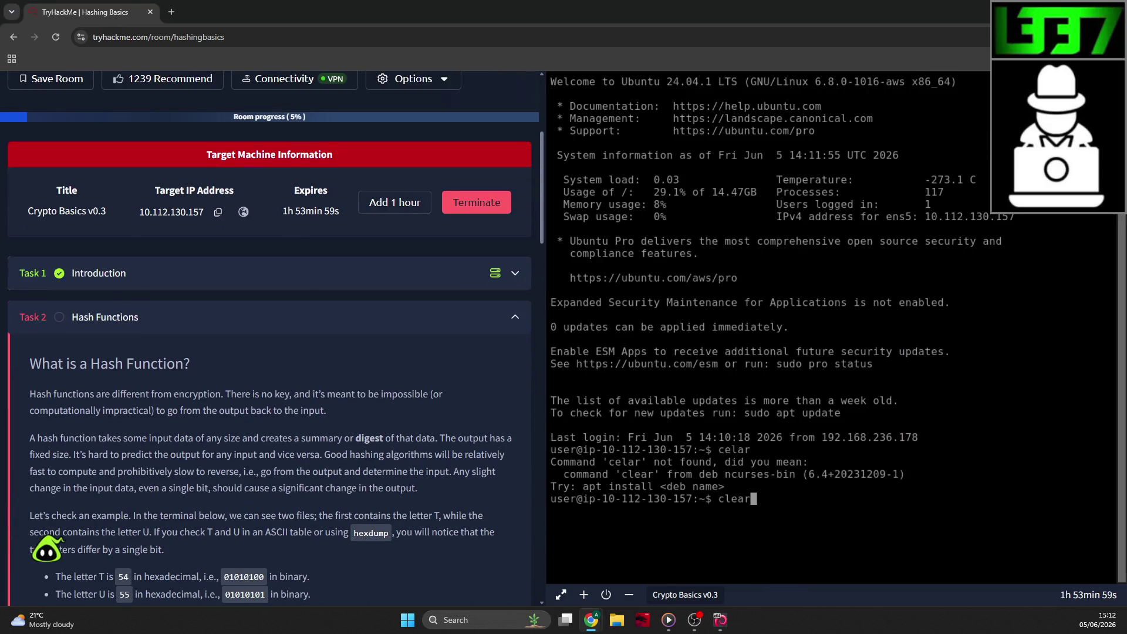
key(Return)
text(la)
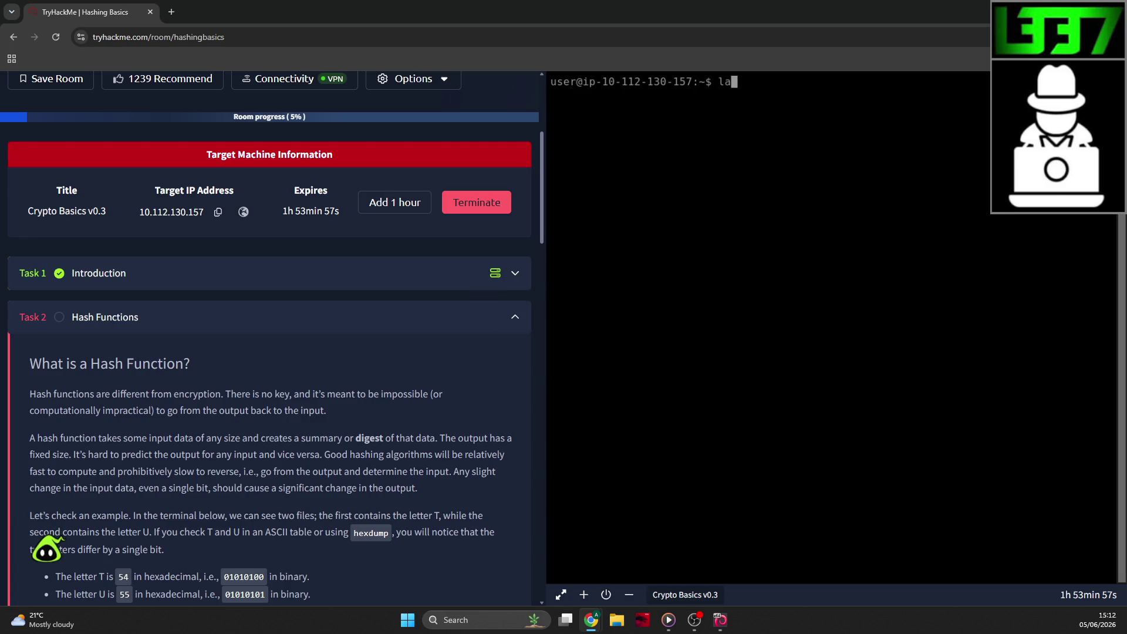
key(BackSpace)
text(s)
drag(545, 280, 589, 277)
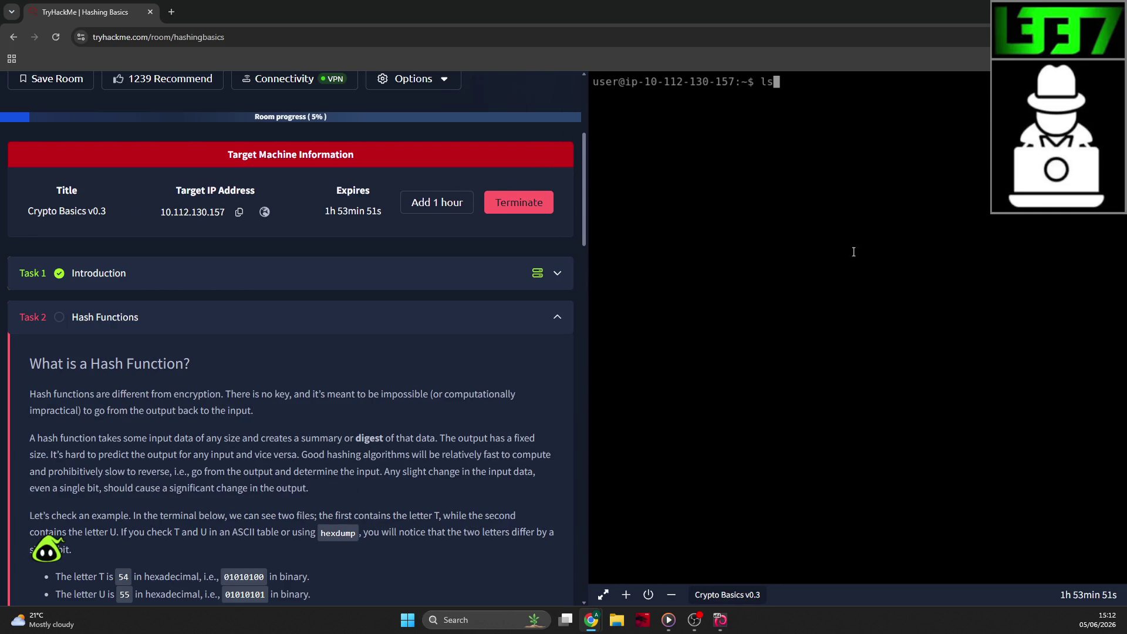
text(clear)
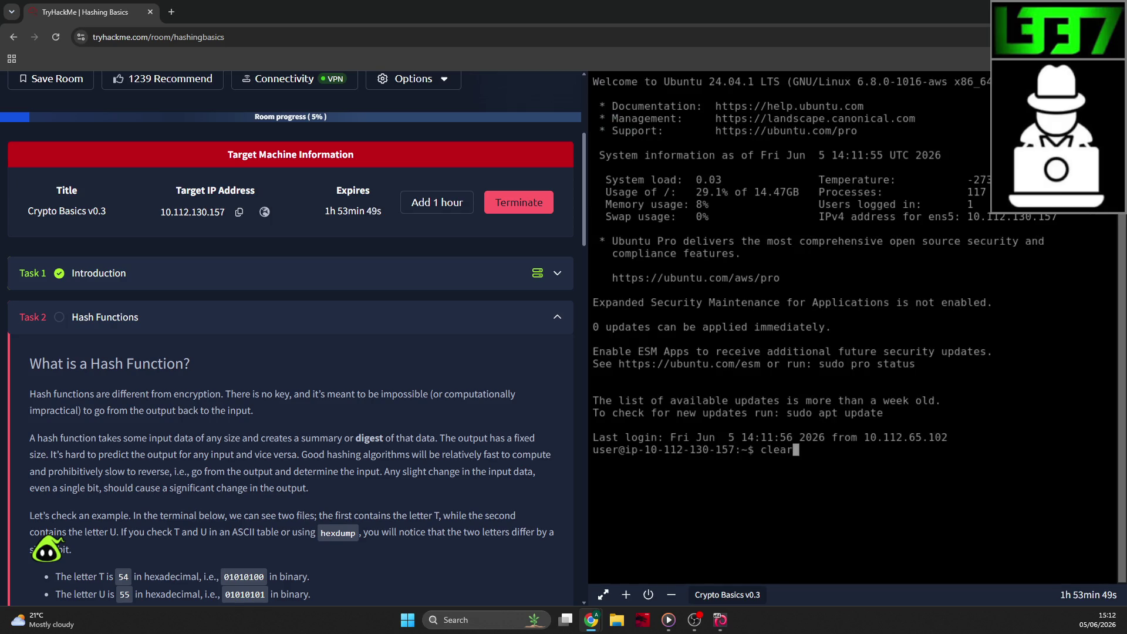
key(Return)
Step: Enter Hashing-Basics/Task-2 and list its files in detail with ls -la
text(ls)
key(Return)
text(cd Hashing-Ba)
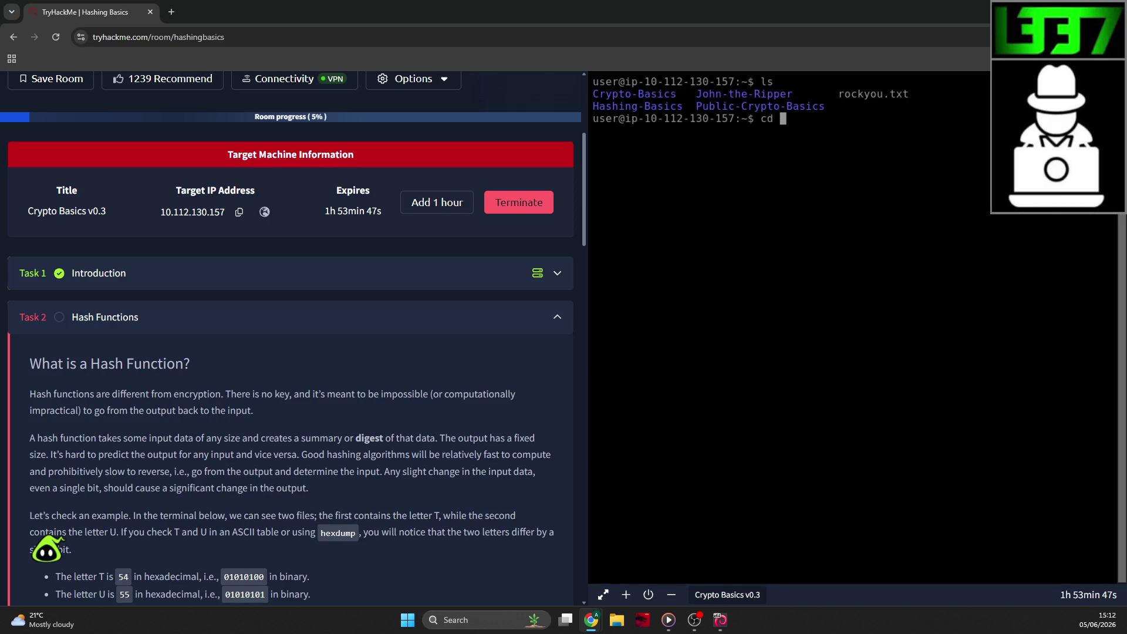
text(sics)
key(Return)
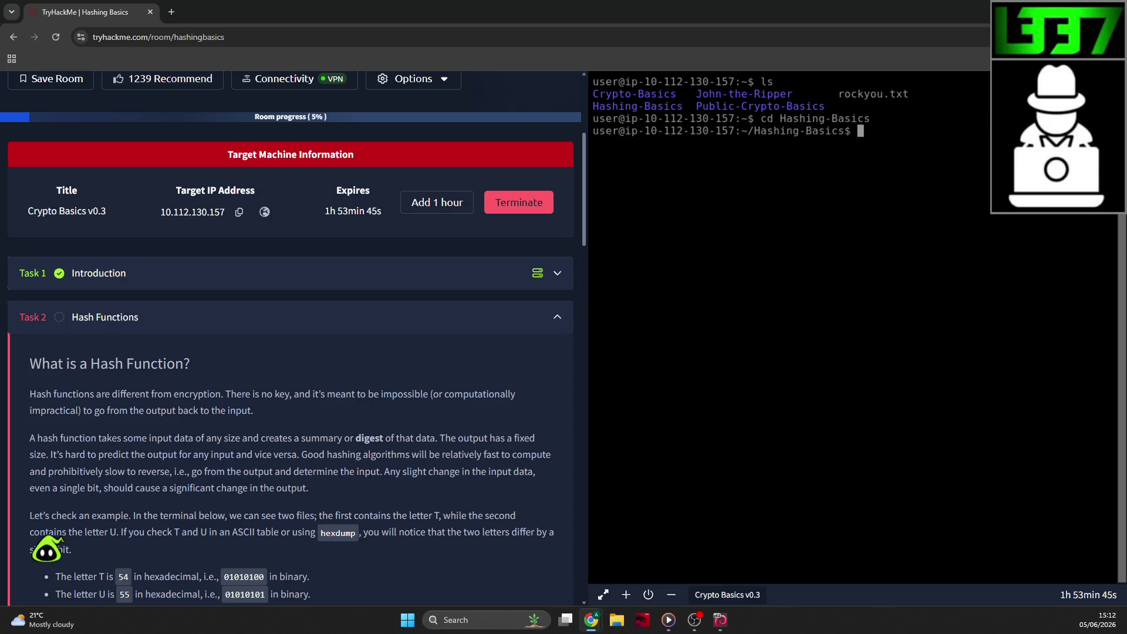
text(ls)
key(Return)
text(cd Task-2)
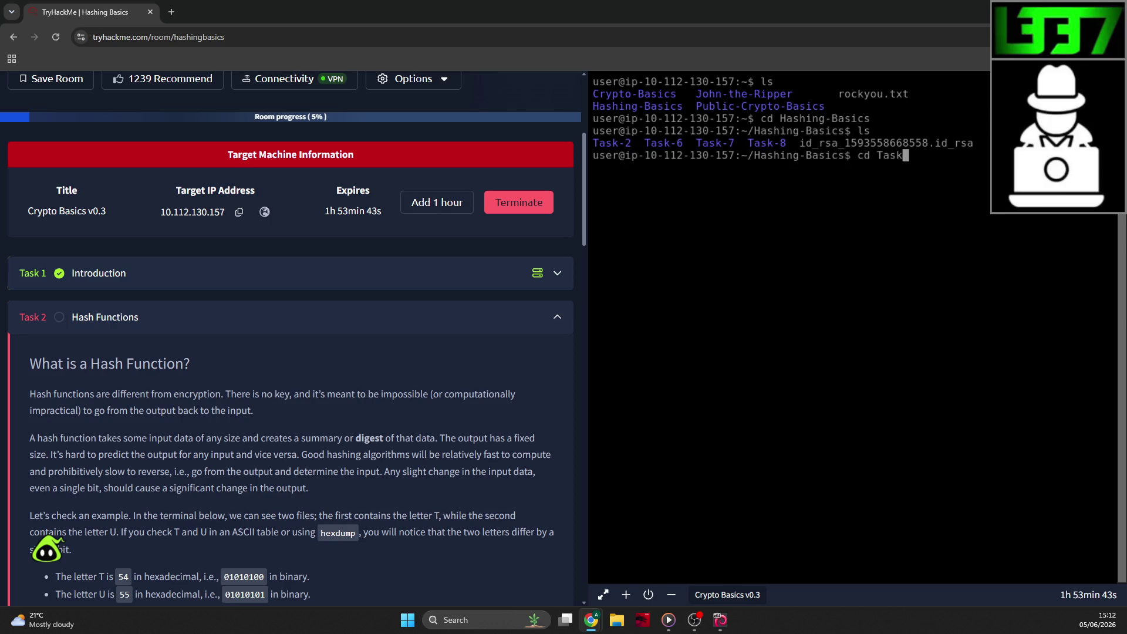
key(Return)
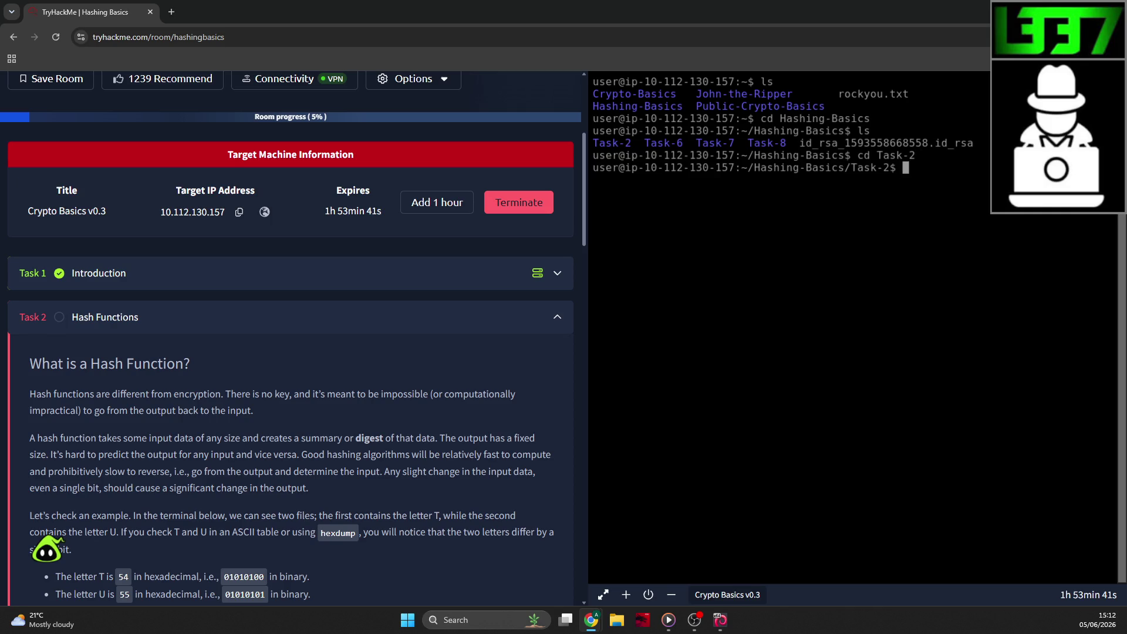
text(ls)
key(Return)
text(ls -la)
key(Return)
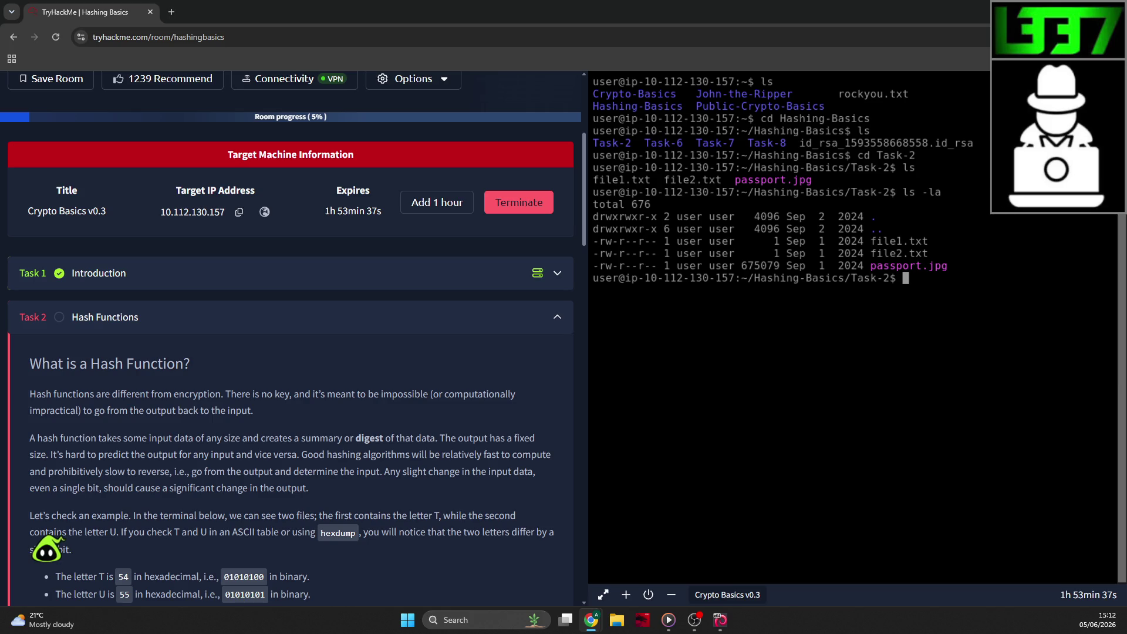
Step: Run md5sum on file1.txt and file2.txt and mark the example hashes for comparison
scroll(212, 411, down, 10)
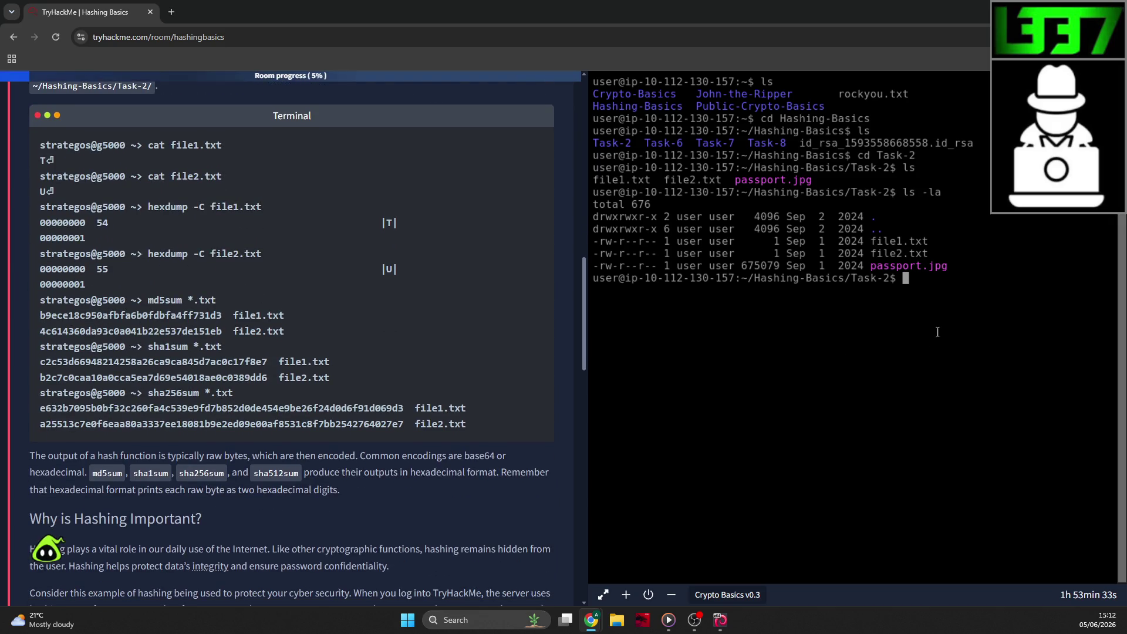
text(md5sum file1.txt )
text(&& md5s)
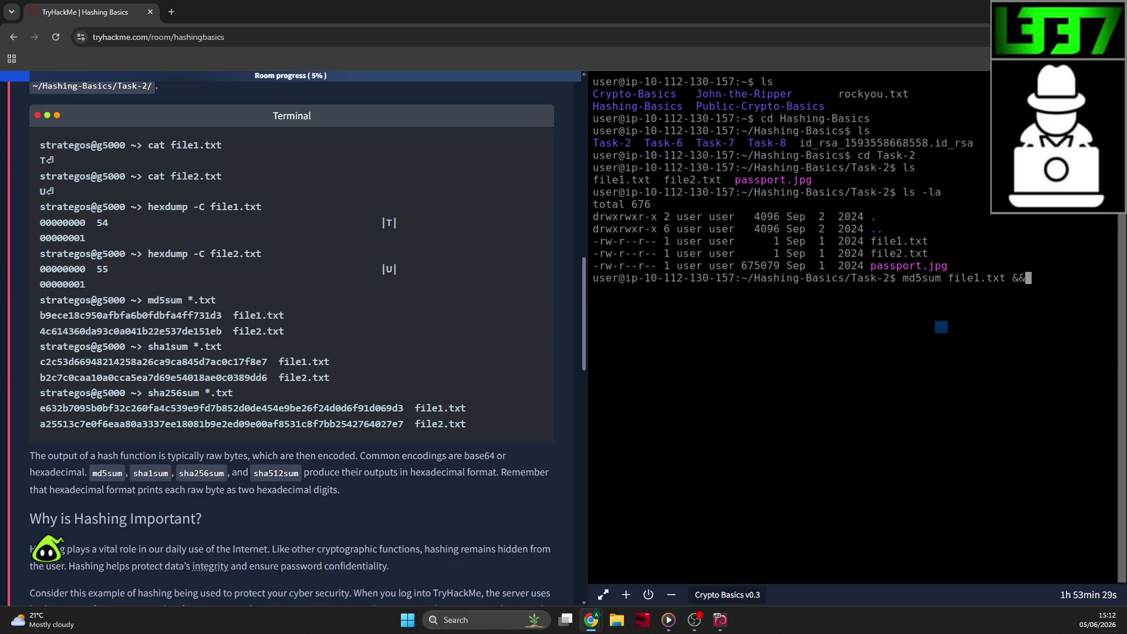
text(um file2.txt)
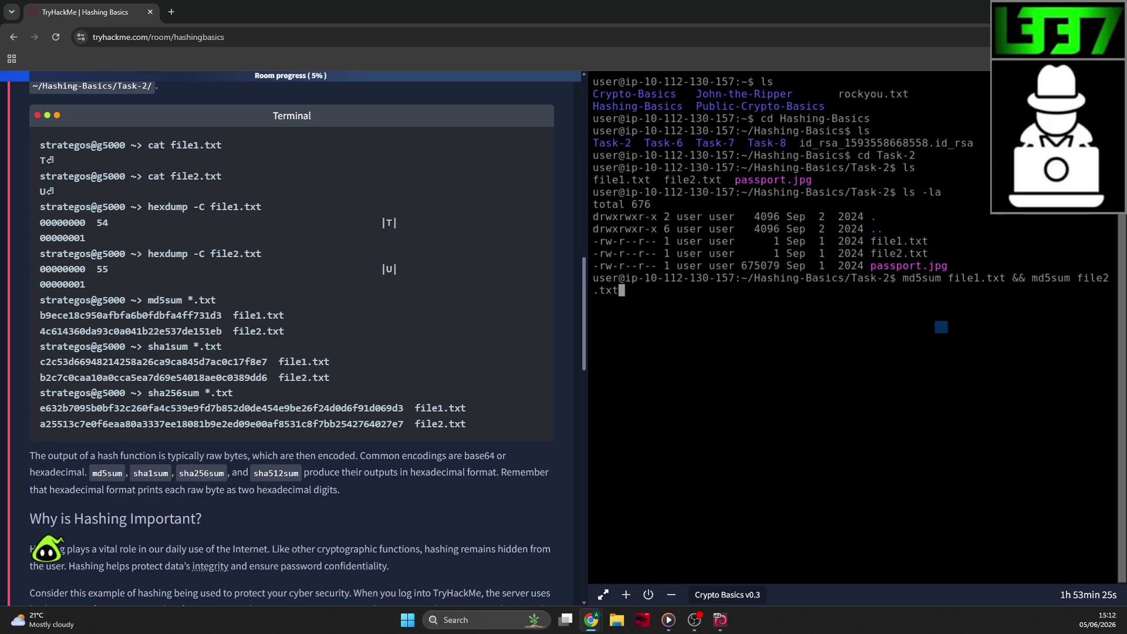
key(Return)
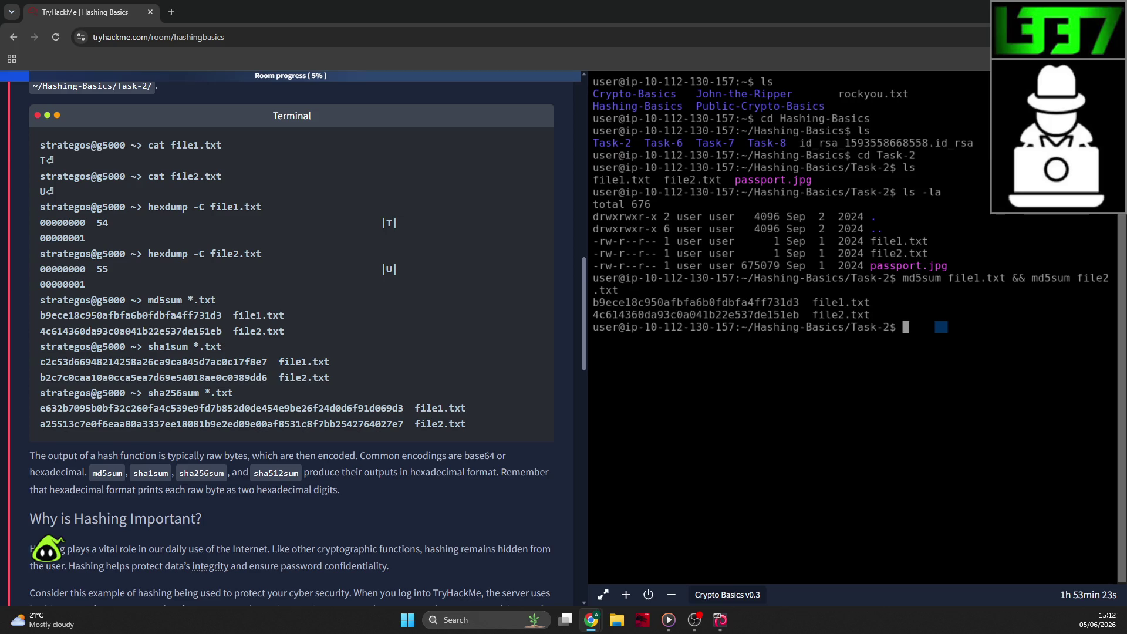
drag(229, 331, 39, 315)
click(152, 303)
scroll(151, 302, down, 1)
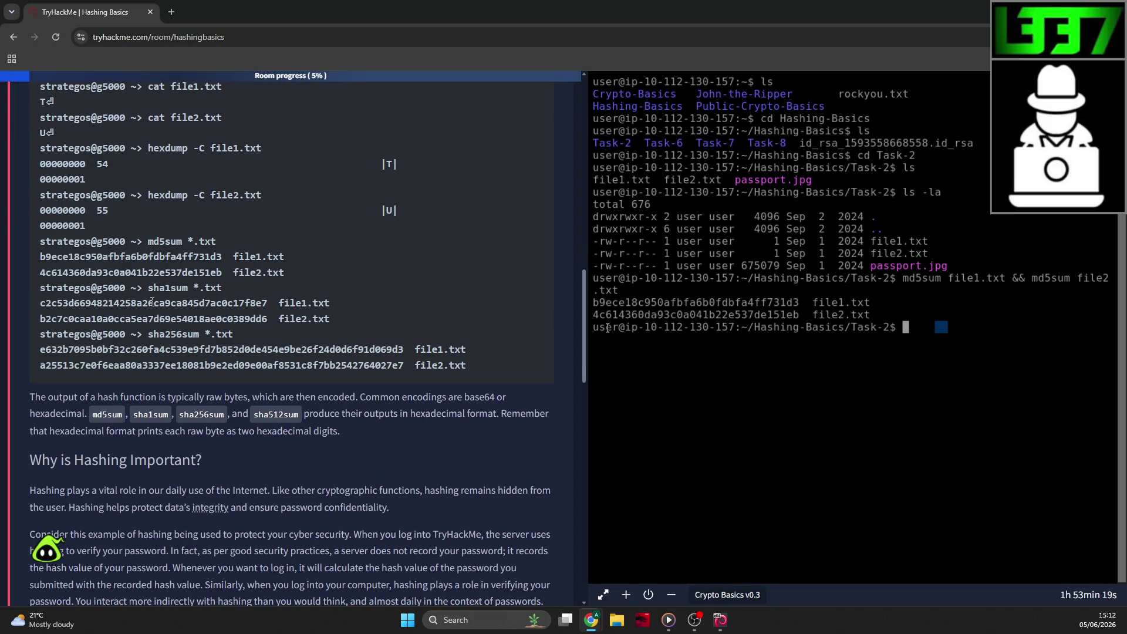
scroll(151, 298, down, 1)
drag(97, 339, 506, 340)
click(380, 349)
drag(88, 355, 437, 356)
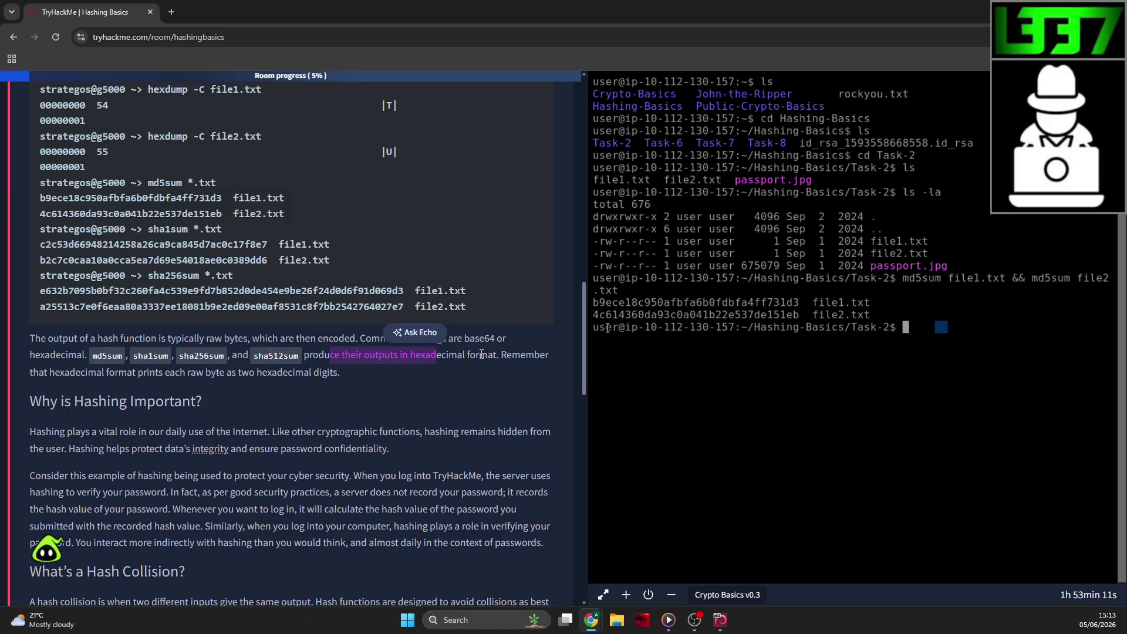
scroll(80, 256, down, 2)
drag(80, 256, 317, 260)
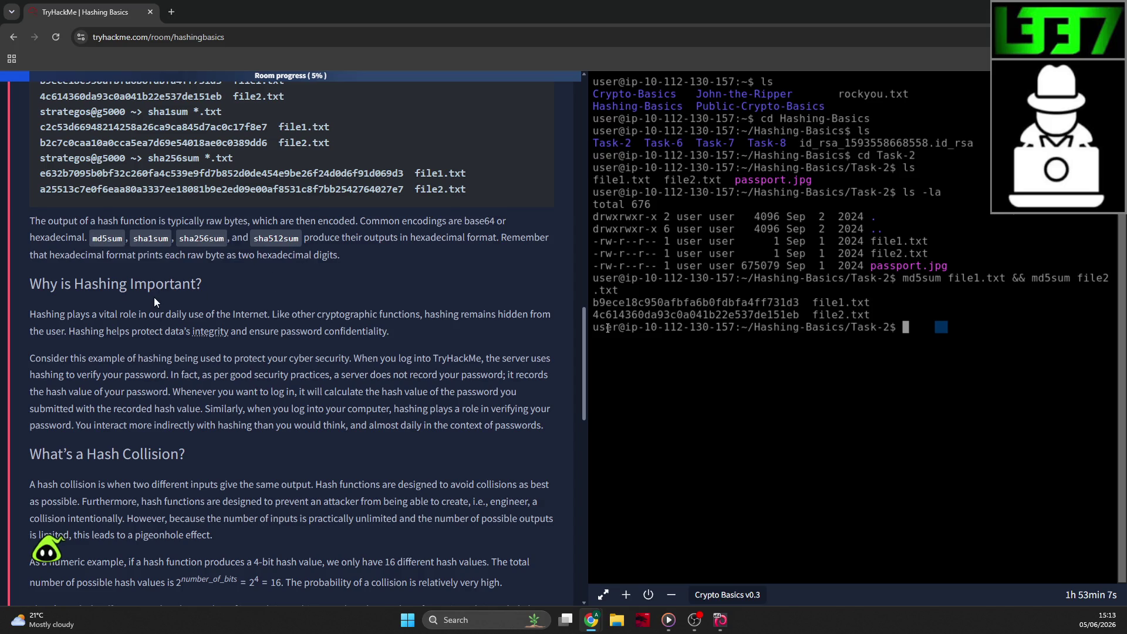
scroll(154, 302, down, 1)
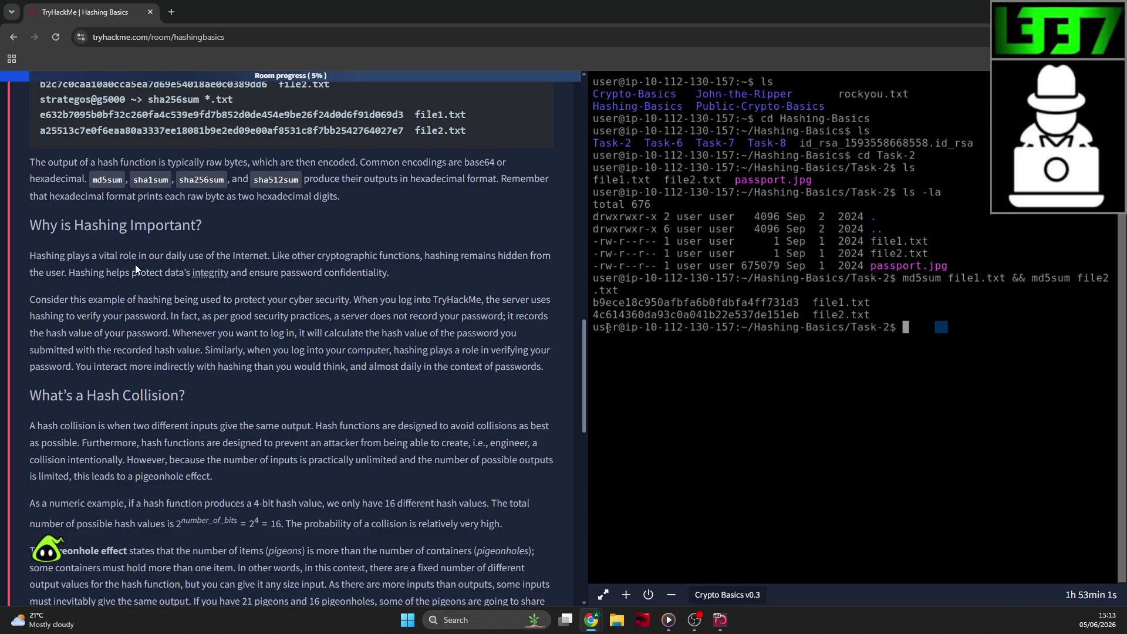
scroll(135, 264, down, 1)
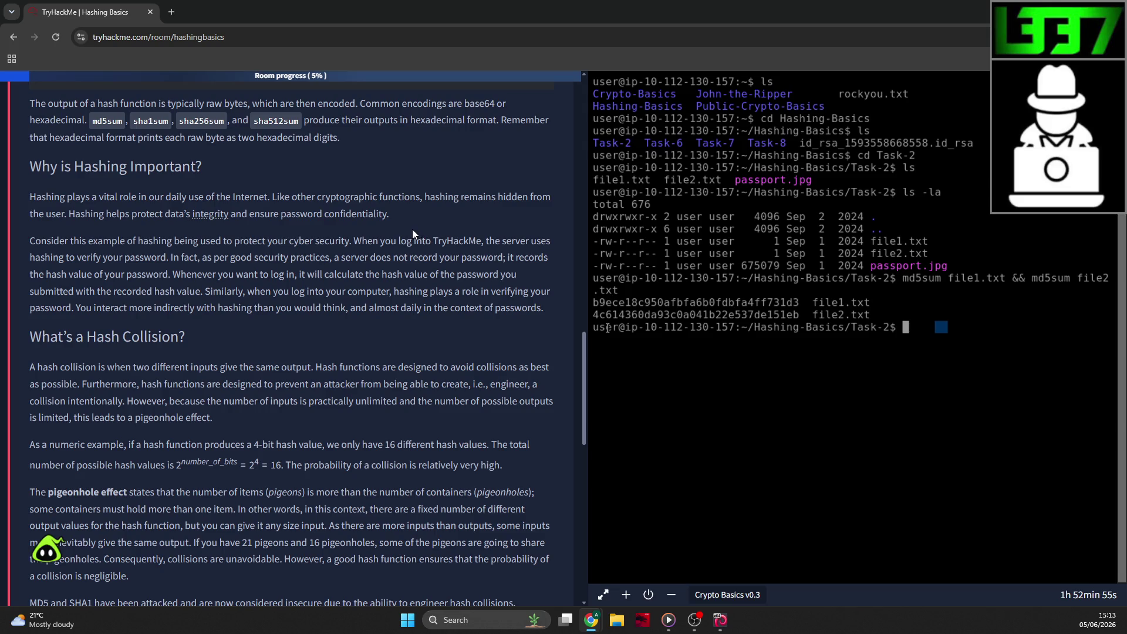
scroll(388, 222, down, 1)
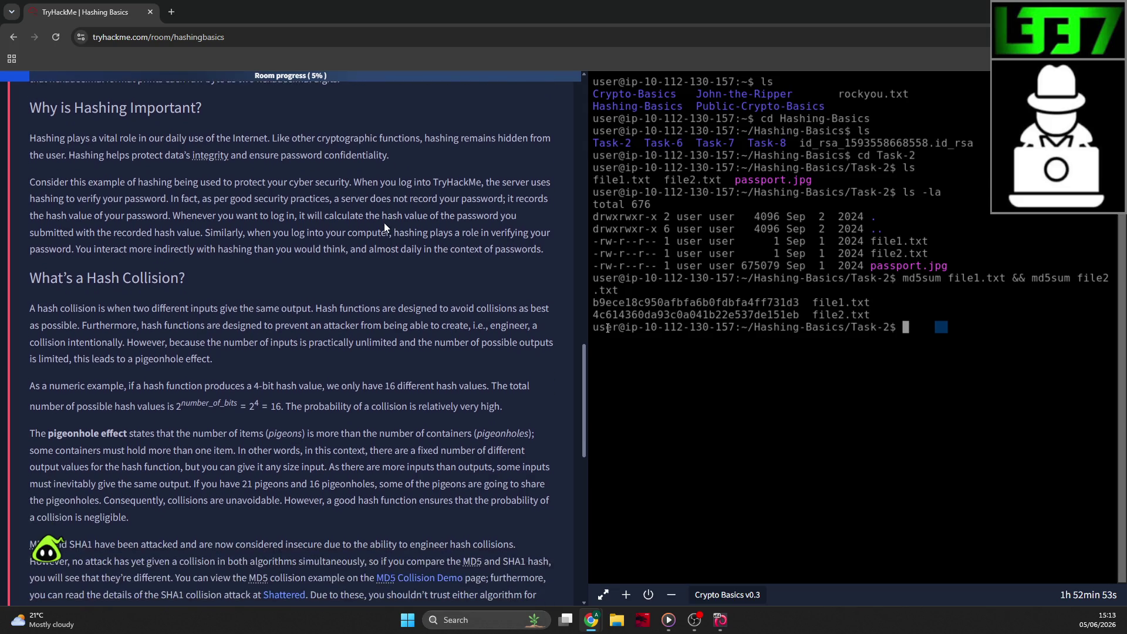
drag(262, 183, 355, 187)
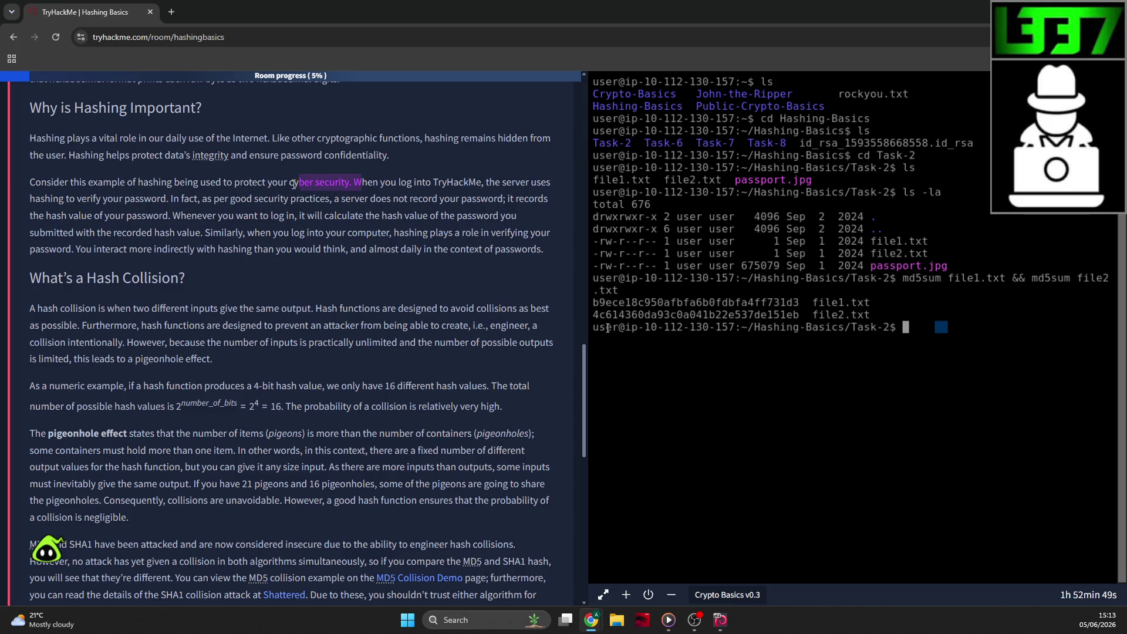
drag(457, 199, 544, 194)
mouse_move(199, 199)
mouse_down()
mouse_move(390, 217)
mouse_move(427, 193)
mouse_up()
click(176, 202)
drag(109, 216, 172, 215)
click(198, 215)
drag(243, 215, 355, 211)
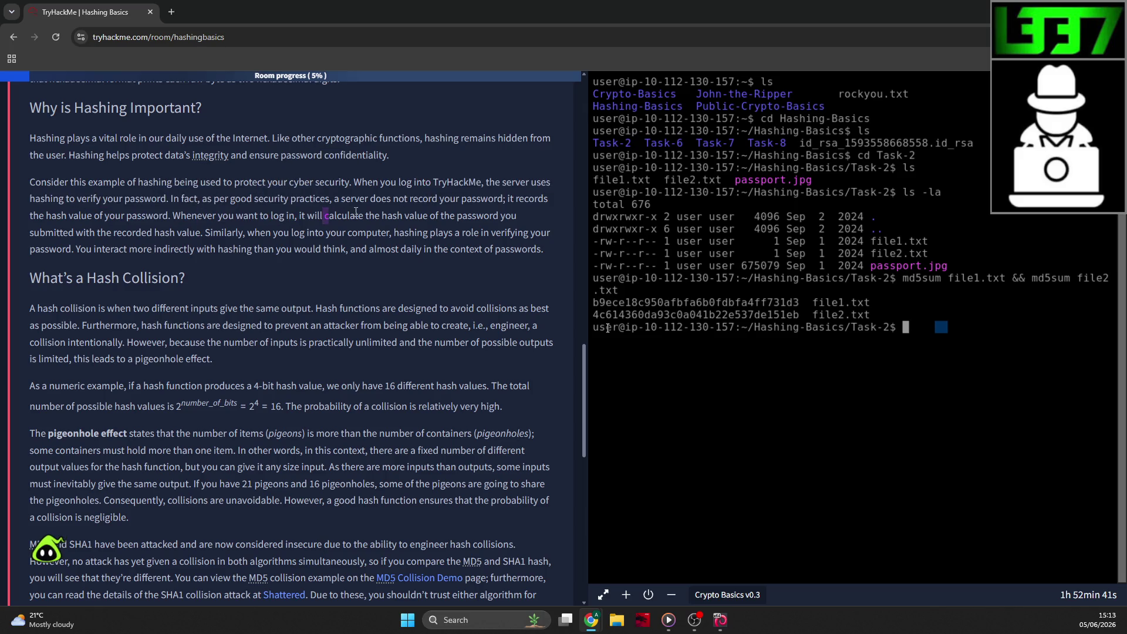
mouse_move(213, 233)
mouse_down()
mouse_move(413, 246)
mouse_move(185, 276)
mouse_move(238, 250)
mouse_up()
click(154, 251)
scroll(159, 225, down, 1)
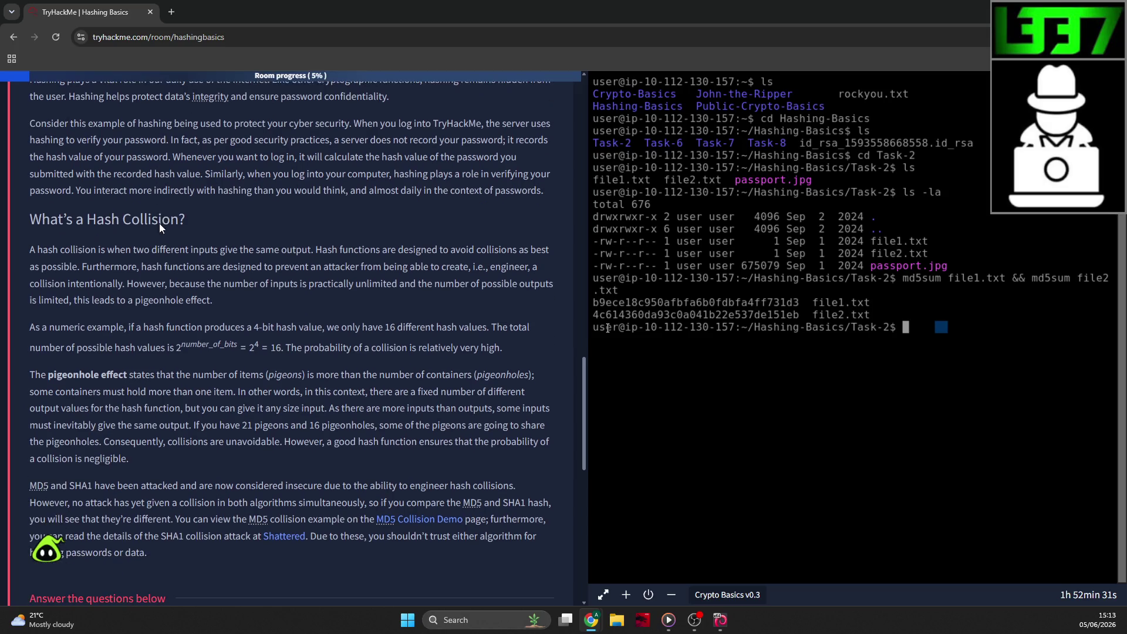
drag(142, 243, 224, 261)
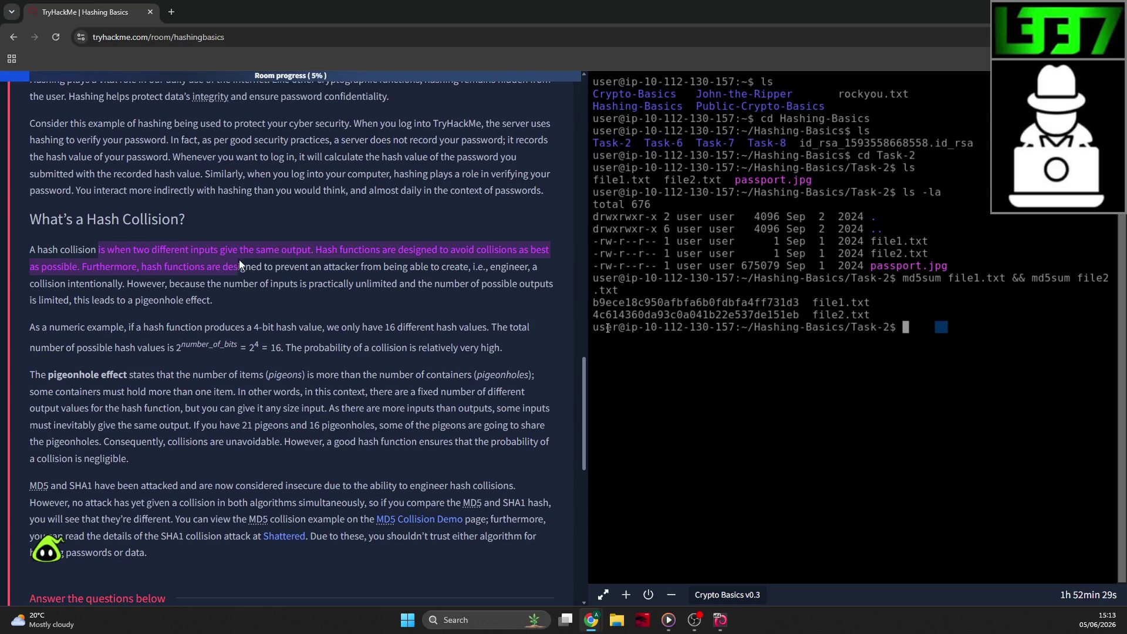
mouse_move(311, 260)
mouse_down()
mouse_move(405, 249)
mouse_move(449, 267)
mouse_up()
click(139, 265)
mouse_move(139, 266)
mouse_down()
mouse_move(170, 251)
mouse_move(302, 268)
mouse_move(317, 280)
mouse_move(229, 280)
mouse_up()
click(229, 280)
scroll(155, 228, down, 1)
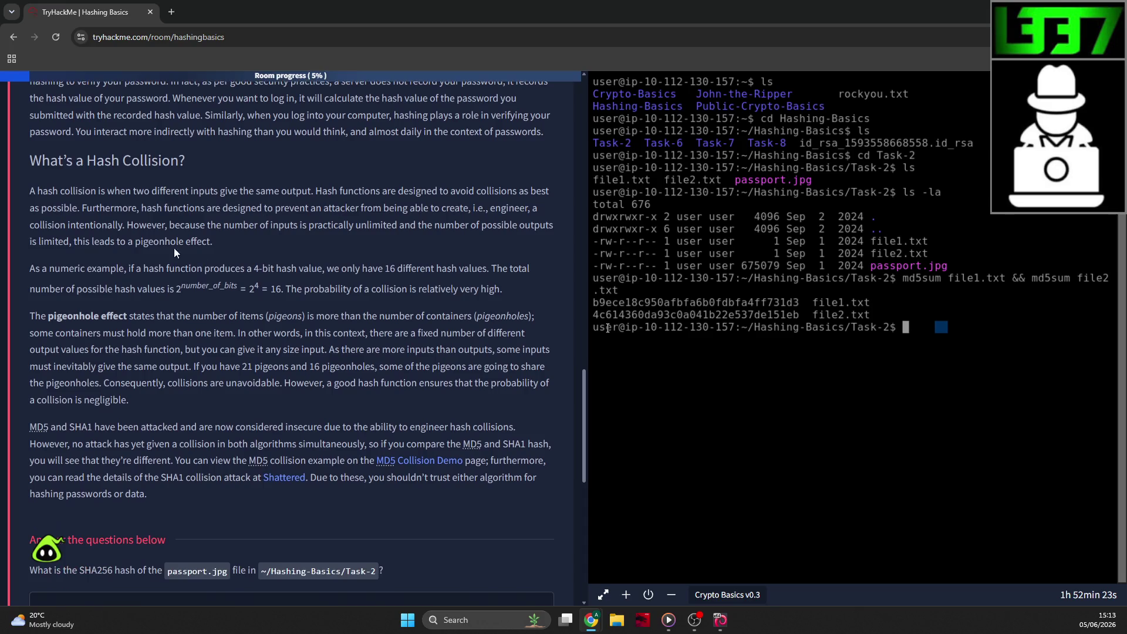
drag(154, 229, 234, 243)
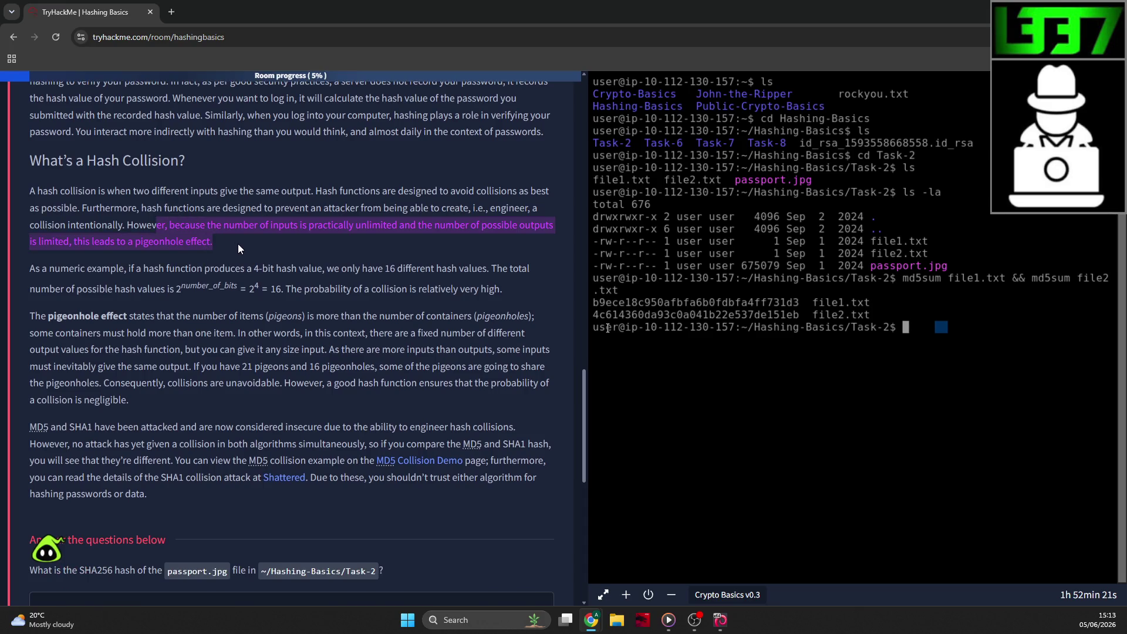
click(264, 237)
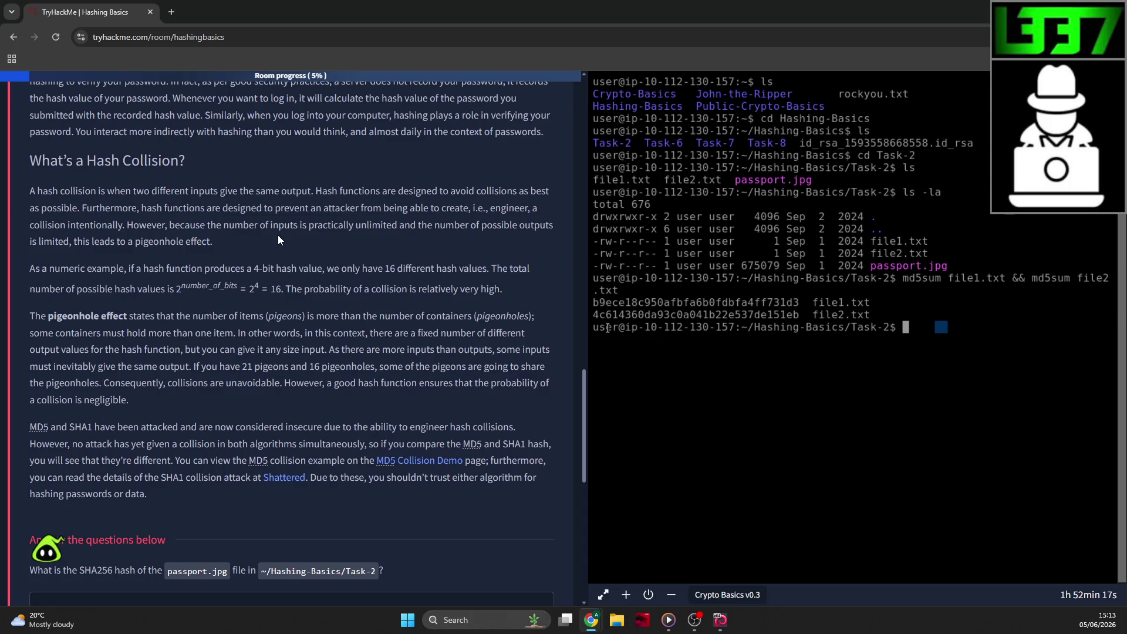
drag(84, 241, 198, 246)
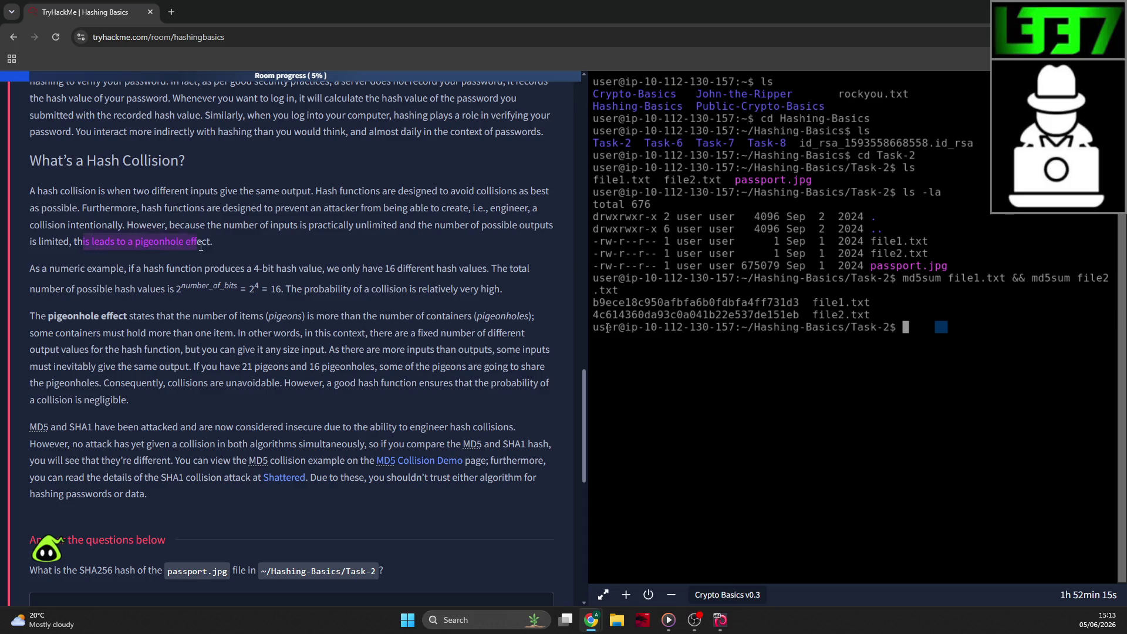
click(199, 247)
scroll(198, 246, down, 2)
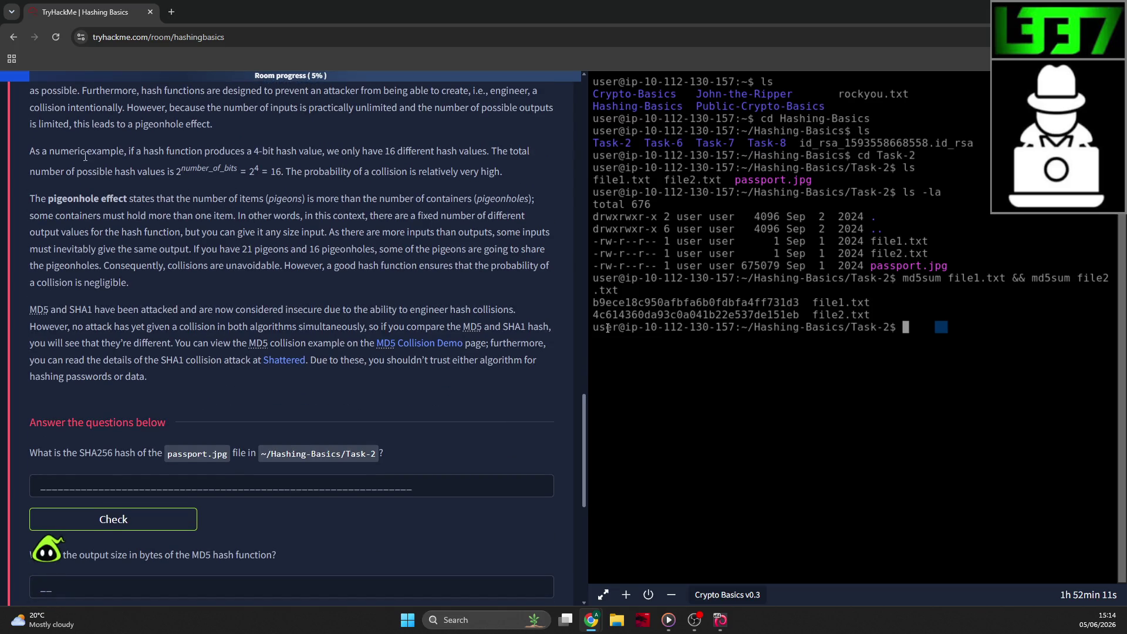
drag(94, 198, 213, 198)
click(222, 192)
scroll(202, 201, up, 3)
scroll(263, 207, up, 5)
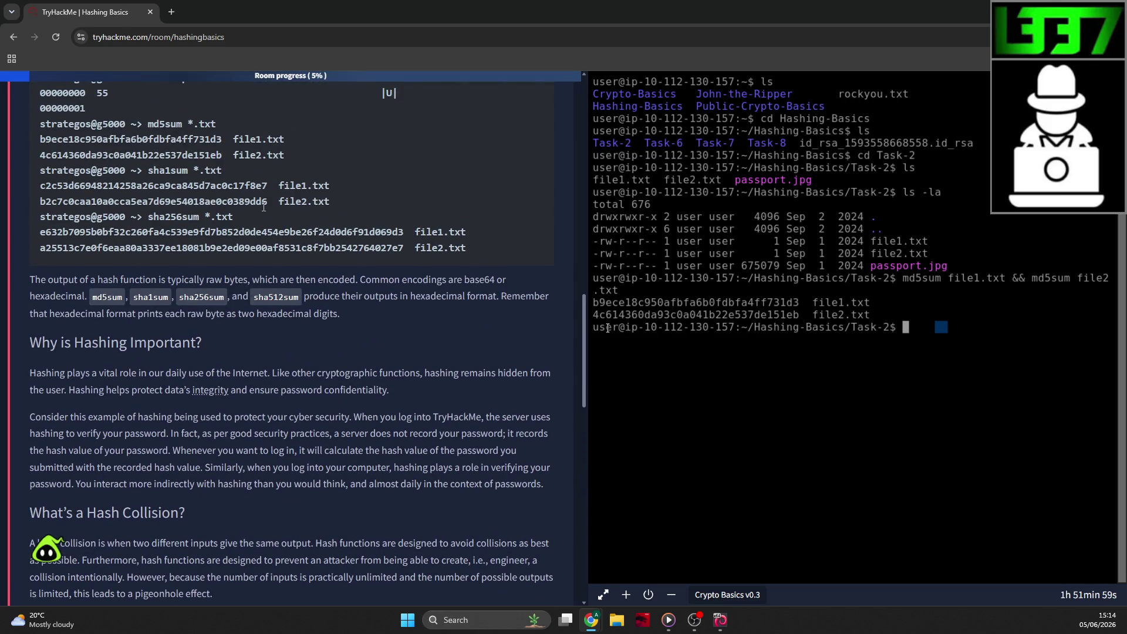
scroll(263, 205, down, 10)
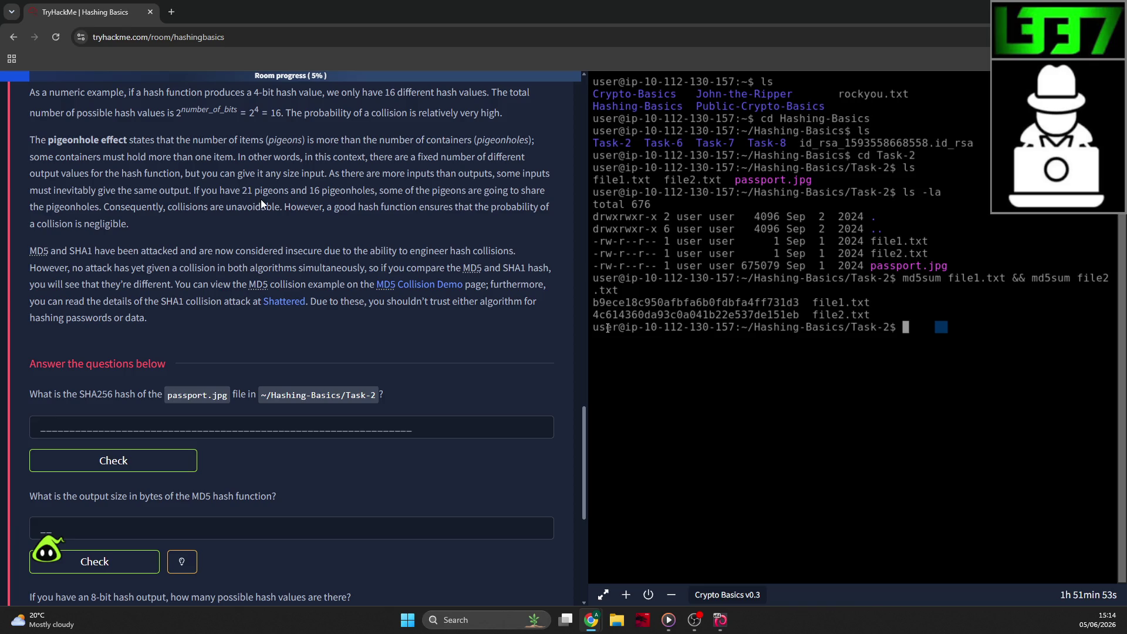
scroll(261, 199, up, 10)
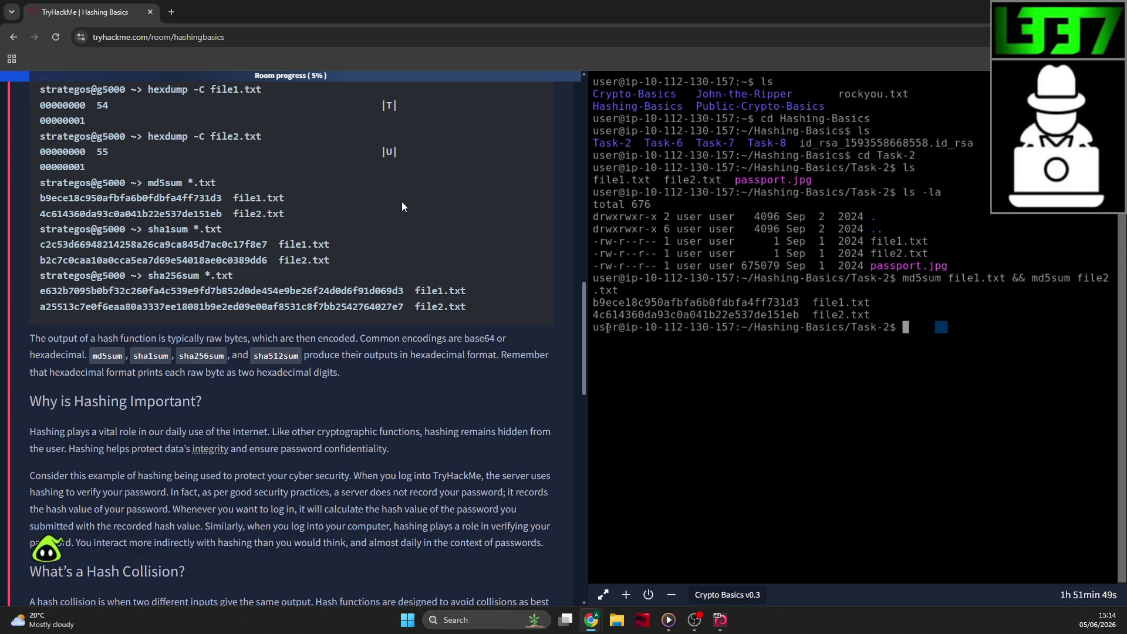
scroll(402, 205, down, 5)
Step: Run sha256sum on passport.jpg and submit the copied hash as the first answer
text(sha256sum passport.jpg)
key(Return)
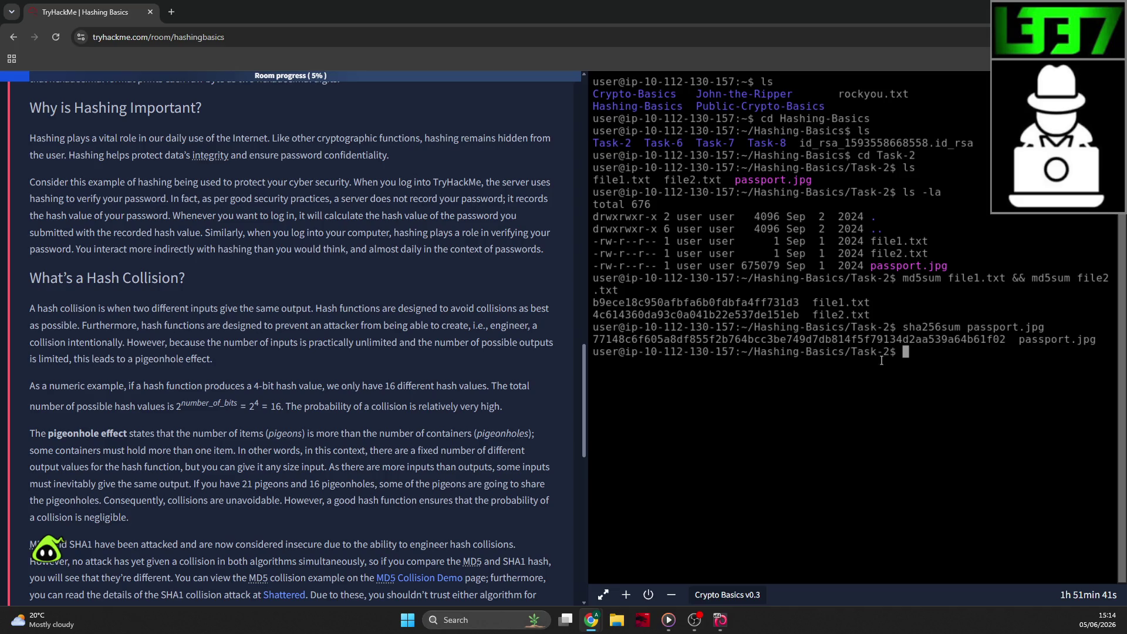
scroll(437, 309, down, 8)
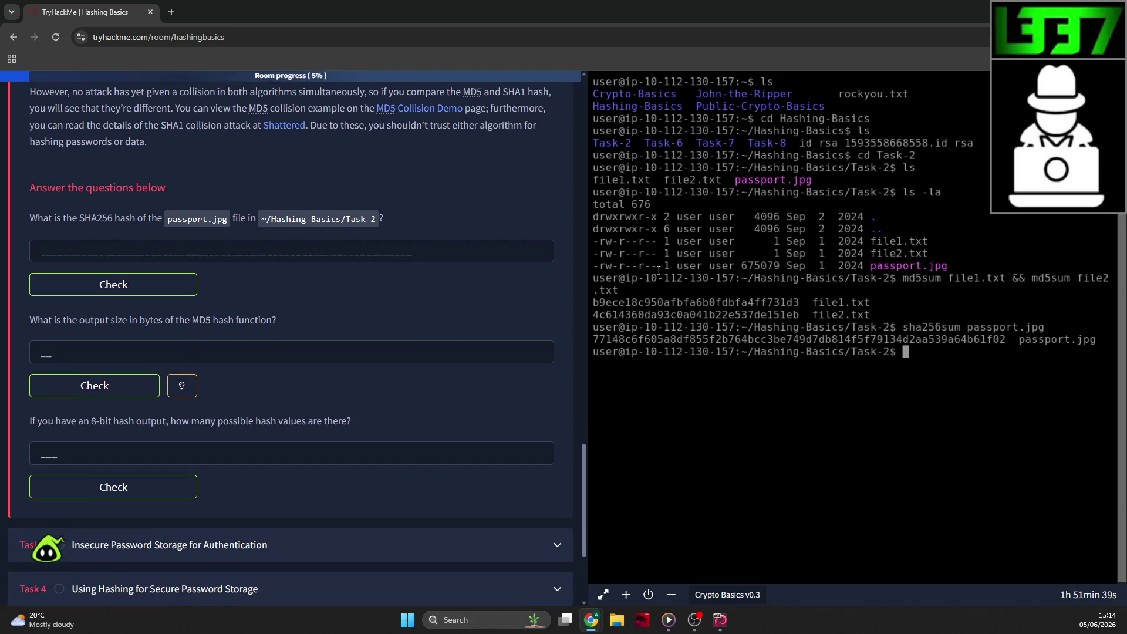
drag(1007, 340, 586, 347)
key(ctrl+c)
click(334, 251)
key(ctrl+v)
click(128, 286)
click(128, 287)
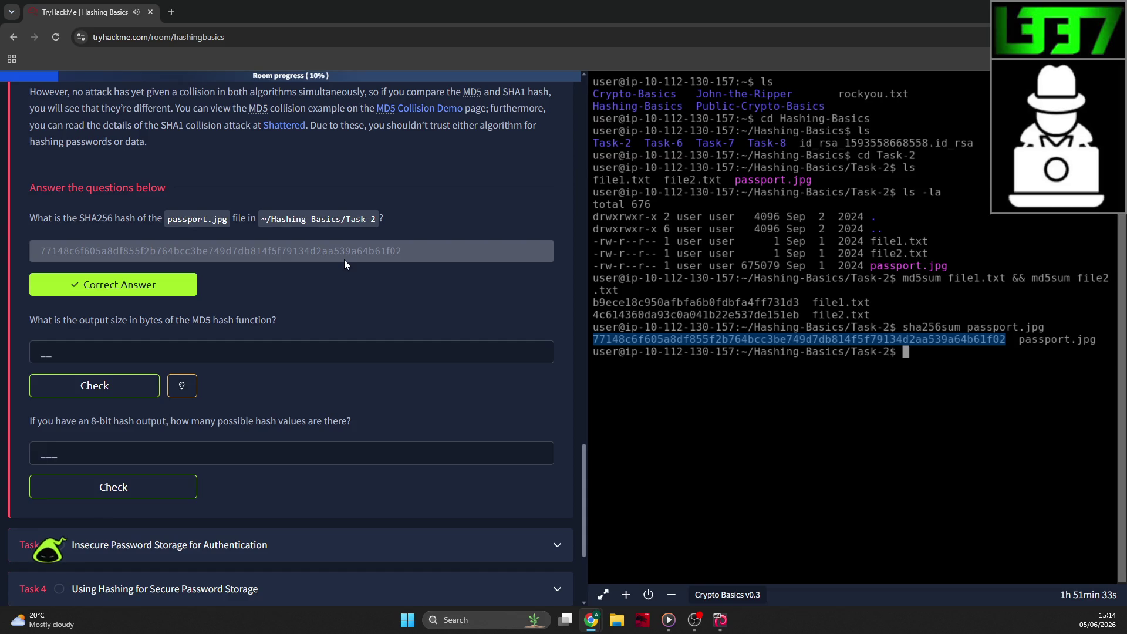
scroll(373, 266, up, 1)
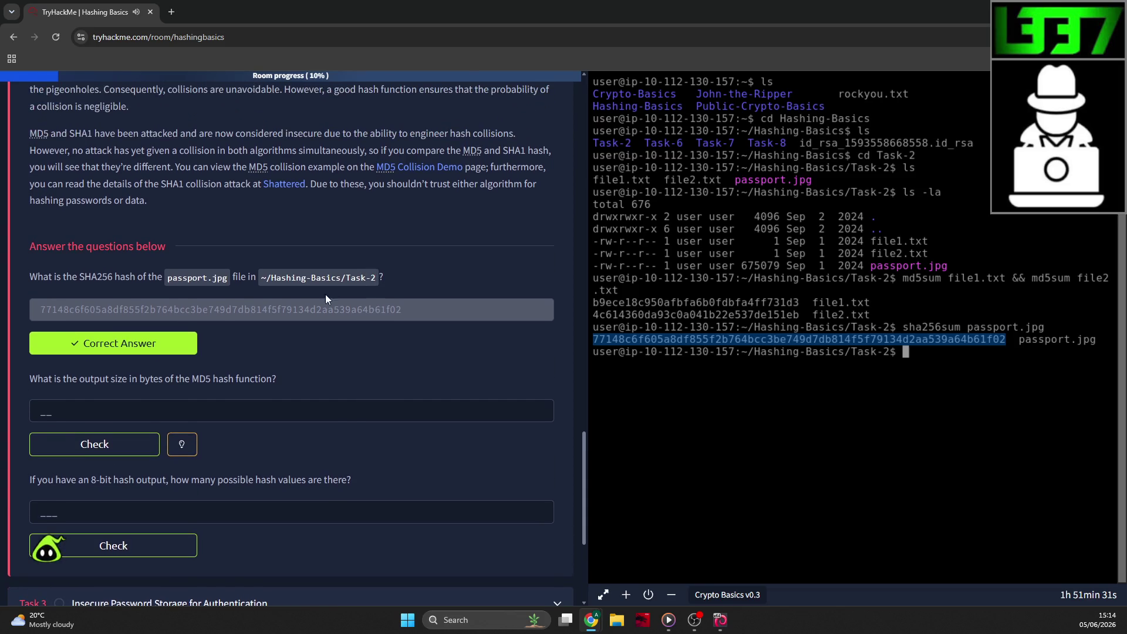
scroll(180, 370, up, 1)
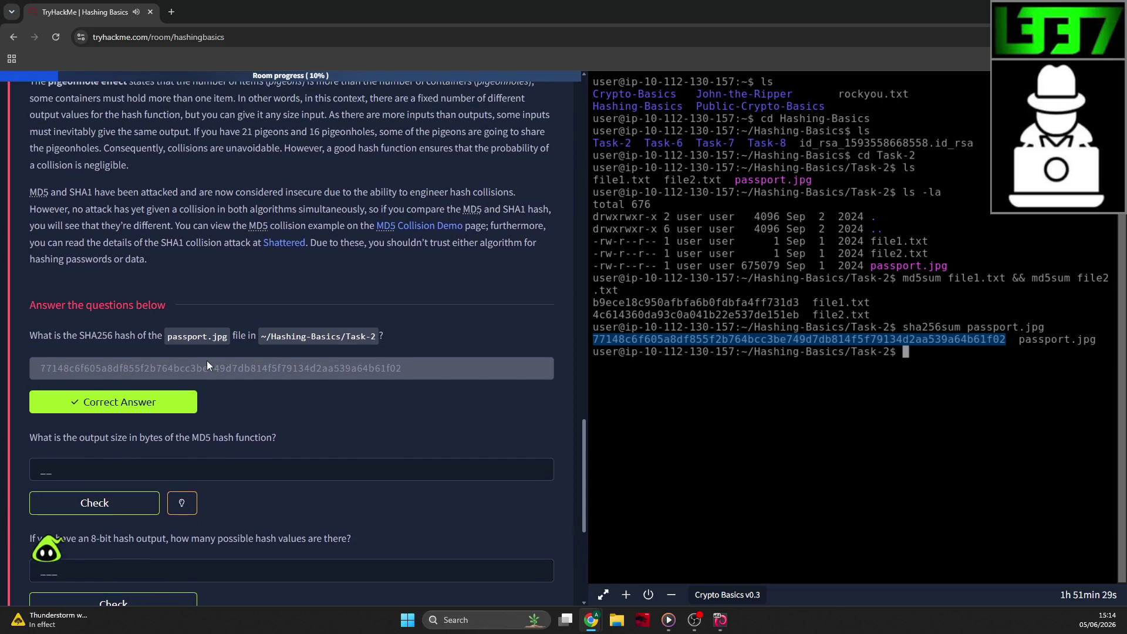
click(963, 372)
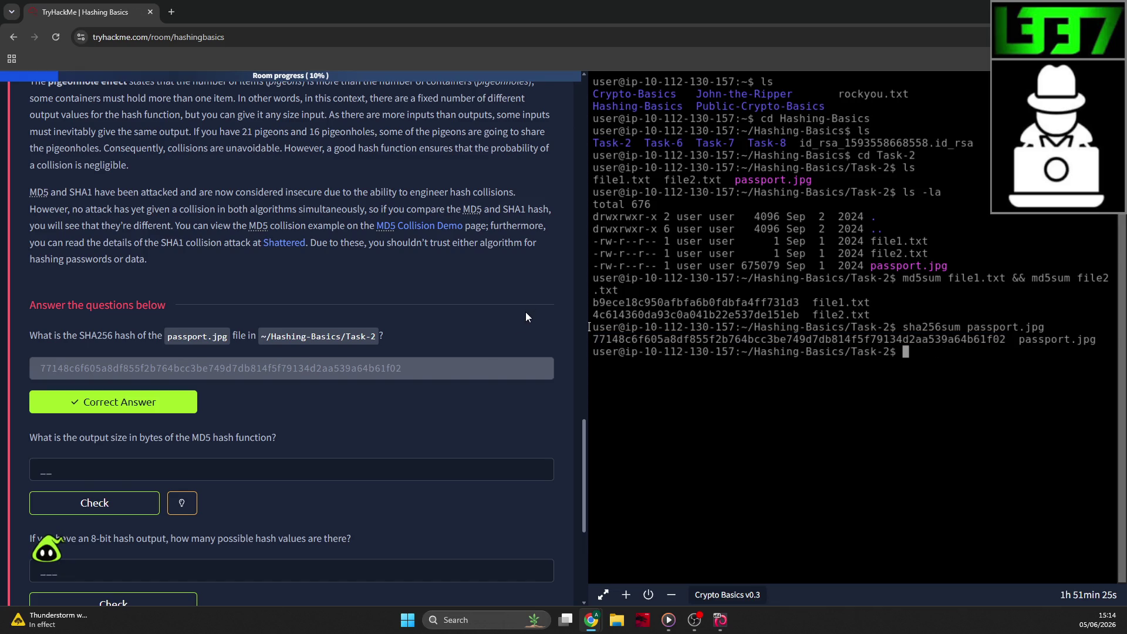
text(mn)
key(BackSpace)
key(BackSpace)
text(mnd)
key(BackSpace)
key(BackSpace)
key(BackSpace)
scroll(363, 250, up, 1)
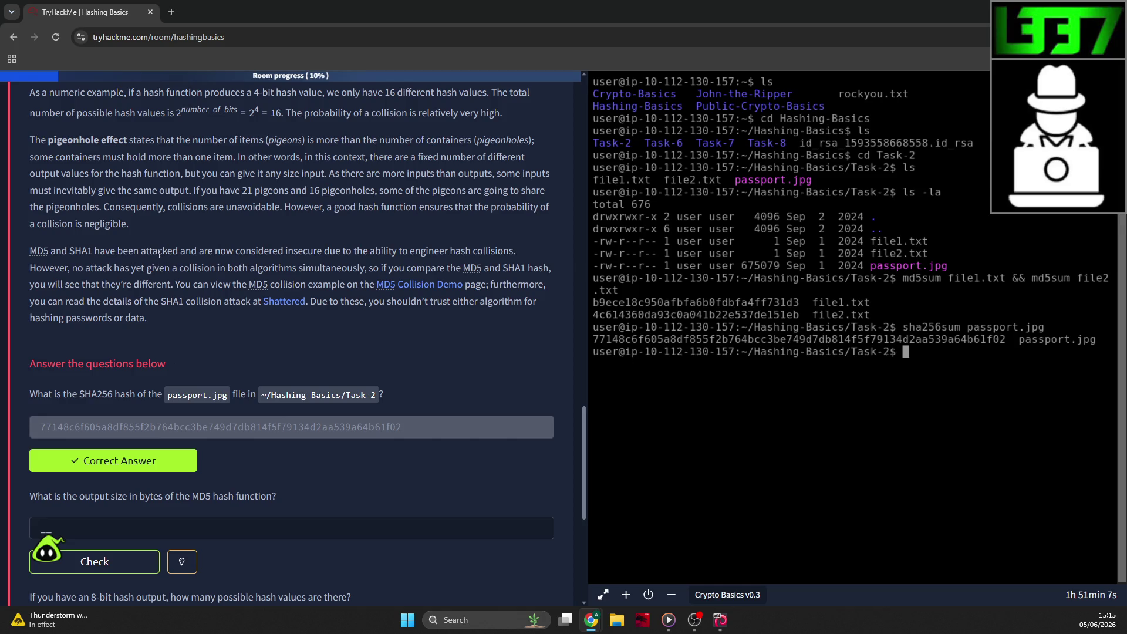
scroll(159, 250, up, 1)
scroll(165, 258, up, 2)
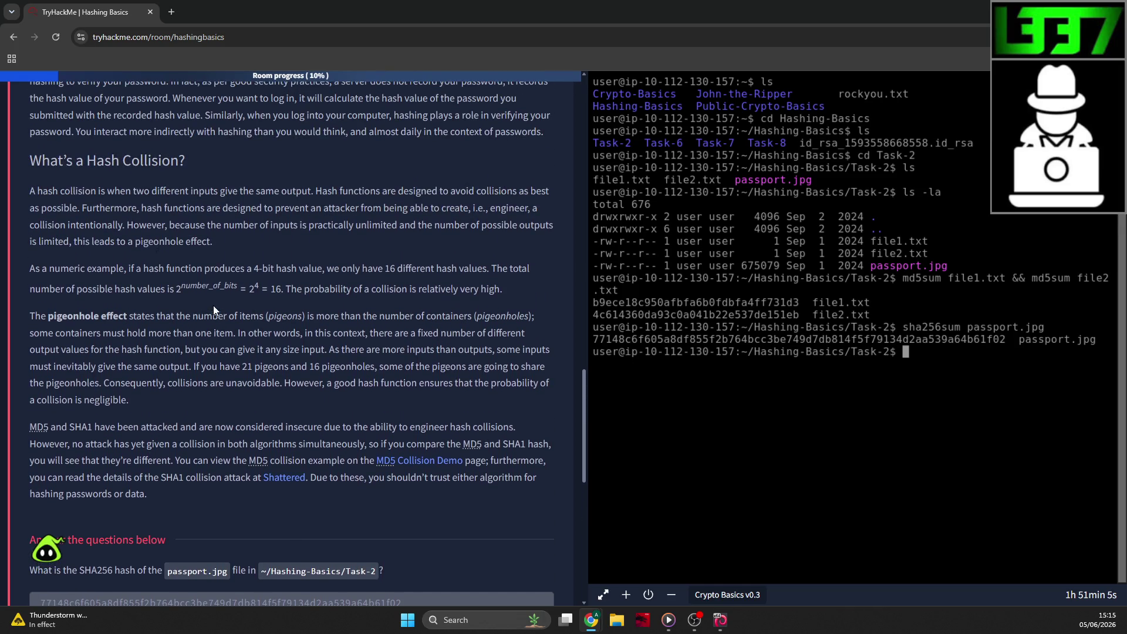
scroll(217, 291, up, 1)
scroll(217, 291, down, 4)
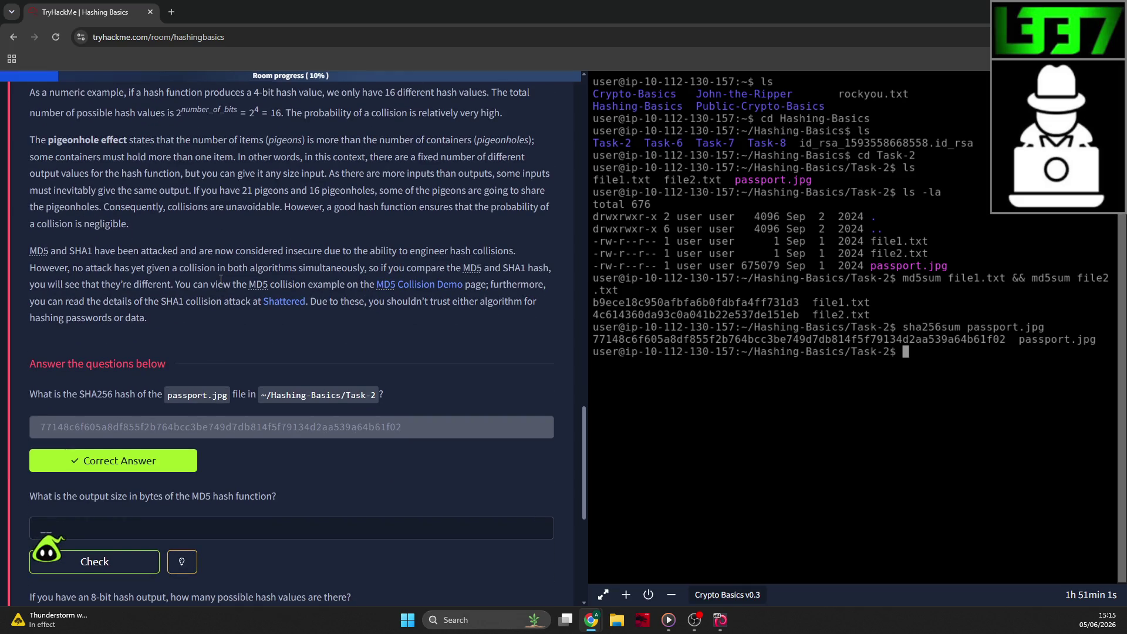
scroll(221, 280, up, 5)
scroll(223, 279, up, 3)
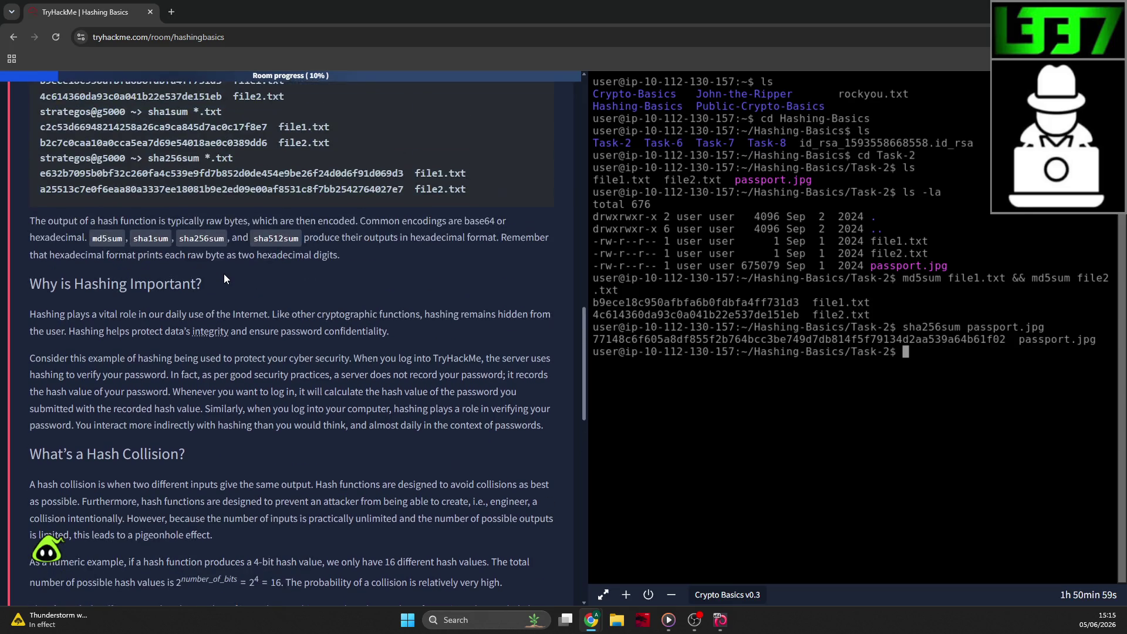
scroll(282, 298, down, 1)
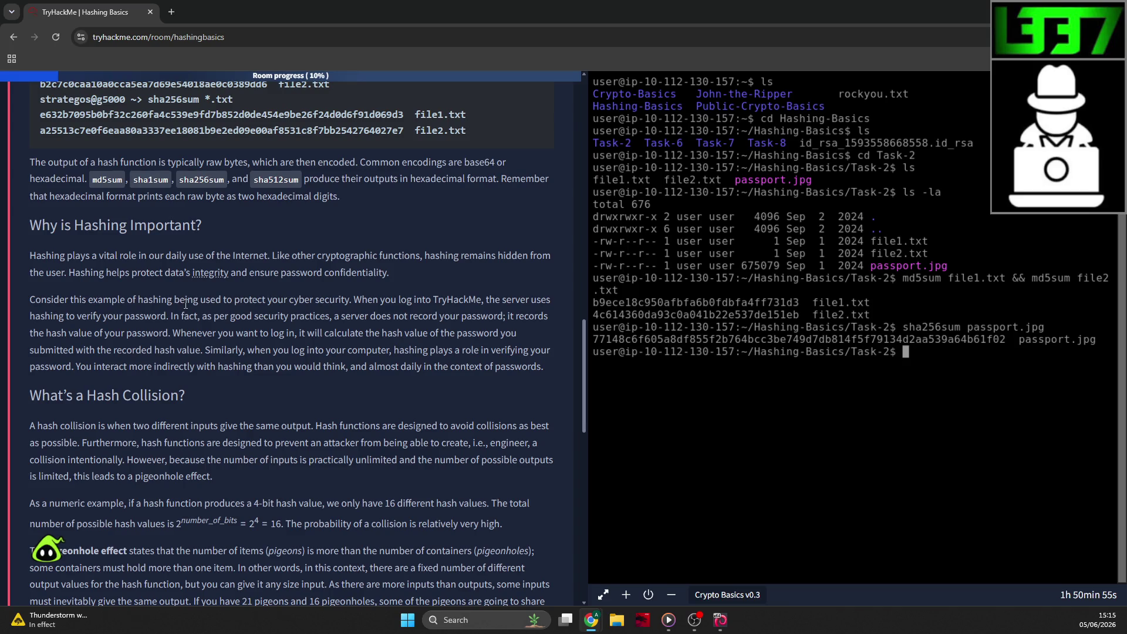
scroll(233, 340, down, 1)
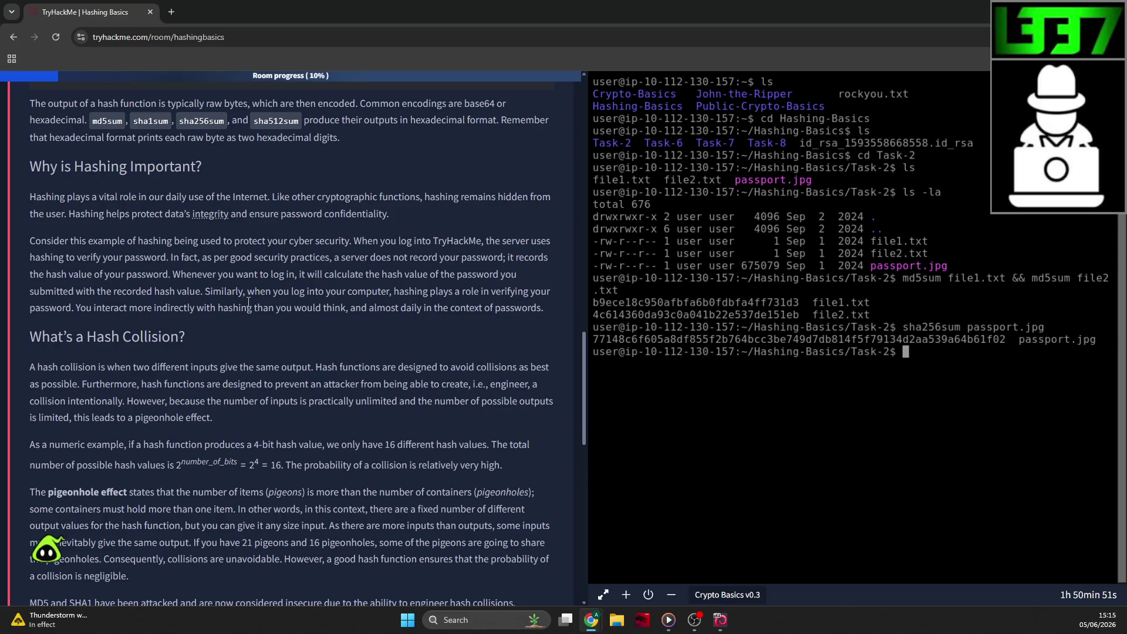
scroll(249, 300, down, 1)
scroll(252, 301, up, 7)
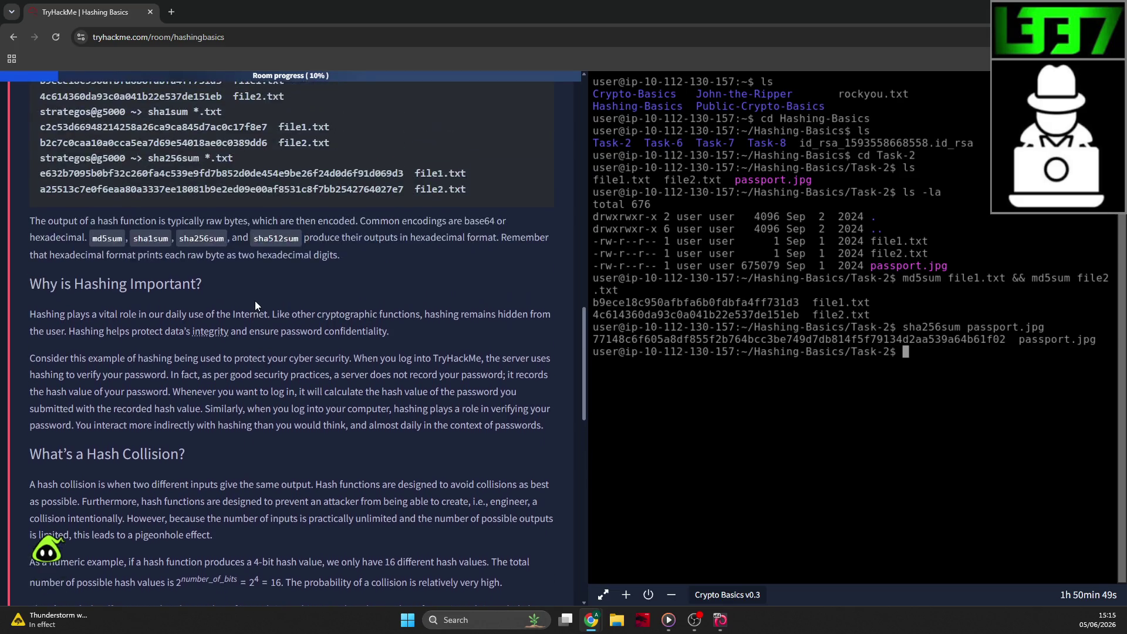
scroll(255, 300, up, 7)
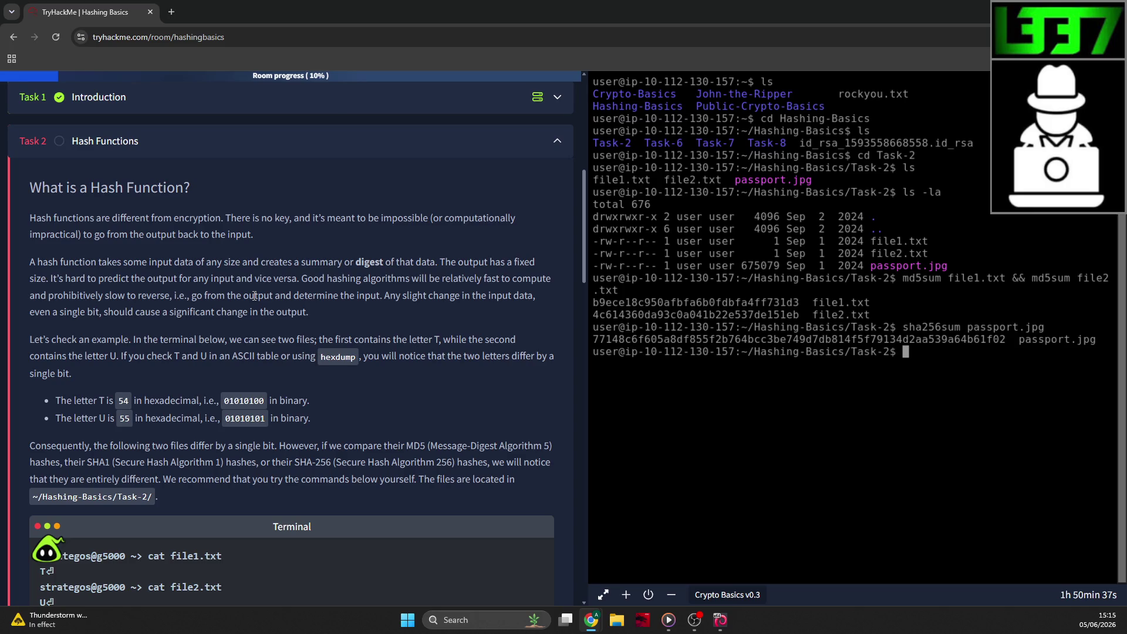
scroll(254, 295, down, 1)
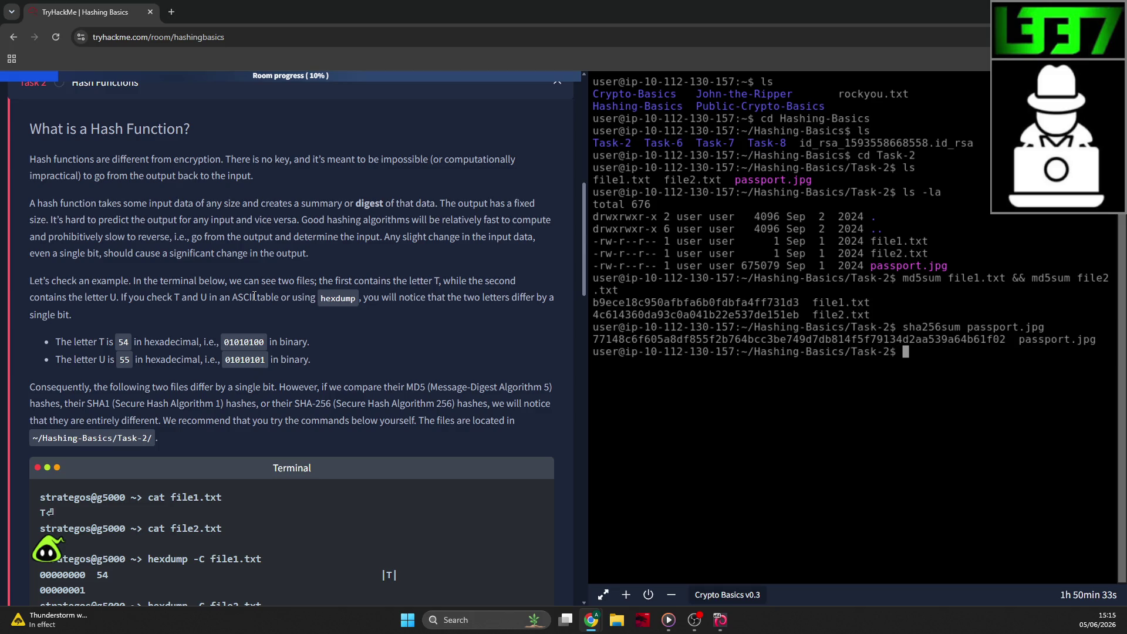
scroll(253, 296, down, 2)
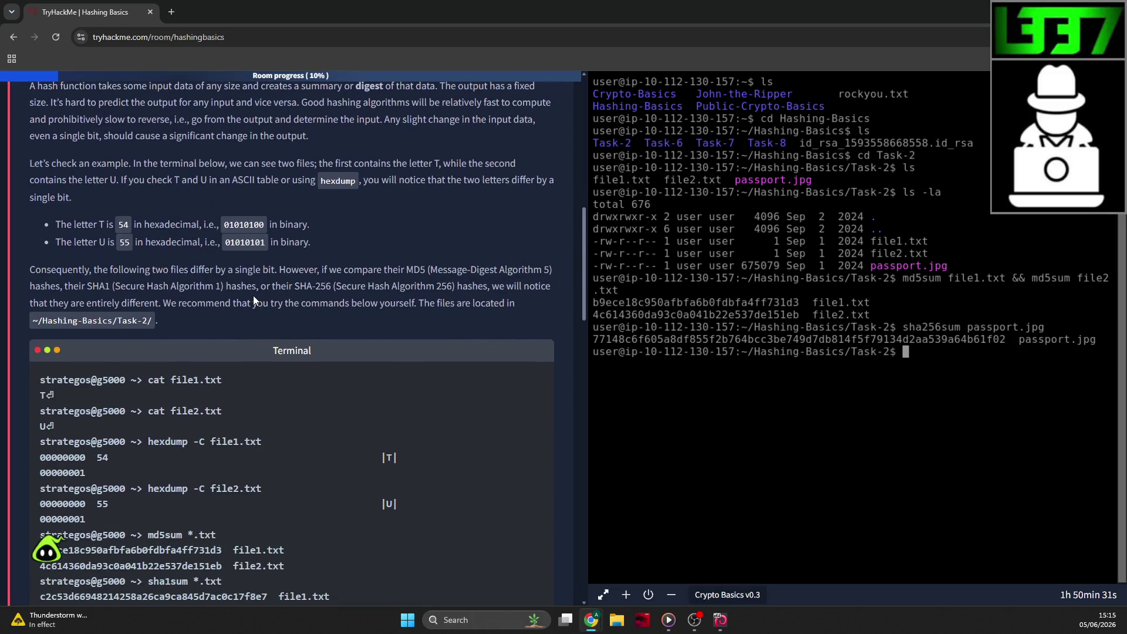
scroll(253, 296, down, 2)
scroll(253, 295, down, 3)
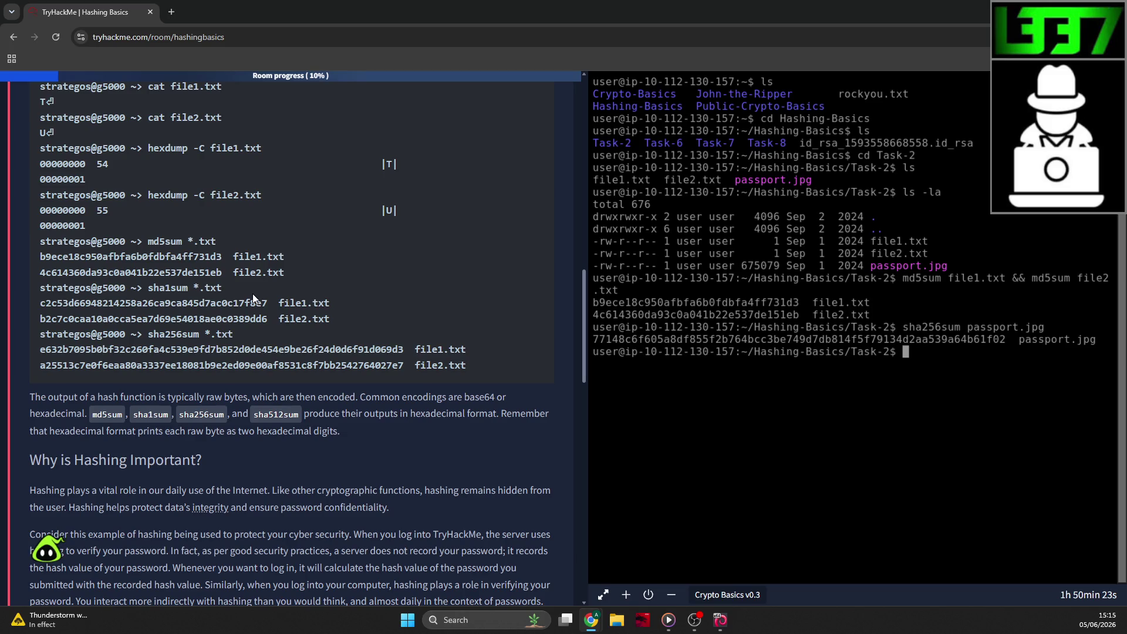
scroll(252, 293, down, 15)
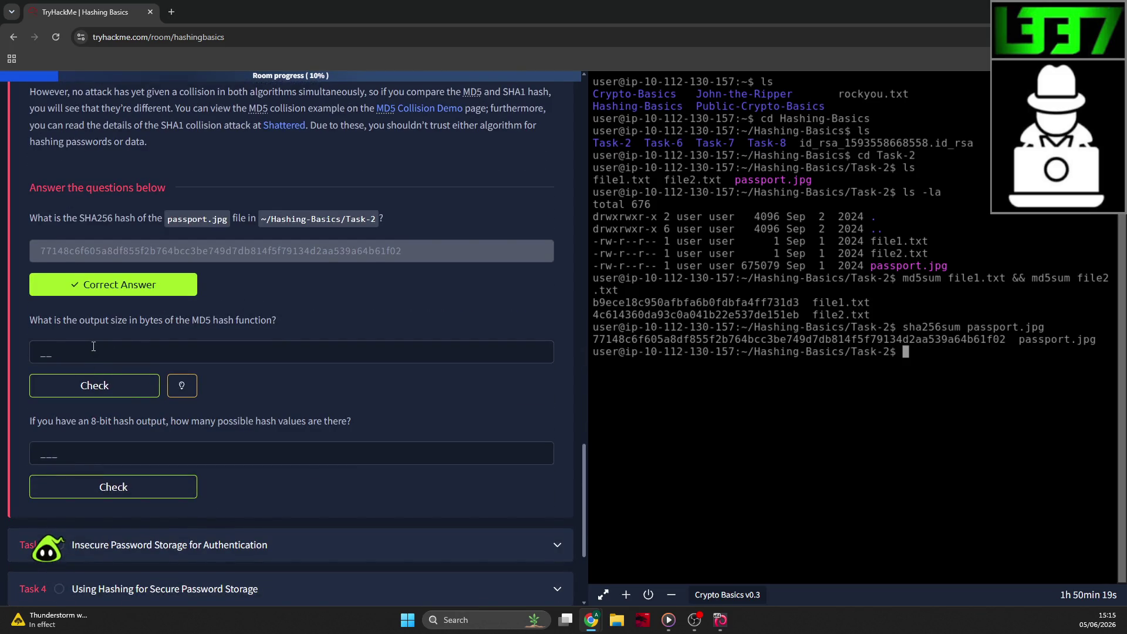
scroll(94, 338, up, 1)
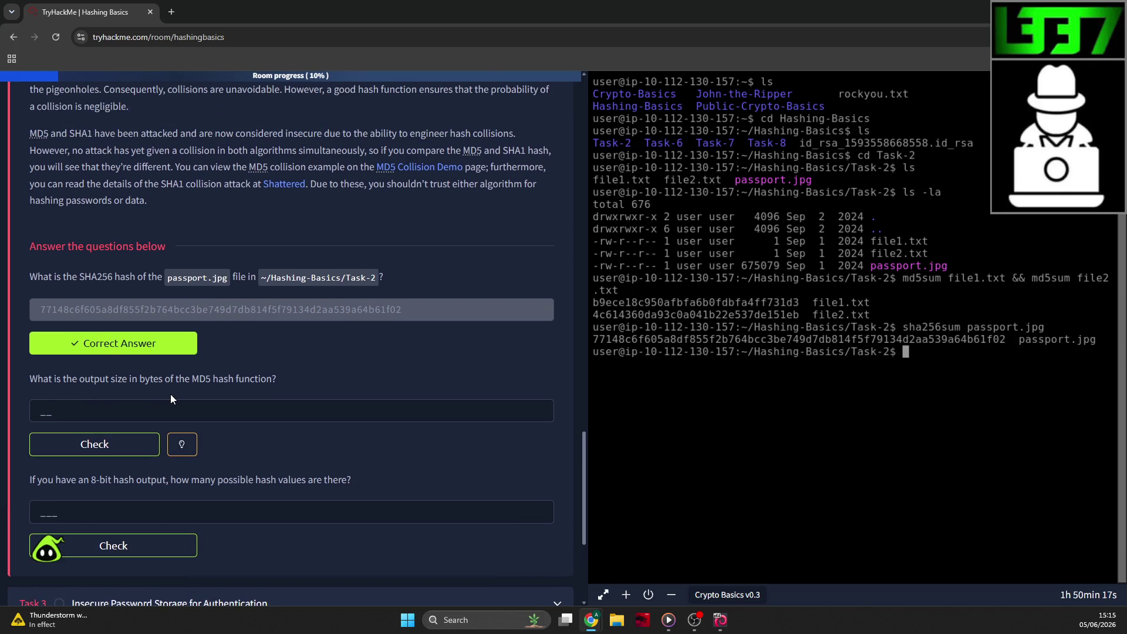
scroll(158, 388, up, 5)
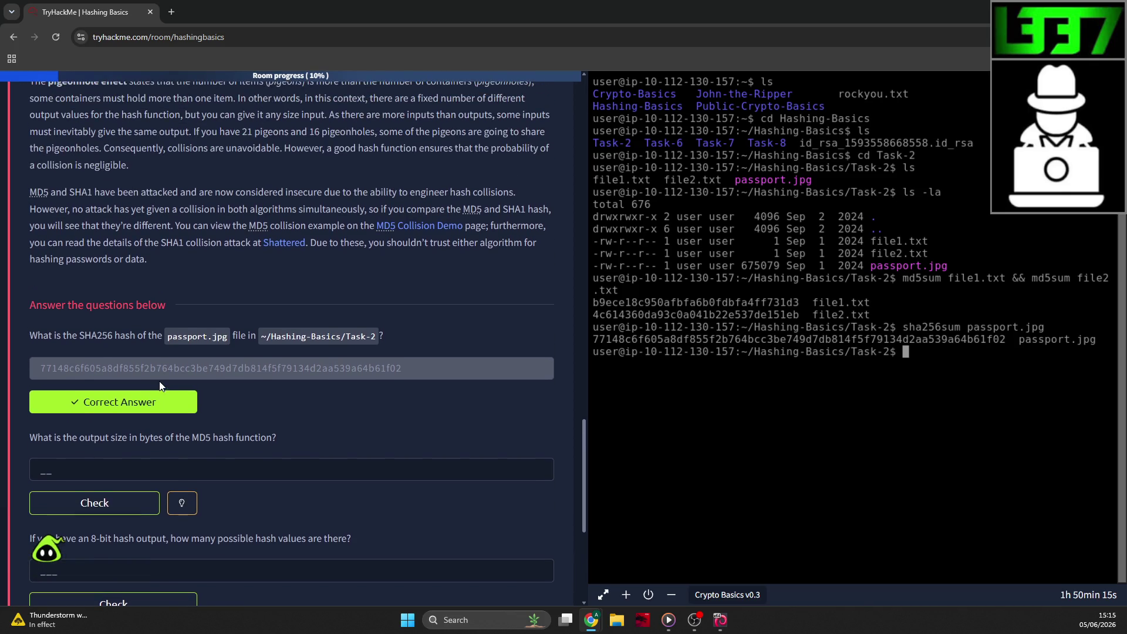
scroll(146, 382, up, 3)
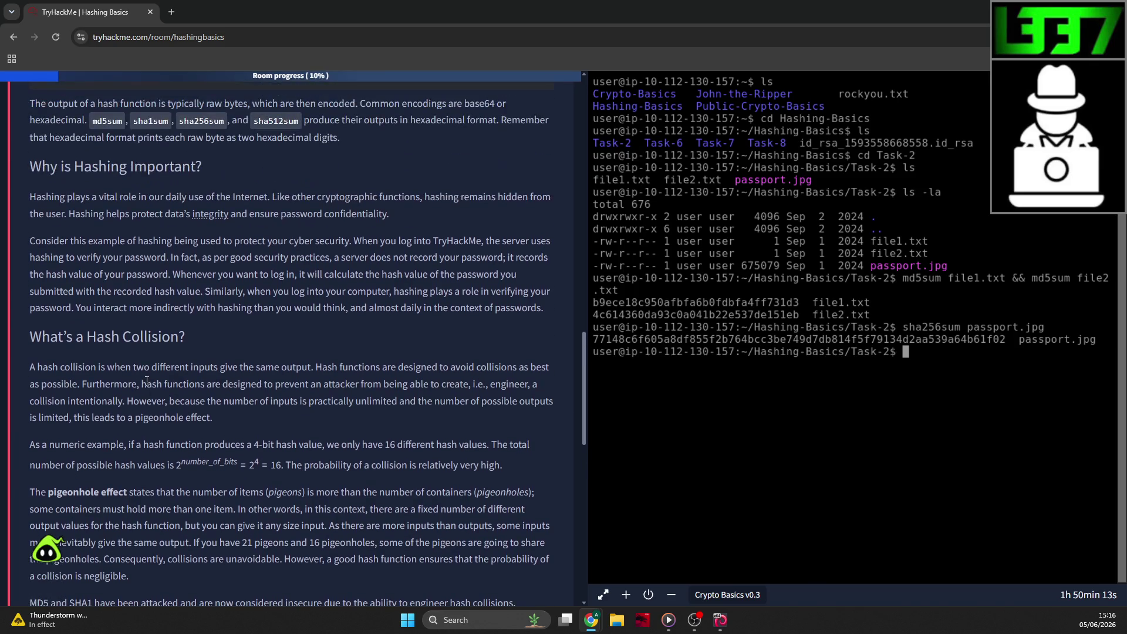
scroll(142, 376, up, 1)
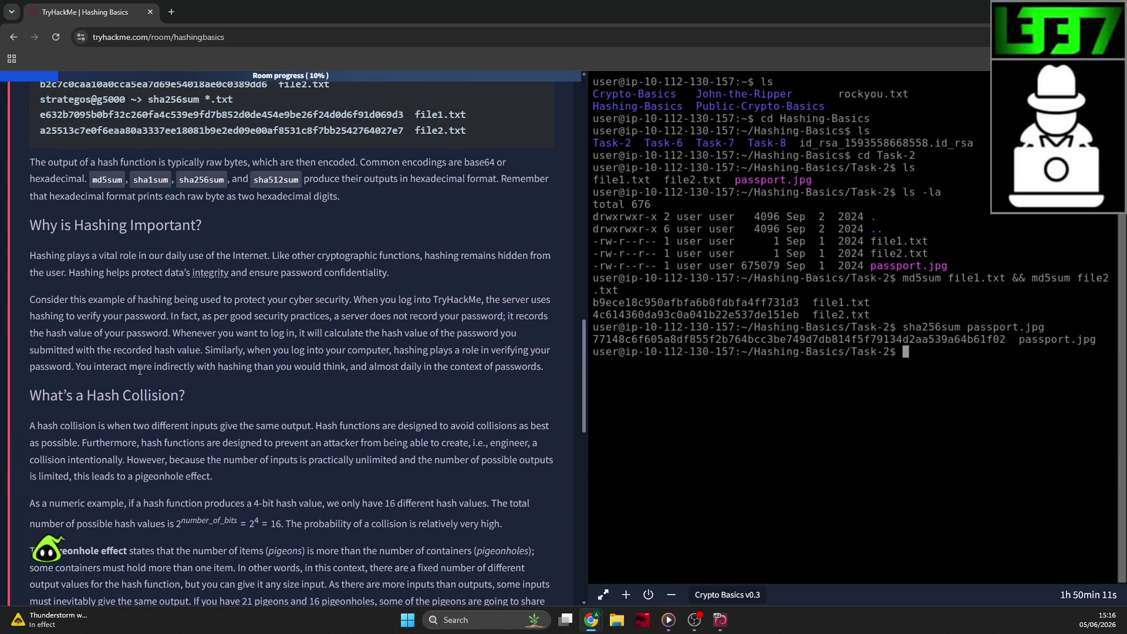
scroll(139, 368, down, 7)
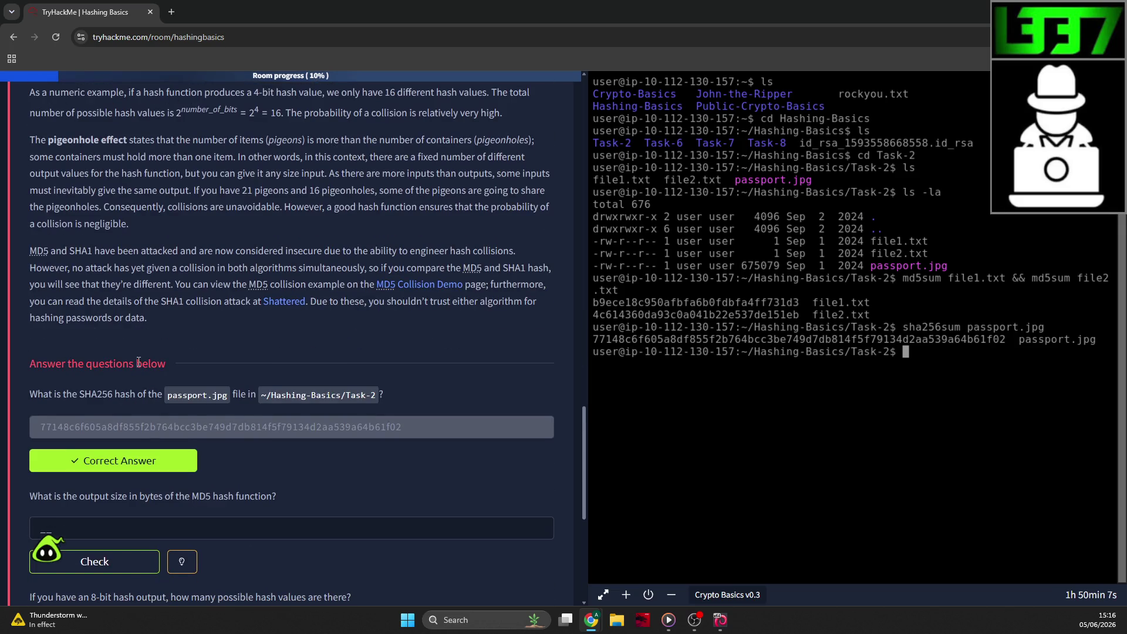
scroll(138, 362, down, 1)
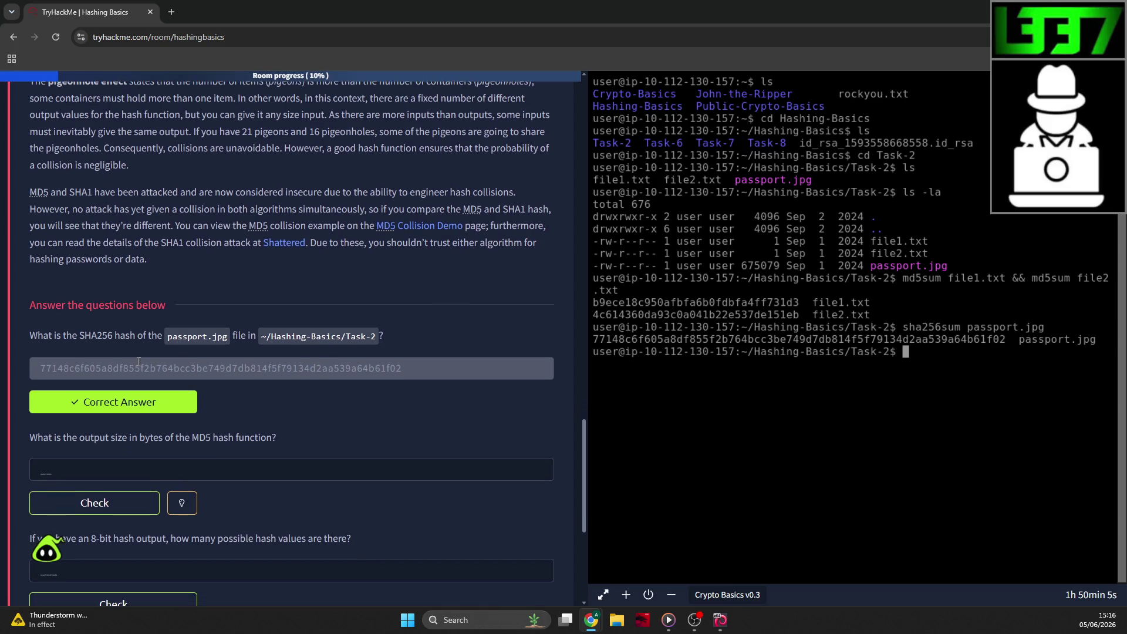
scroll(137, 357, down, 2)
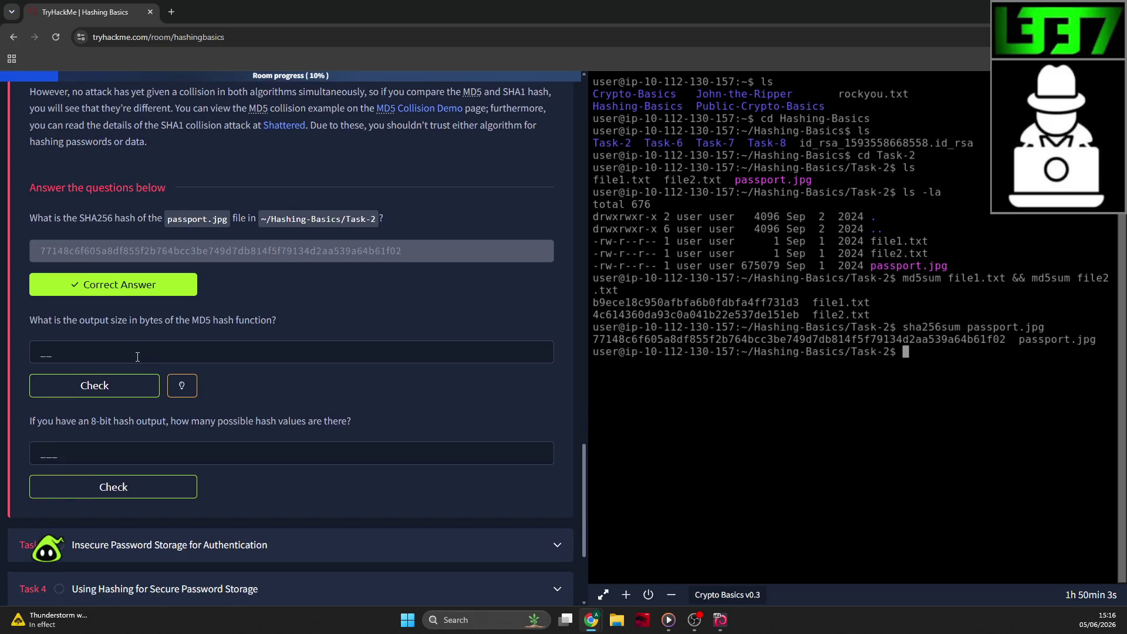
scroll(138, 348, up, 10)
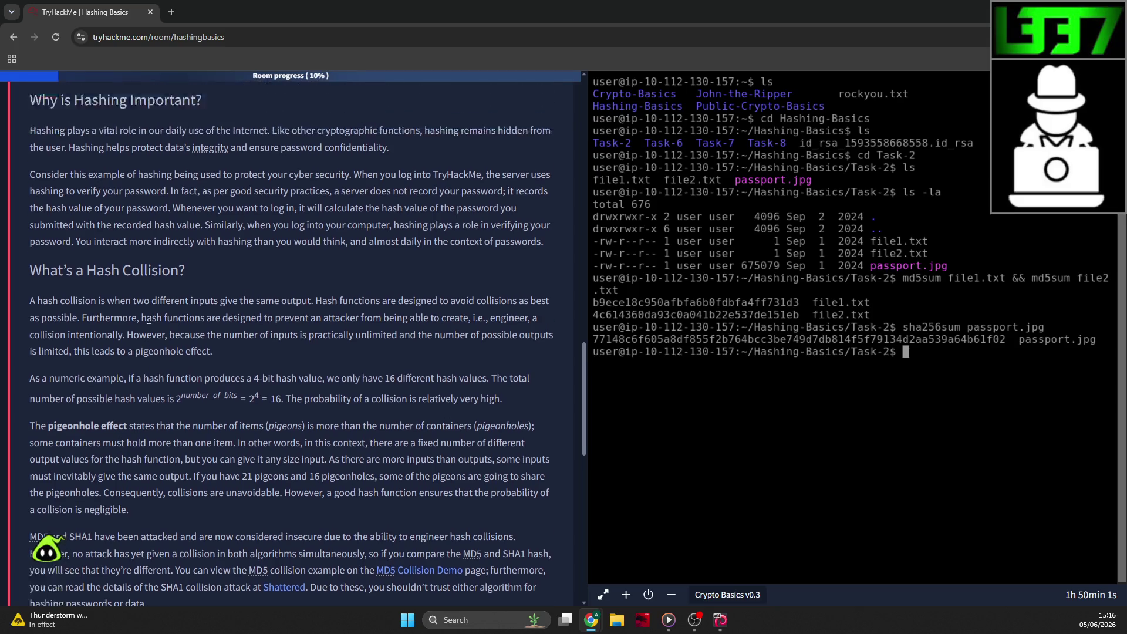
scroll(149, 329, up, 3)
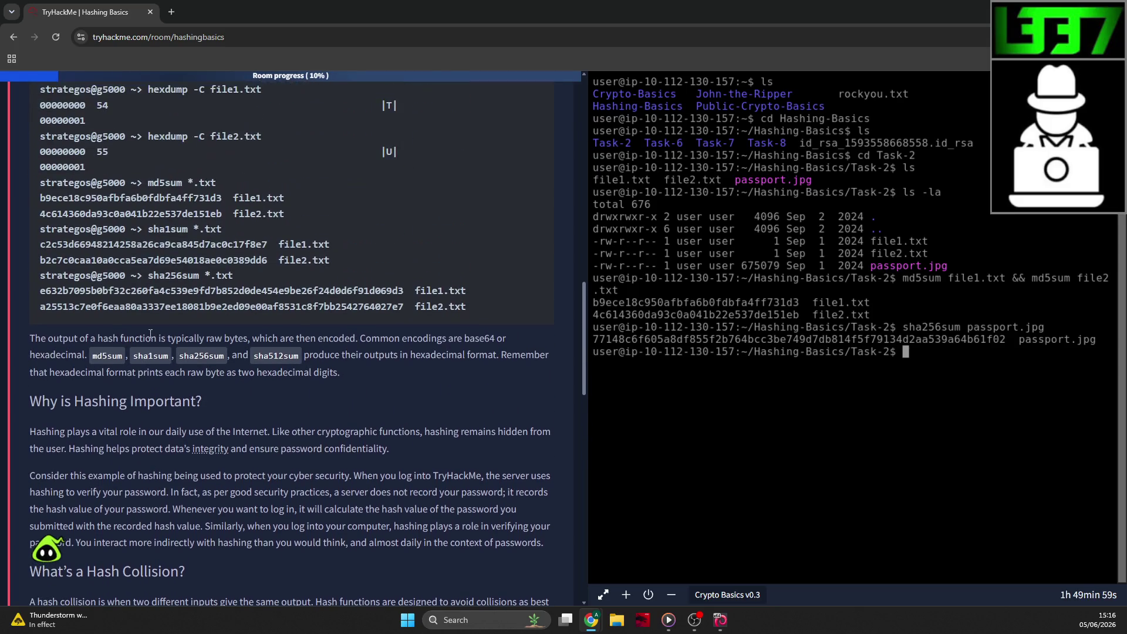
scroll(150, 336, down, 2)
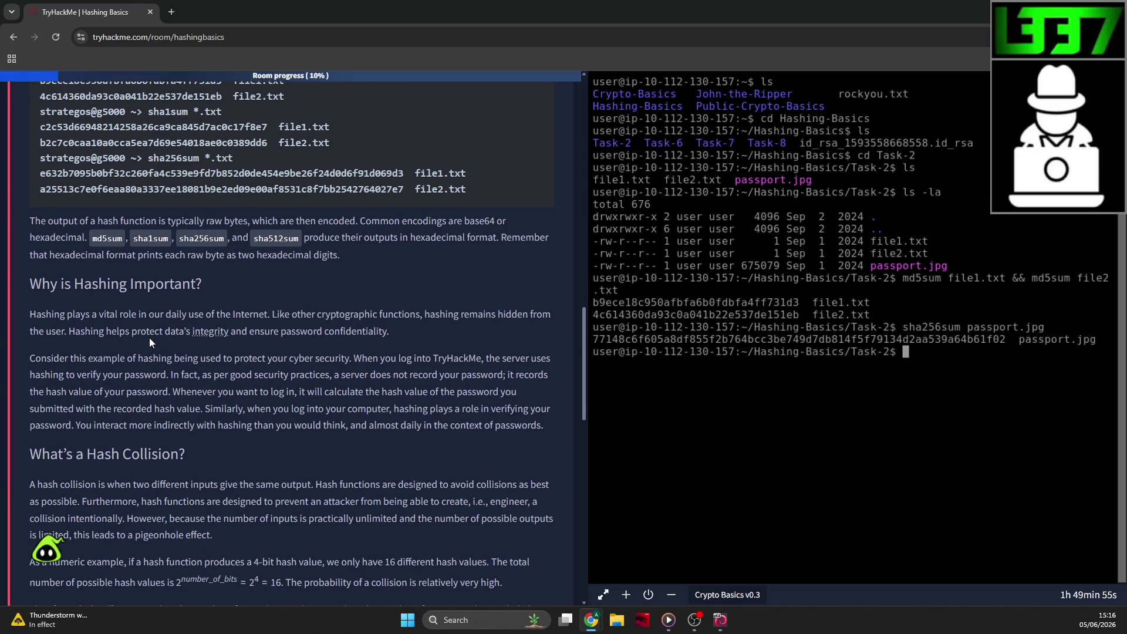
scroll(140, 340, down, 1)
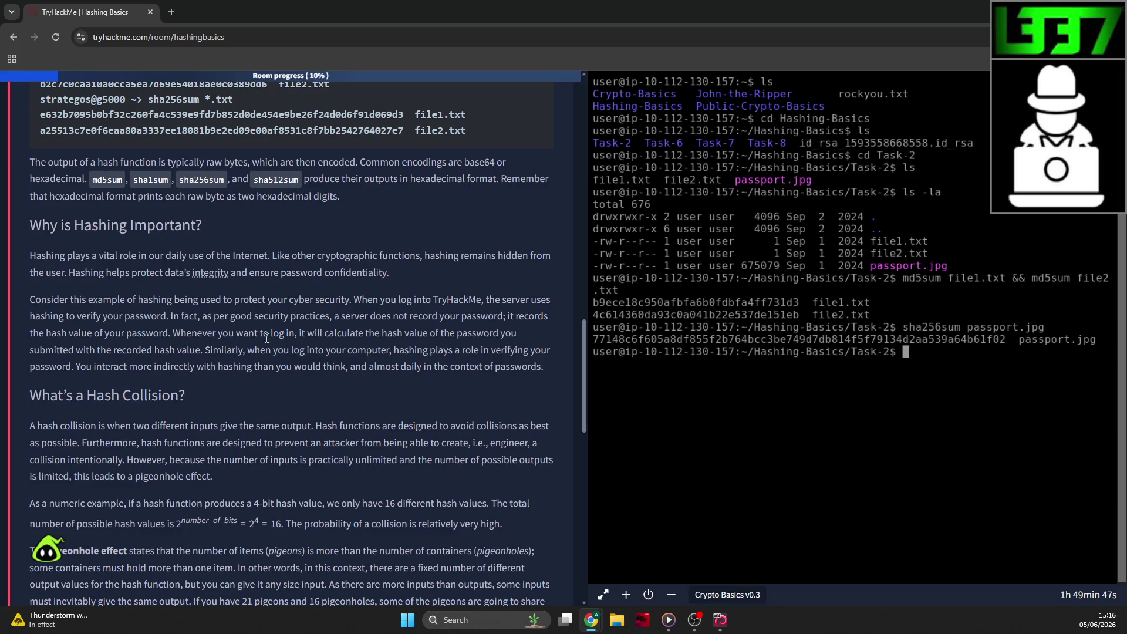
scroll(264, 340, down, 1)
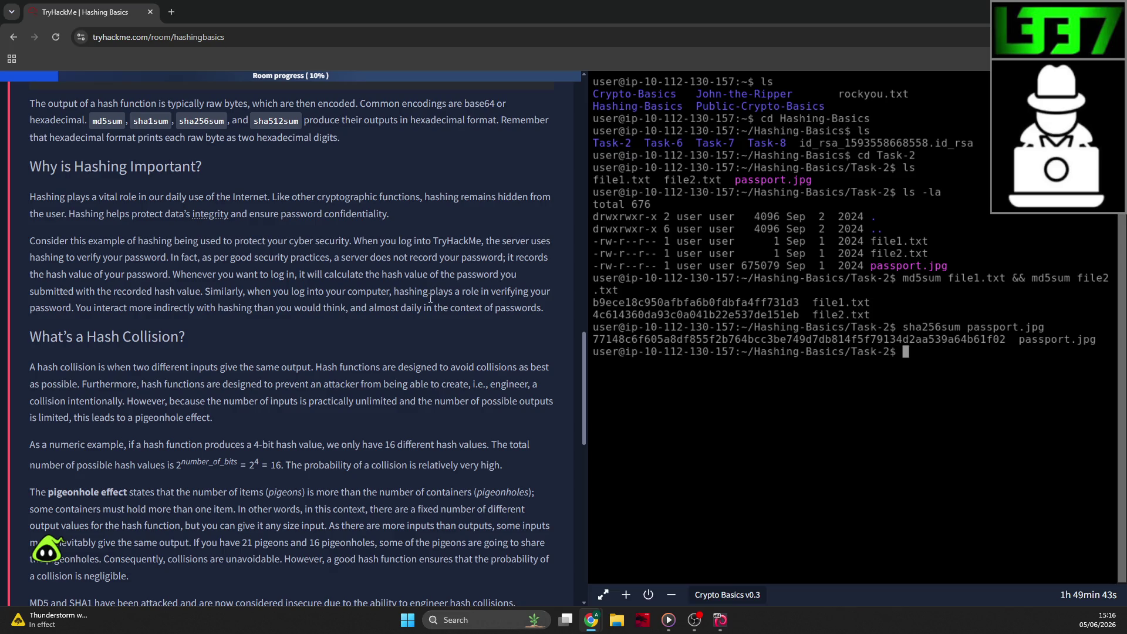
scroll(158, 308, down, 1)
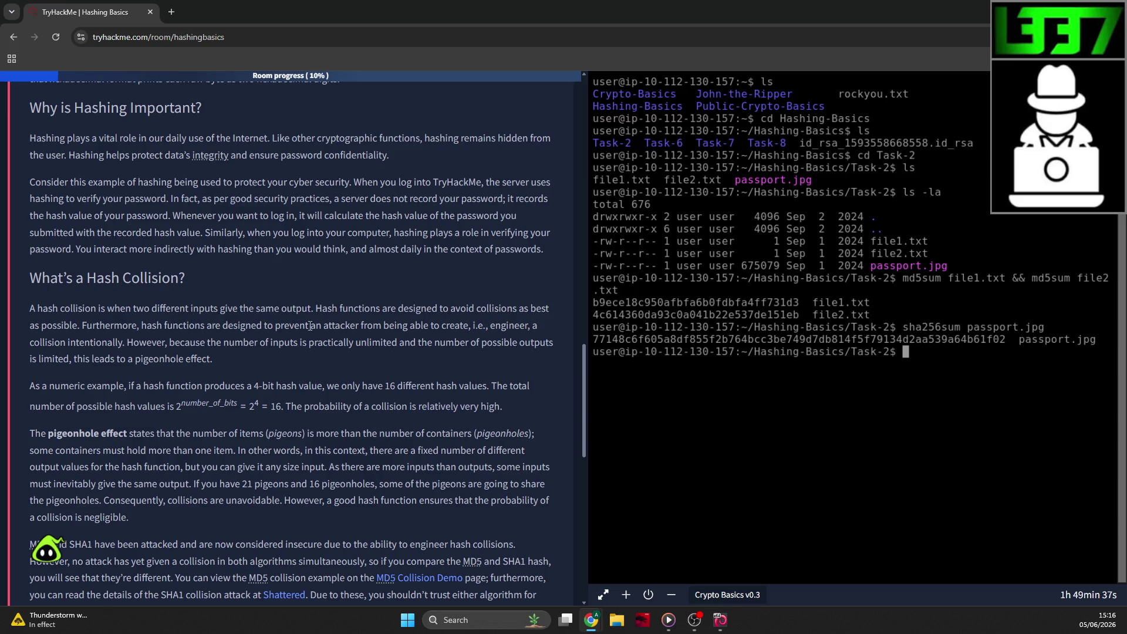
scroll(134, 320, down, 1)
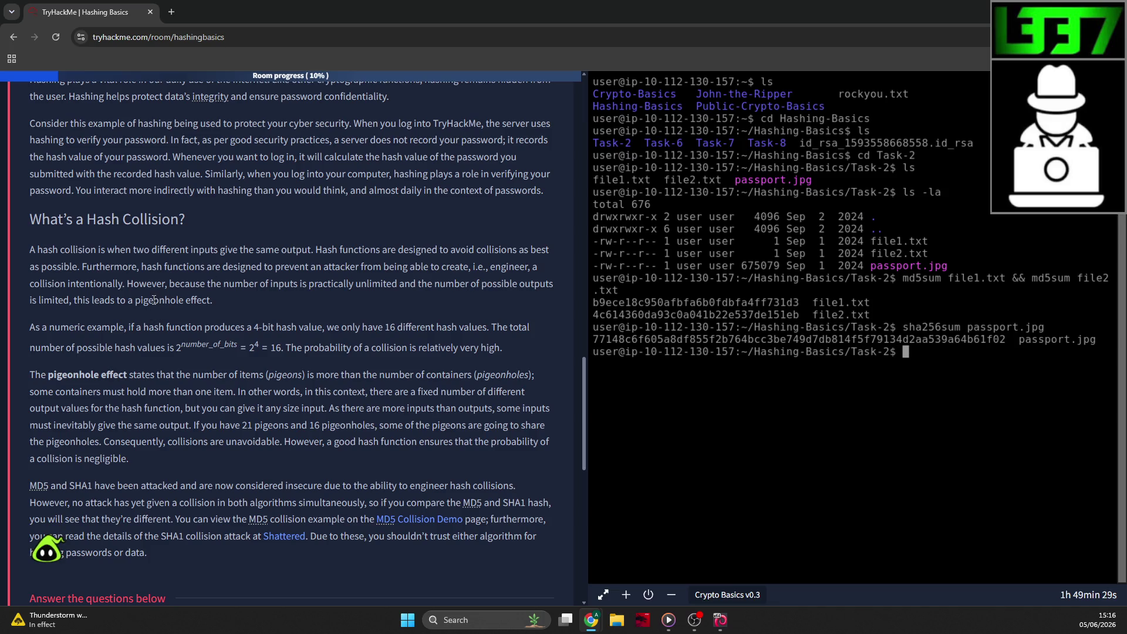
scroll(153, 303, down, 1)
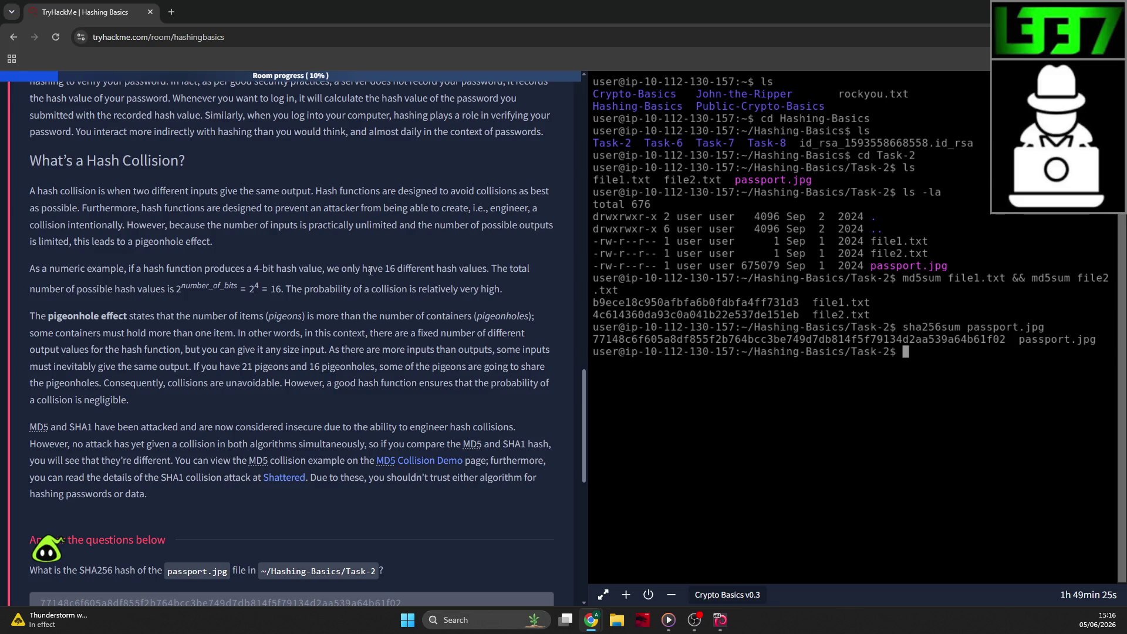
scroll(369, 272, down, 8)
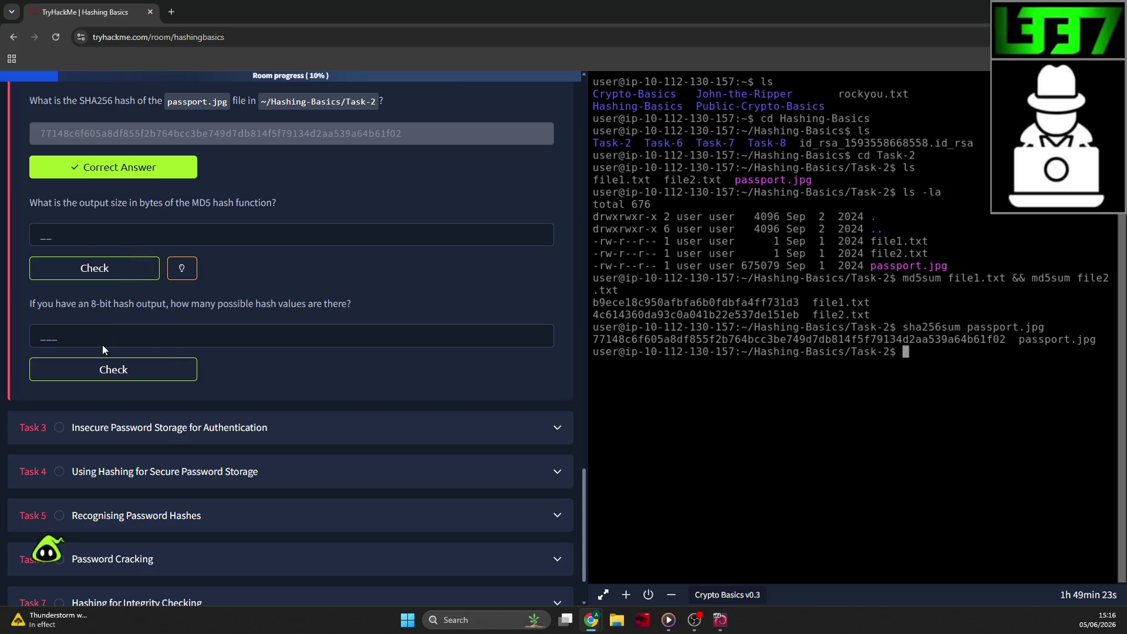
click(99, 338)
scroll(105, 322, up, 5)
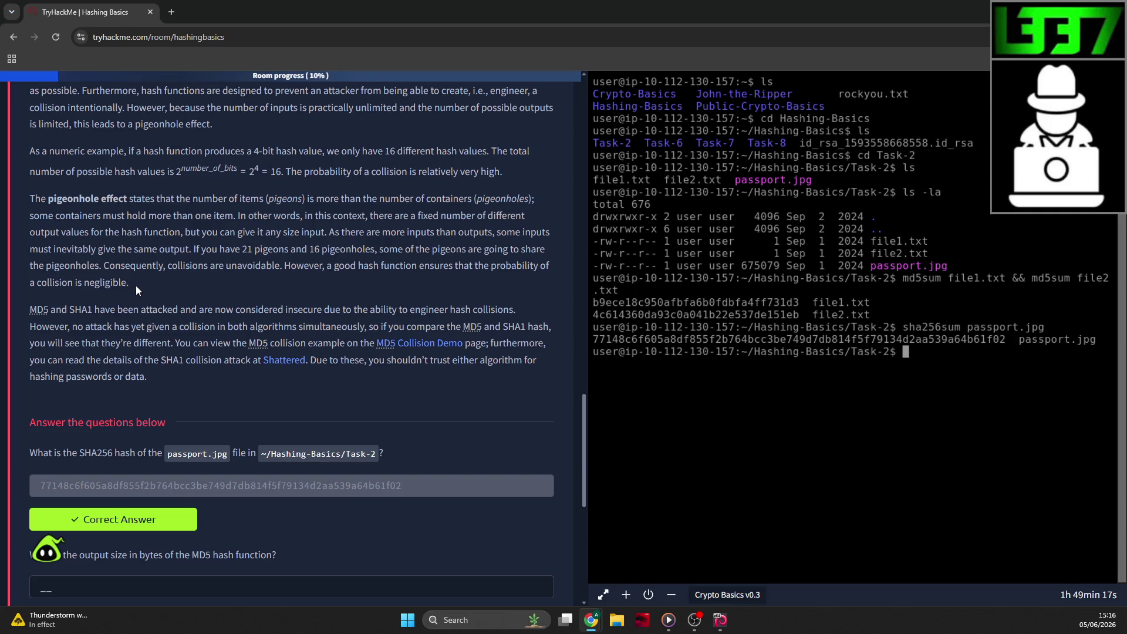
scroll(176, 264, up, 1)
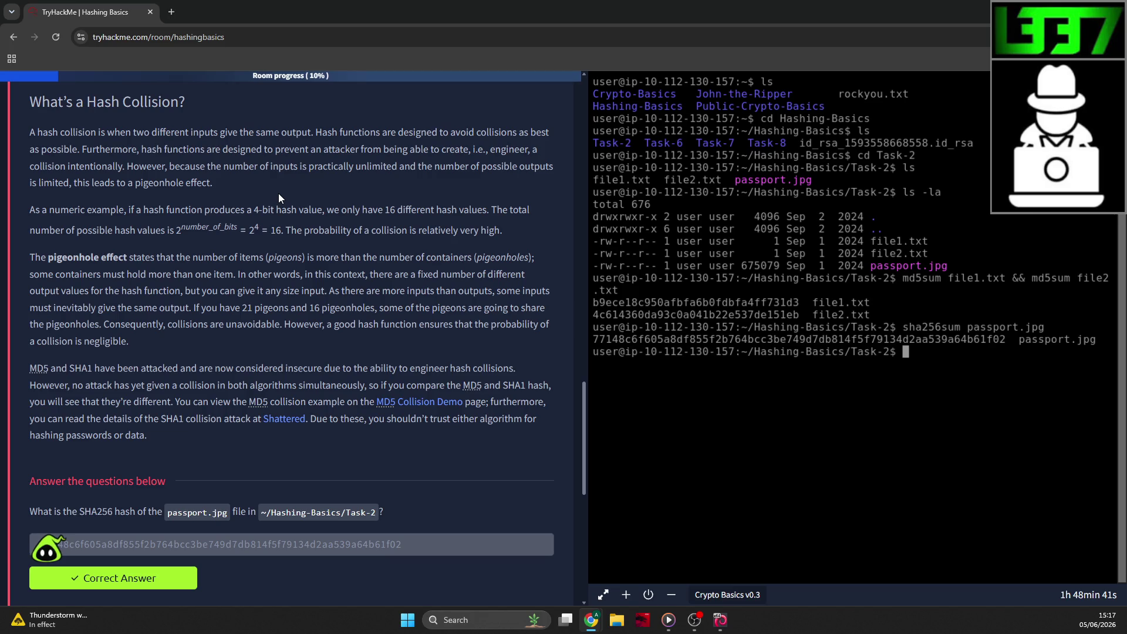
Step: Answer 256 for the number of possible 8-bit hash outputs
scroll(265, 217, down, 1)
scroll(265, 217, down, 4)
text(25)
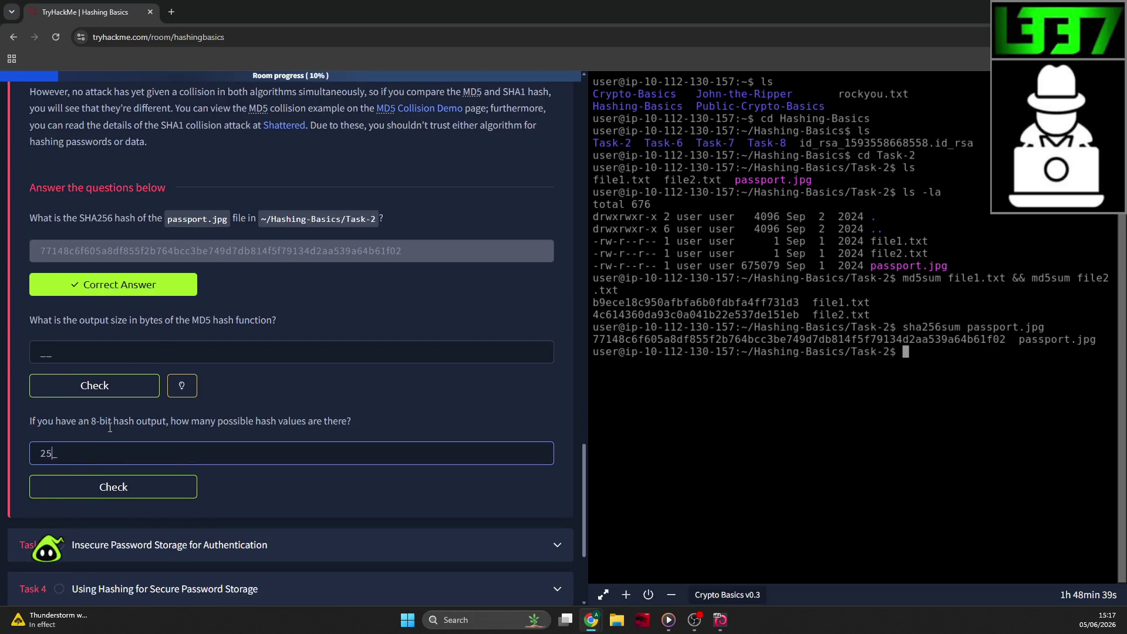
text(6)
click(114, 487)
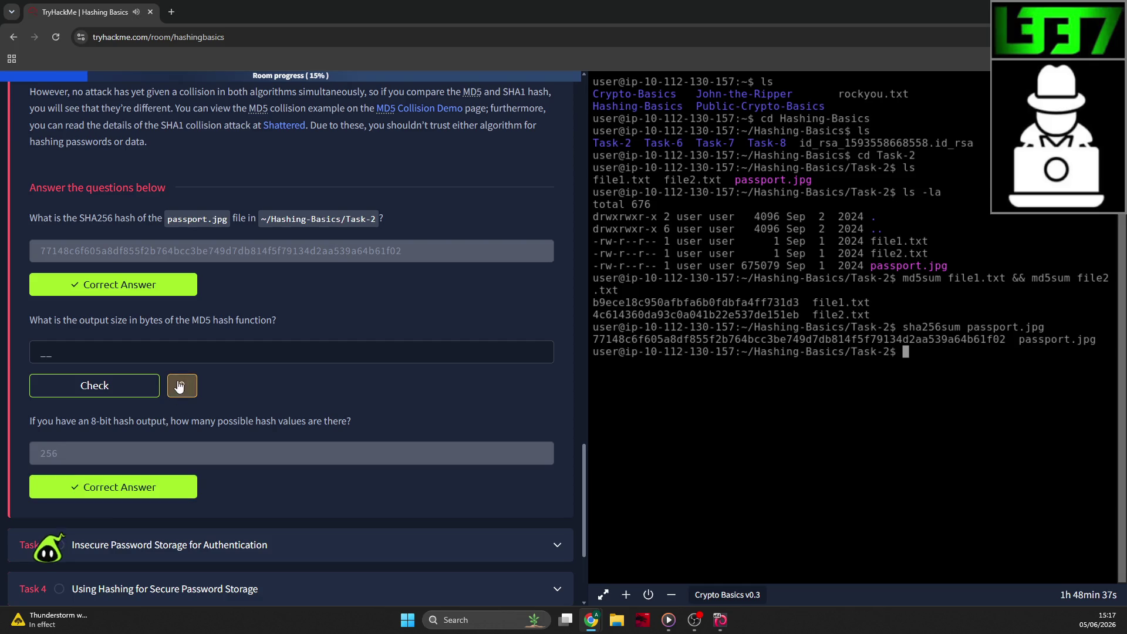
scroll(244, 372, up, 2)
scroll(244, 368, up, 2)
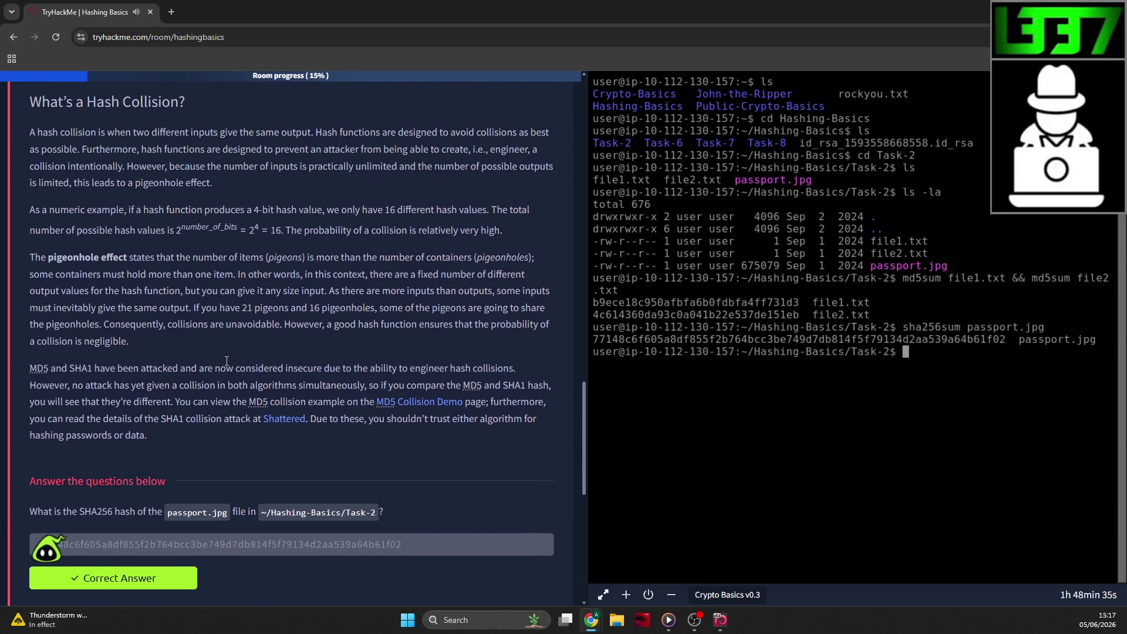
scroll(246, 312, up, 1)
mouse_move(201, 287)
mouse_down()
mouse_move(287, 288)
mouse_move(154, 291)
mouse_up()
click(252, 269)
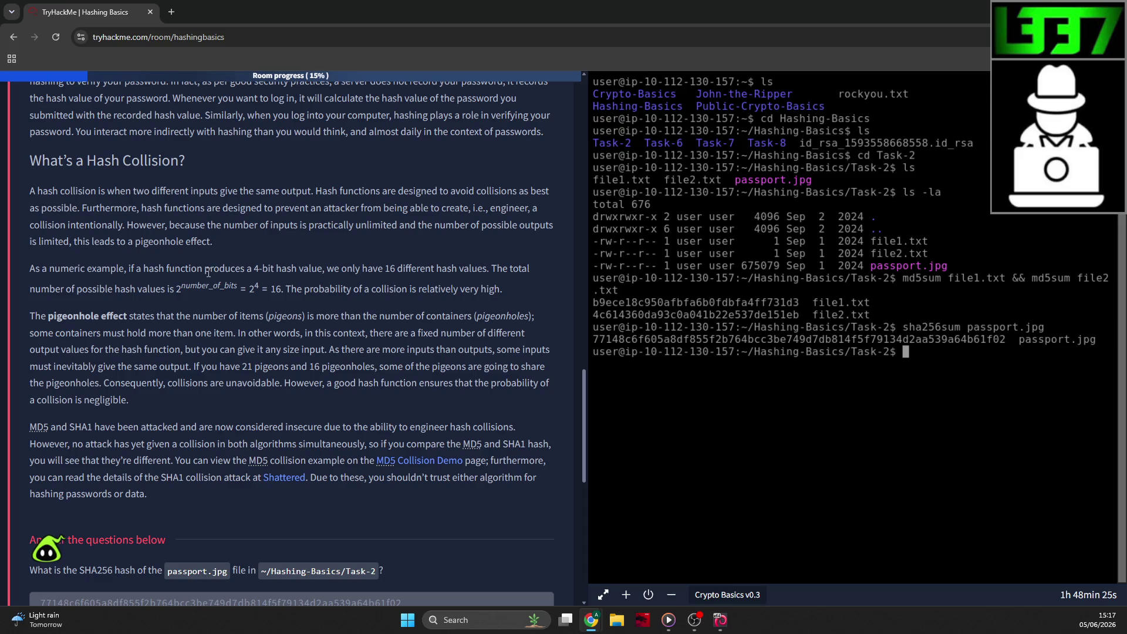
scroll(199, 275, down, 1)
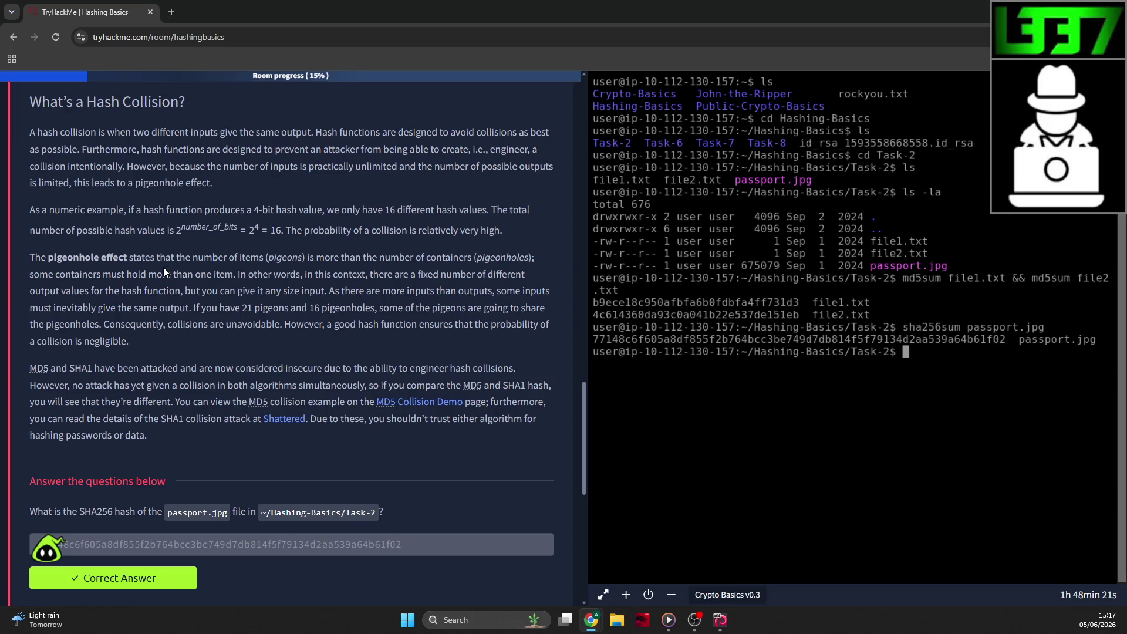
scroll(167, 267, down, 3)
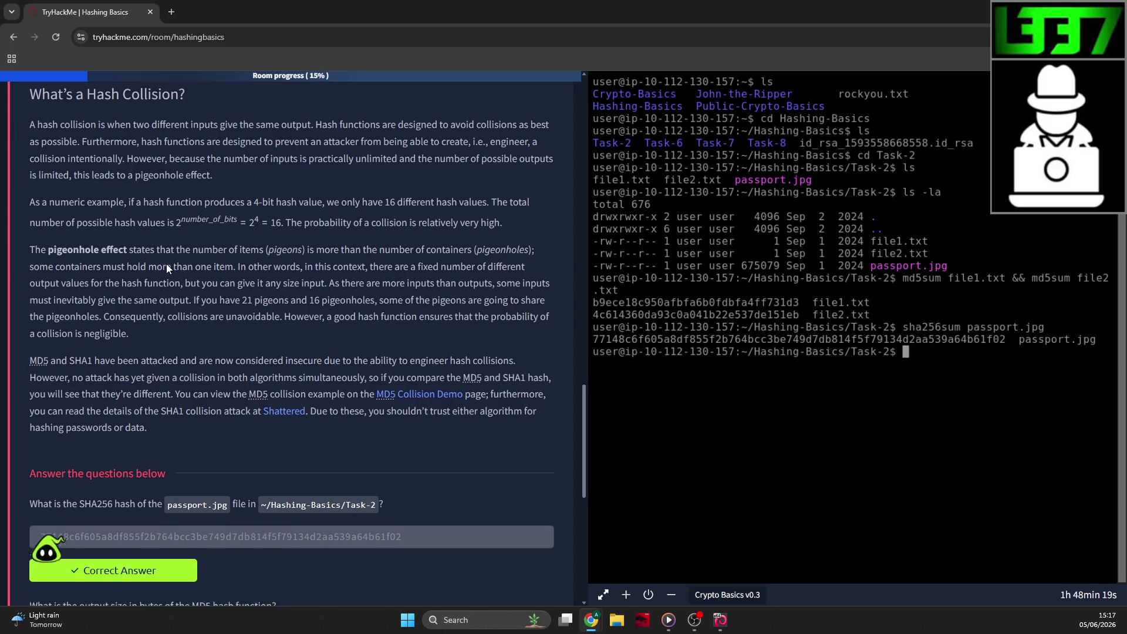
scroll(166, 267, up, 3)
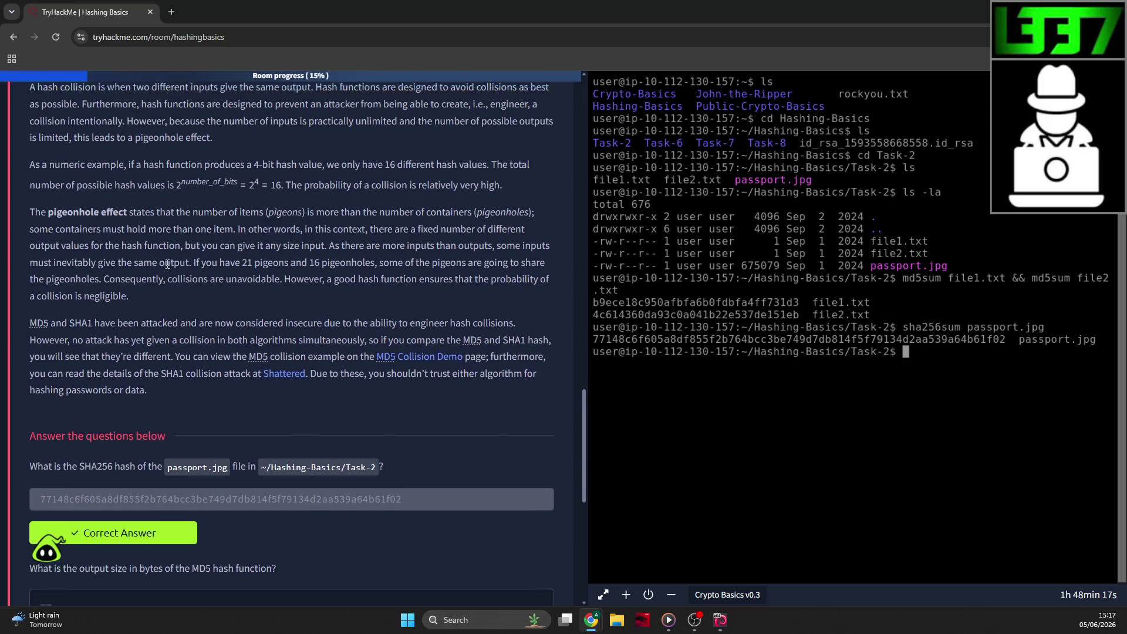
Step: Answer 16 bytes for the MD5 output size and submit it
scroll(166, 265, up, 1)
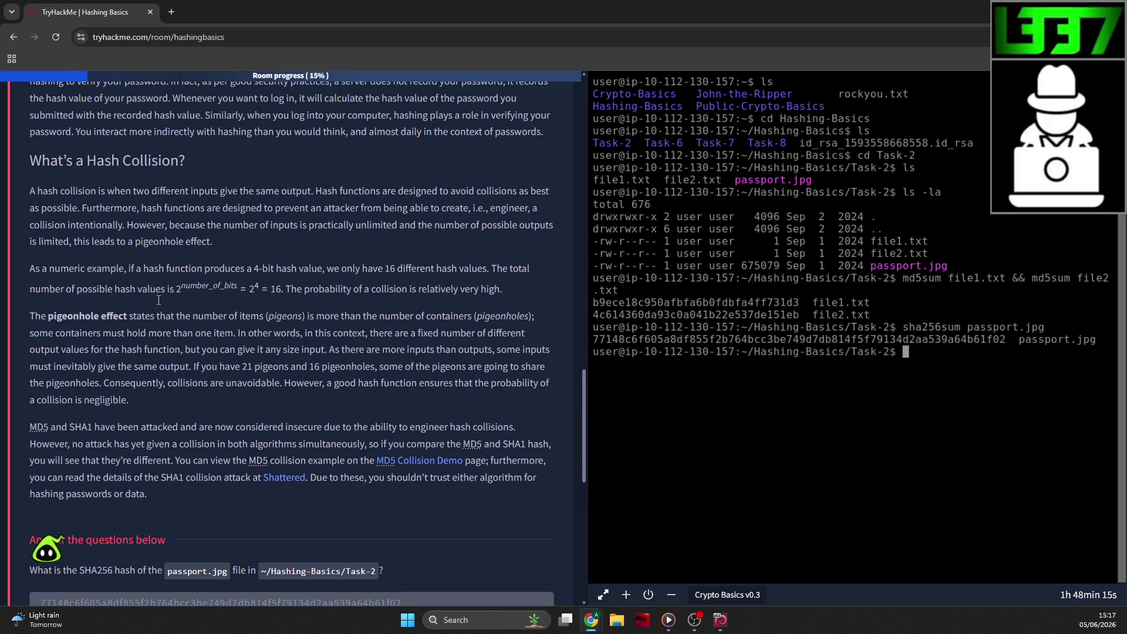
scroll(189, 306, down, 3)
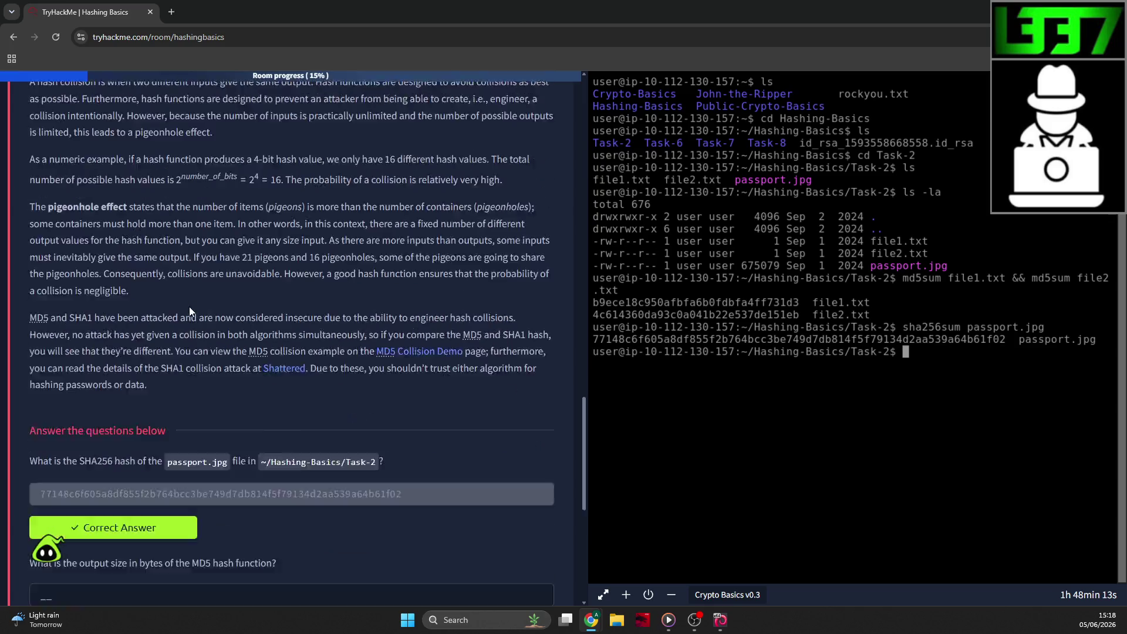
scroll(89, 361, down, 2)
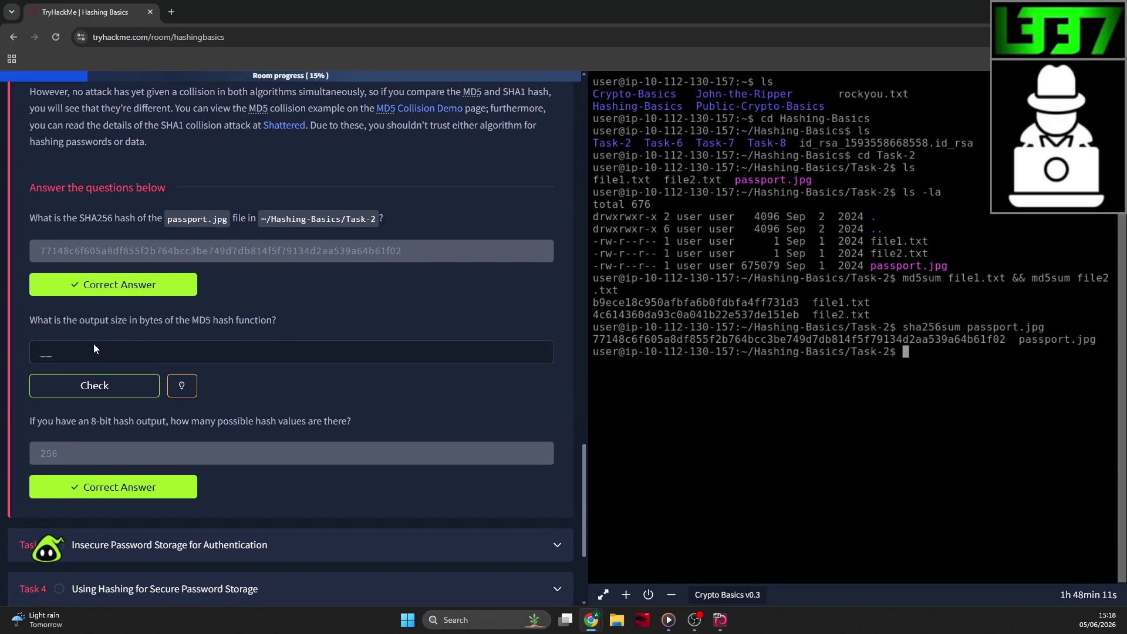
click(85, 348)
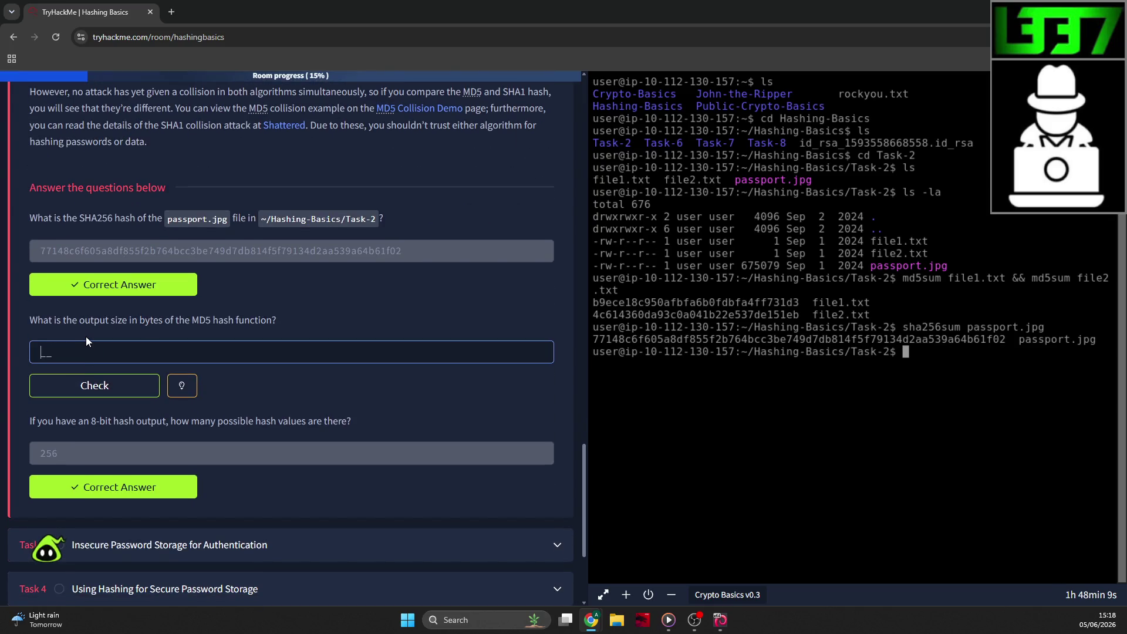
scroll(84, 334, up, 5)
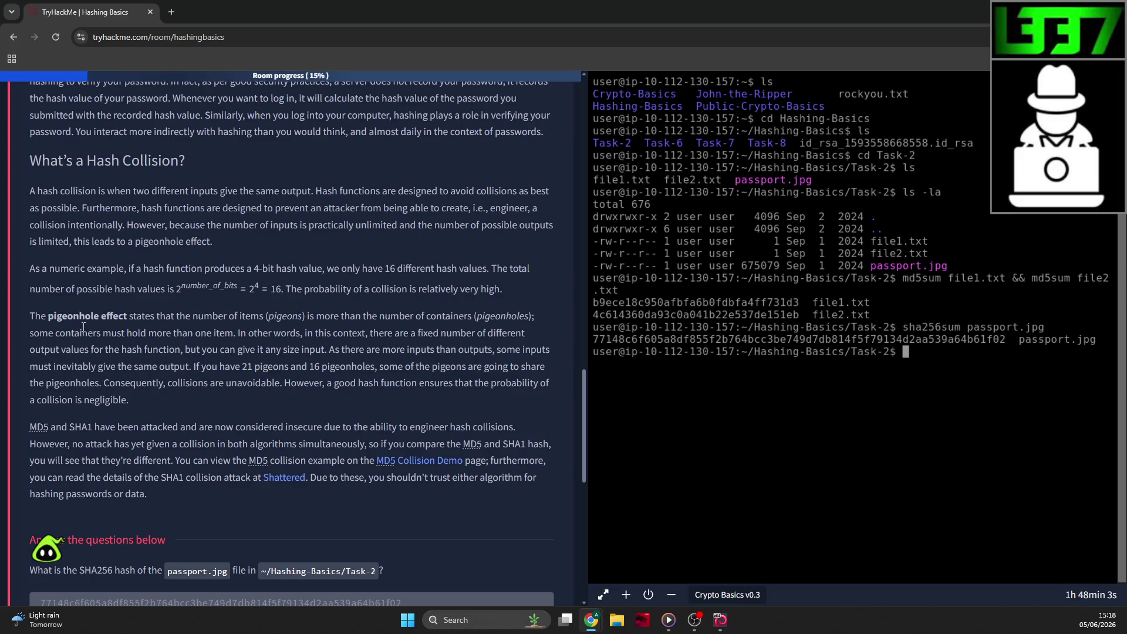
scroll(83, 324, down, 4)
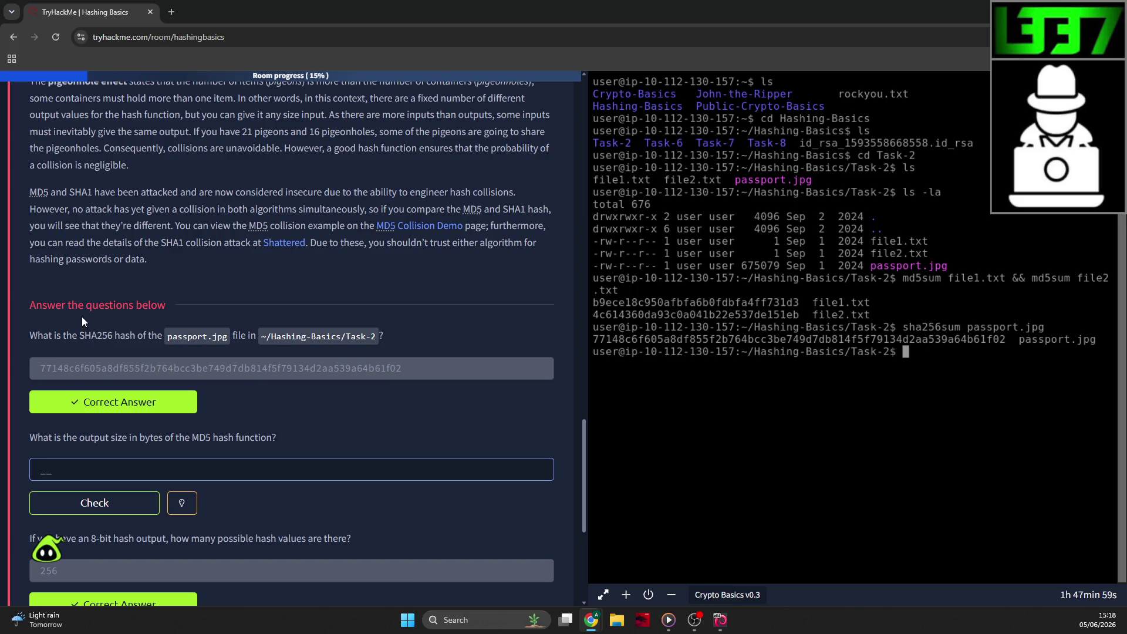
text(16)
click(113, 509)
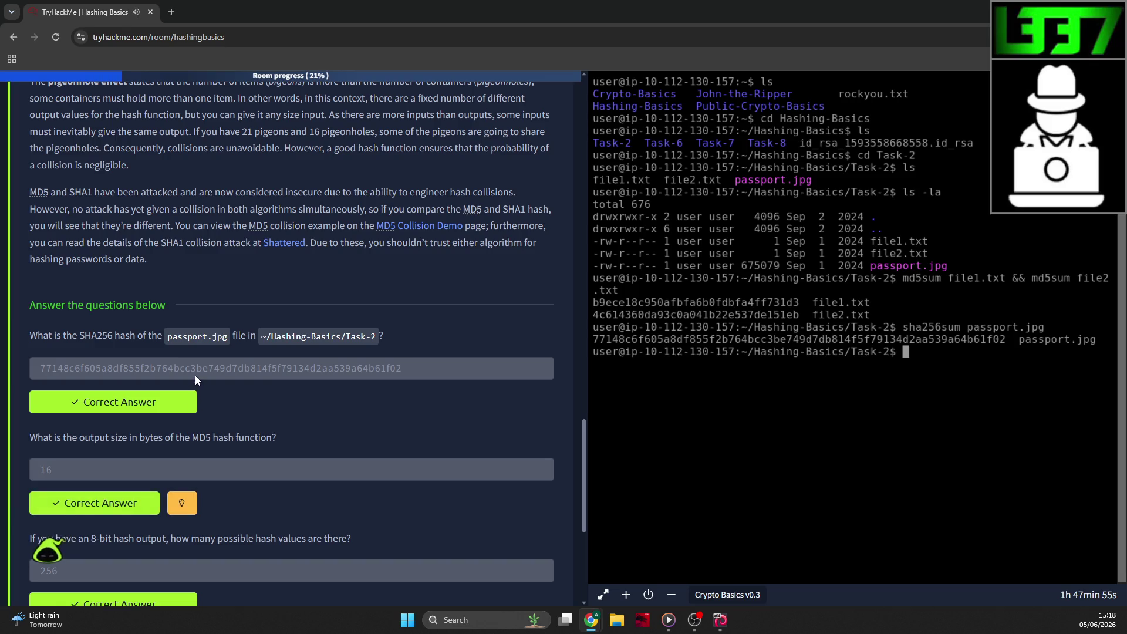
Step: Scroll past the Task 2 answers and expand Task 3, Insecure Password Storage for Authentication
scroll(196, 375, up, 2)
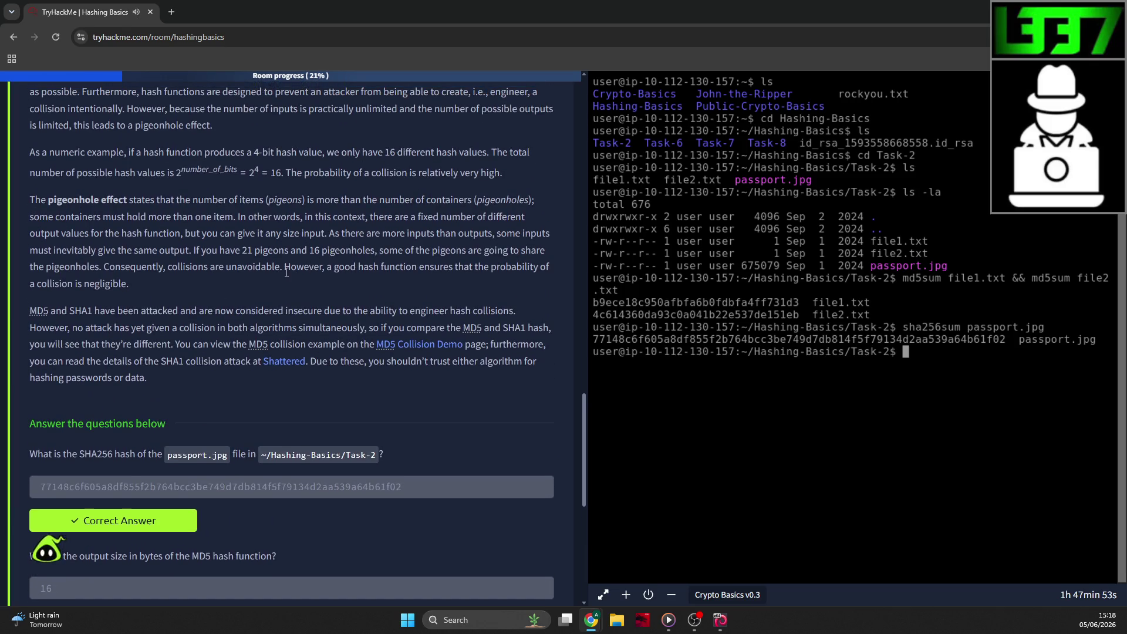
scroll(277, 279, up, 1)
scroll(273, 238, up, 2)
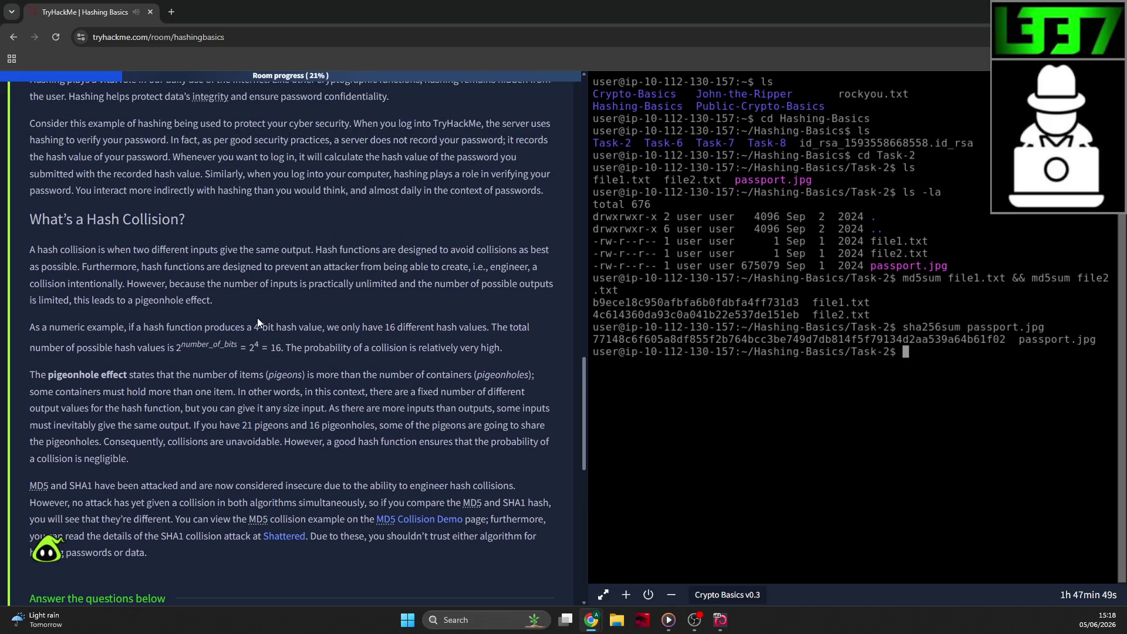
scroll(257, 318, down, 2)
scroll(257, 312, down, 1)
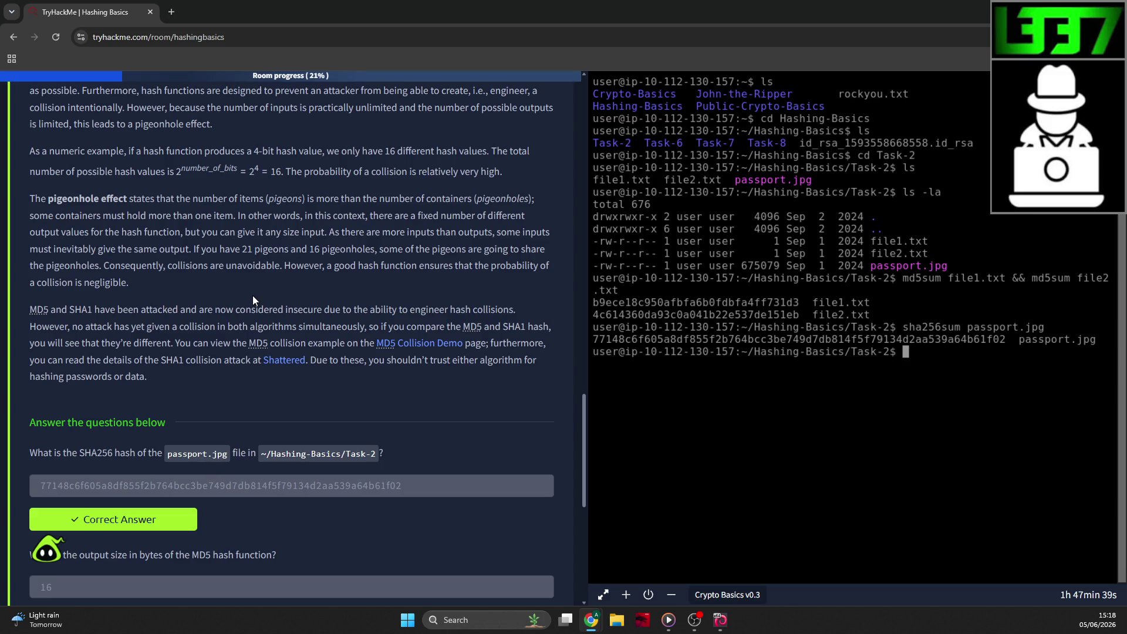
scroll(253, 300, down, 7)
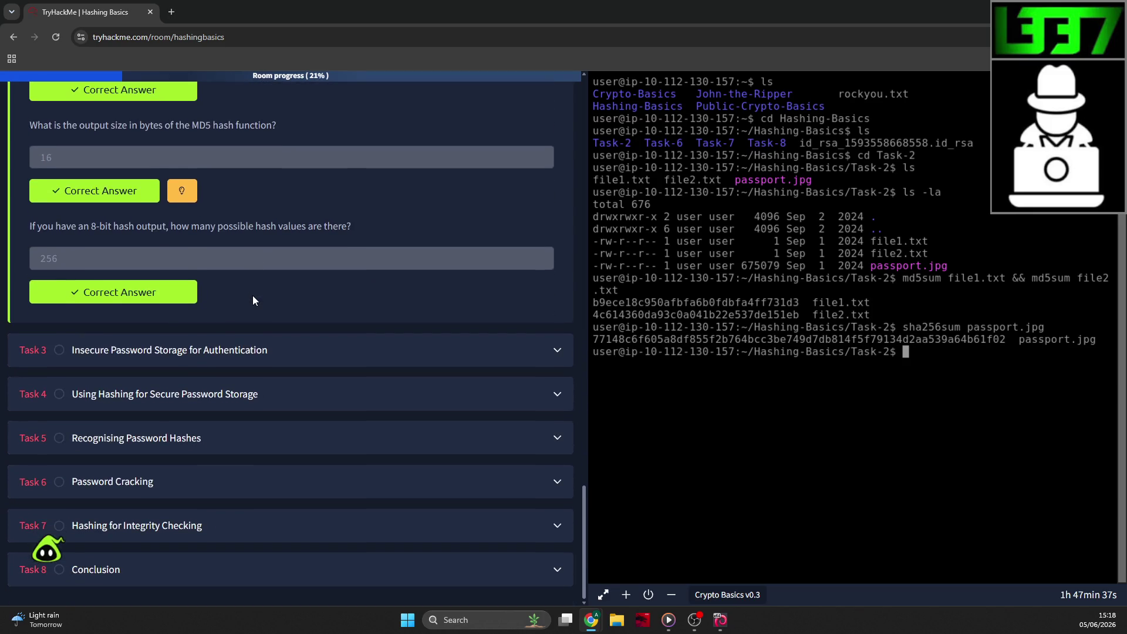
scroll(266, 308, up, 4)
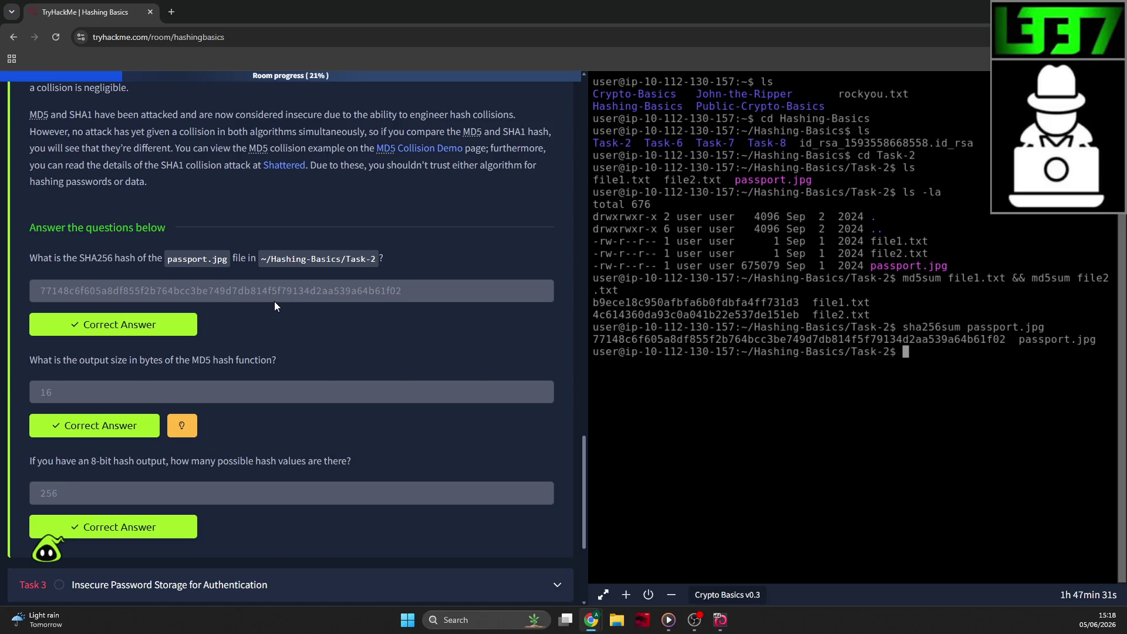
scroll(275, 305, down, 1)
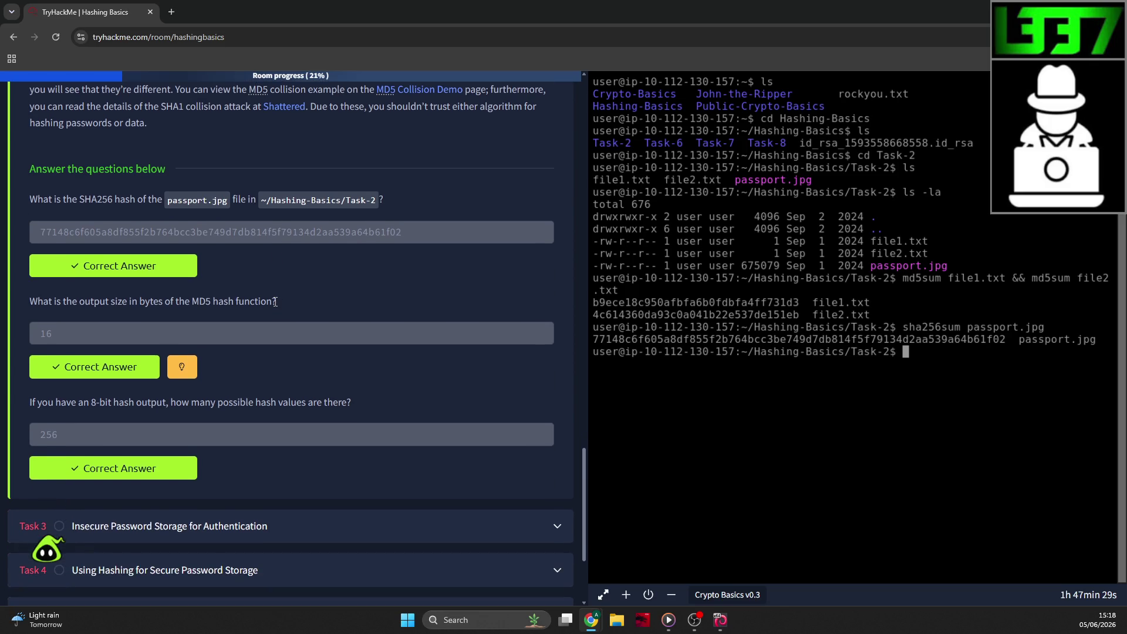
scroll(275, 301, down, 2)
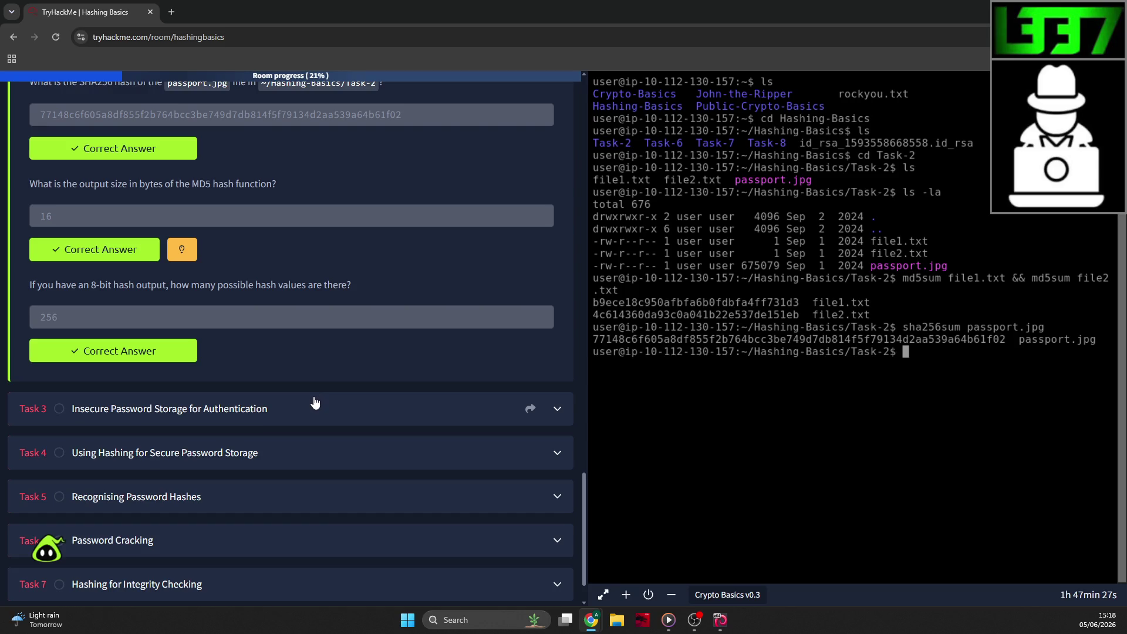
click(315, 402)
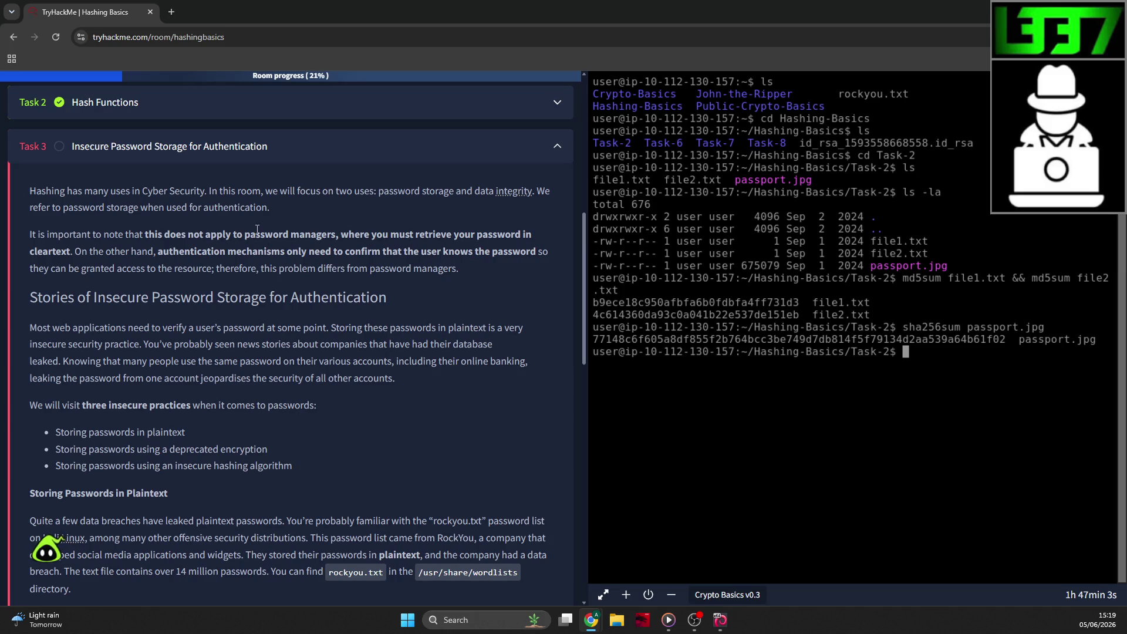
scroll(265, 280, down, 1)
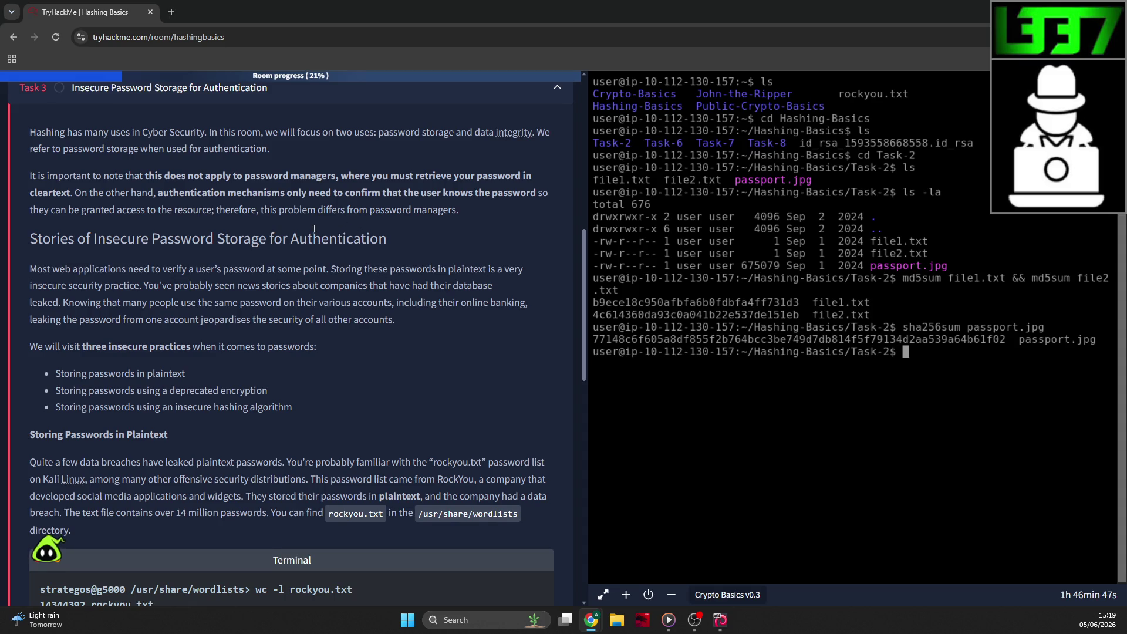
scroll(303, 229, down, 1)
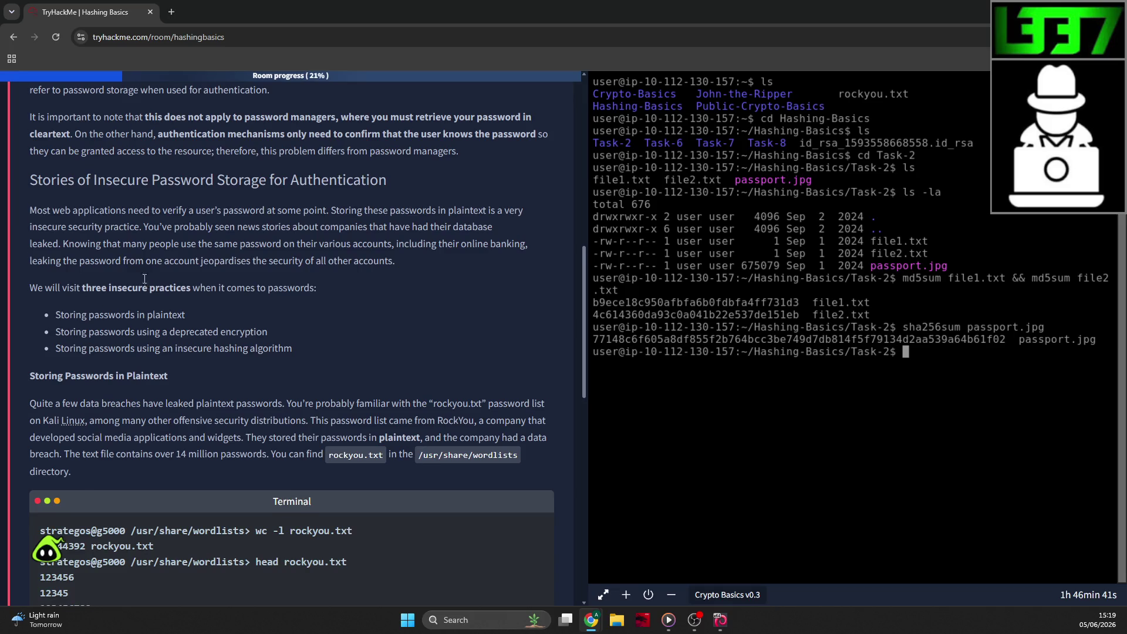
scroll(143, 278, down, 1)
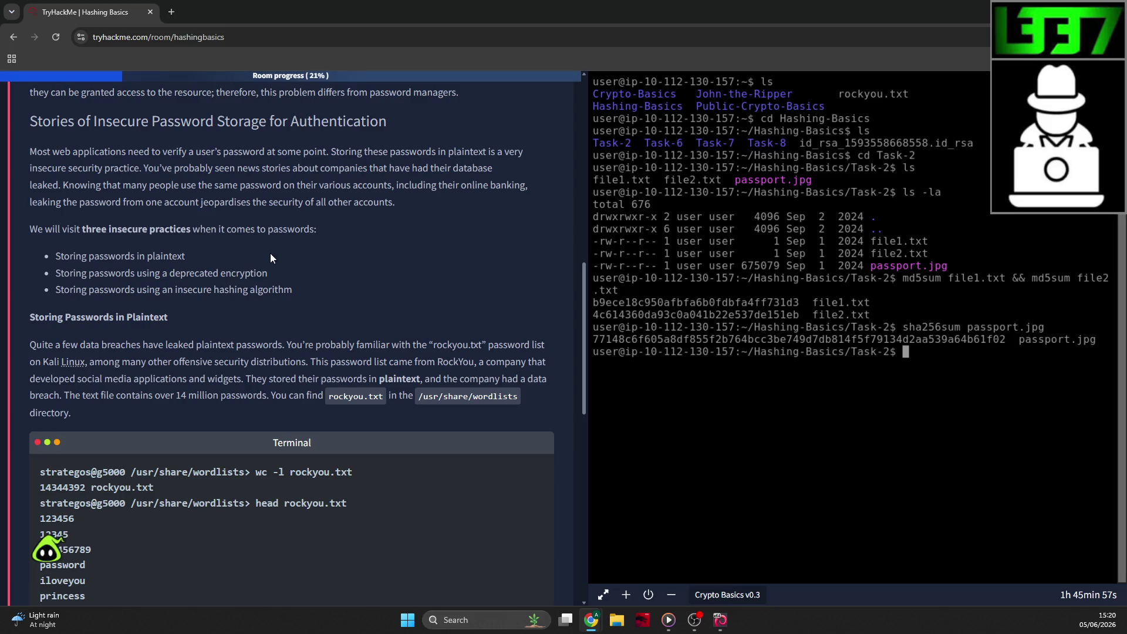
scroll(270, 252, up, 3)
scroll(200, 234, down, 2)
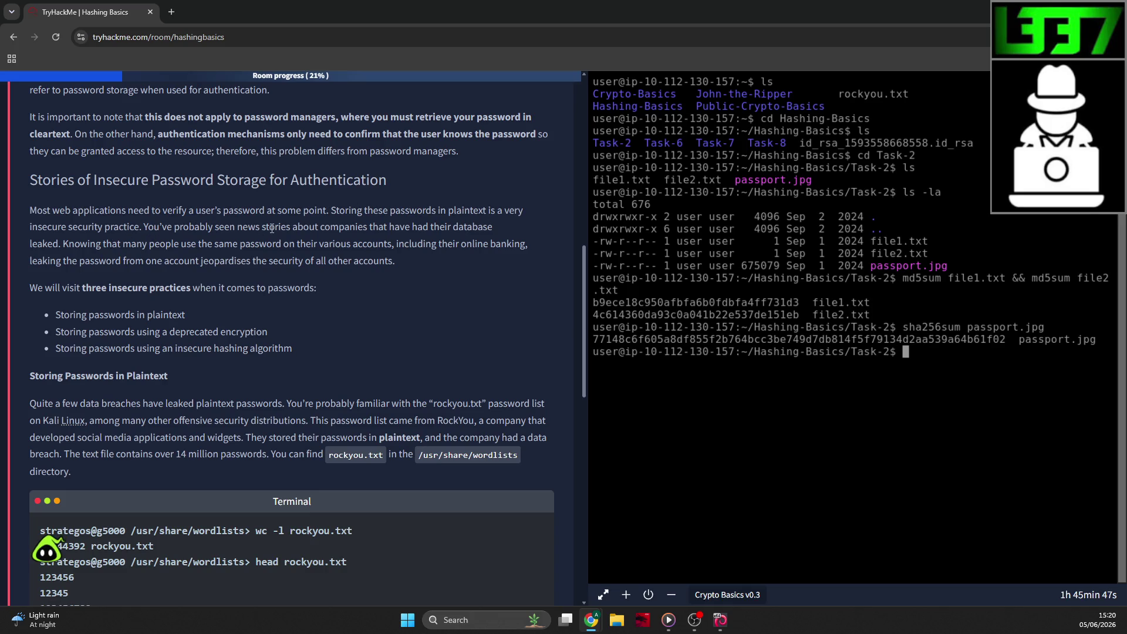
drag(319, 227, 388, 227)
click(298, 221)
scroll(98, 250, down, 1)
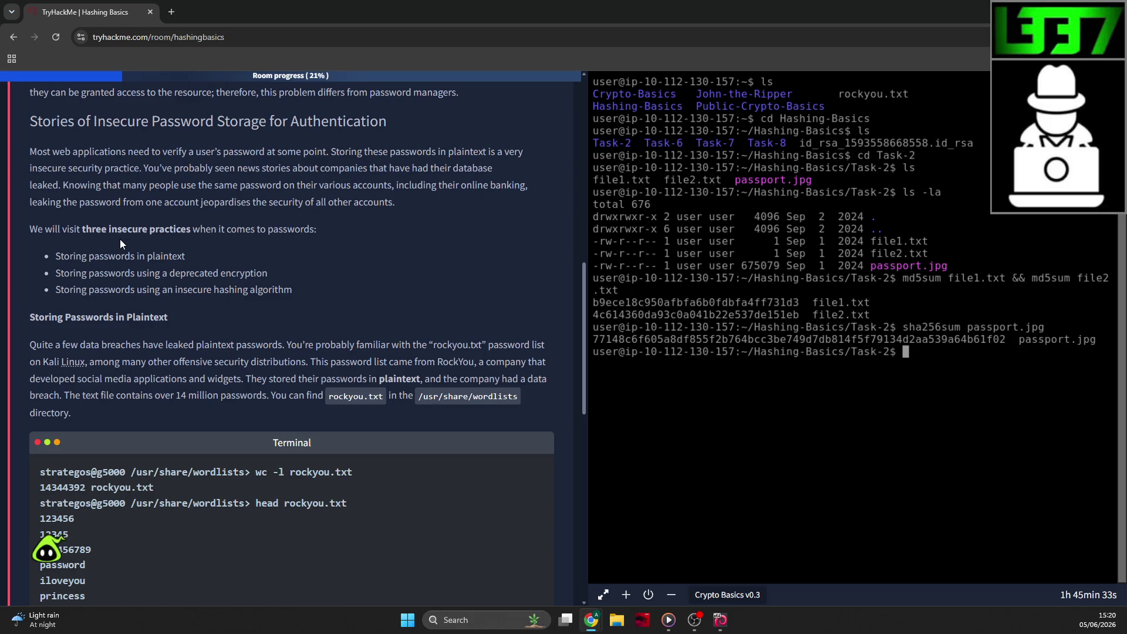
scroll(120, 240, down, 1)
scroll(134, 236, down, 1)
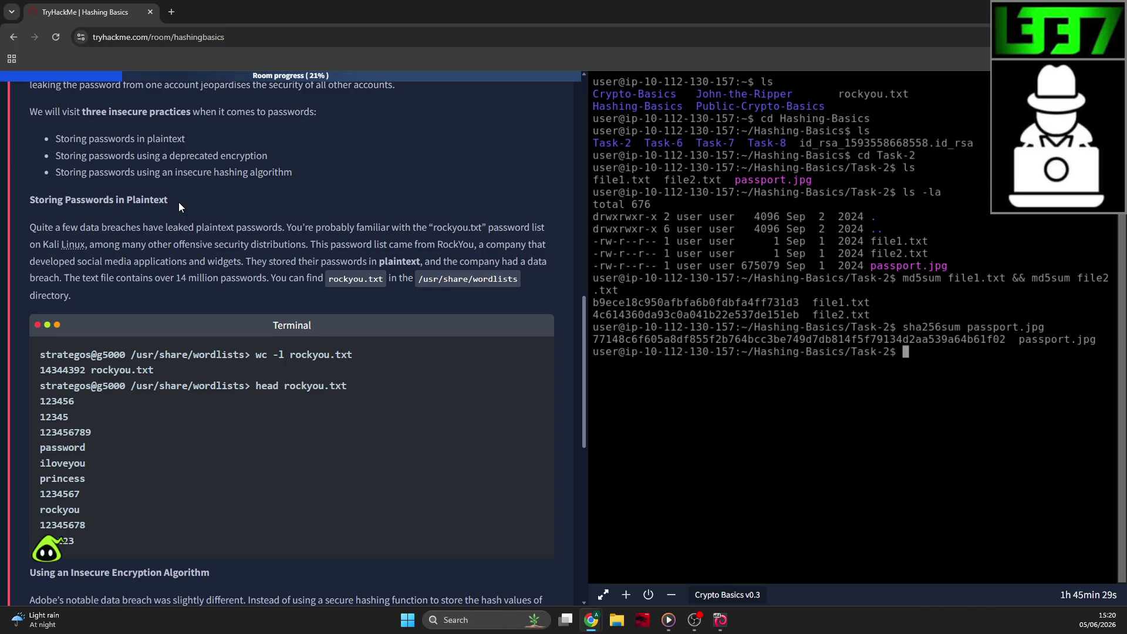
scroll(188, 188, up, 1)
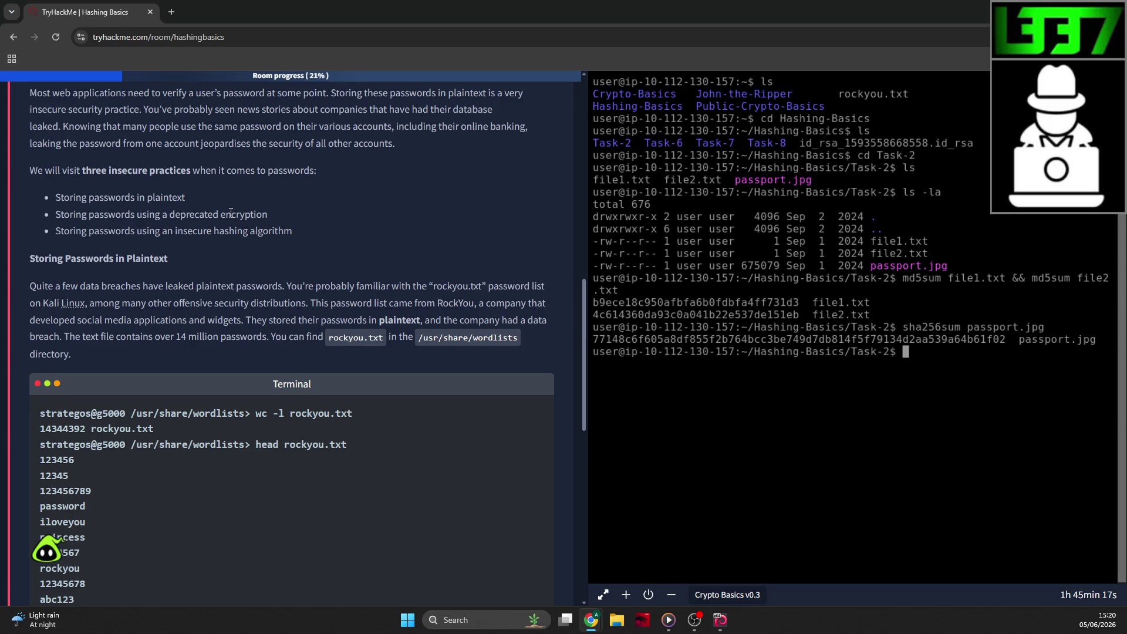
scroll(230, 217, down, 1)
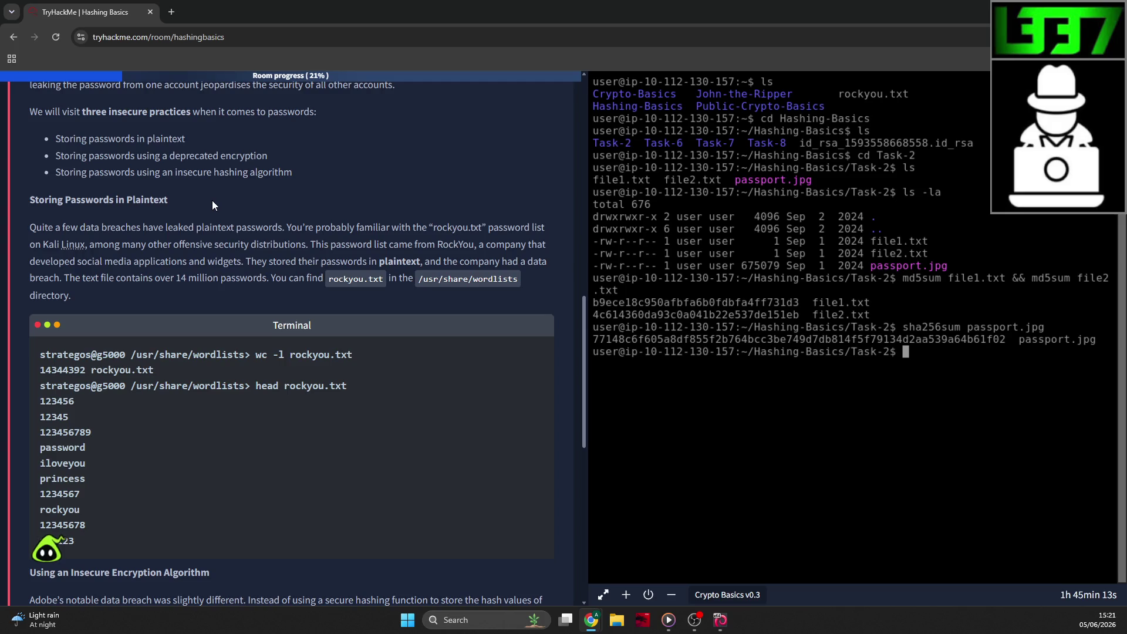
scroll(213, 205, up, 1)
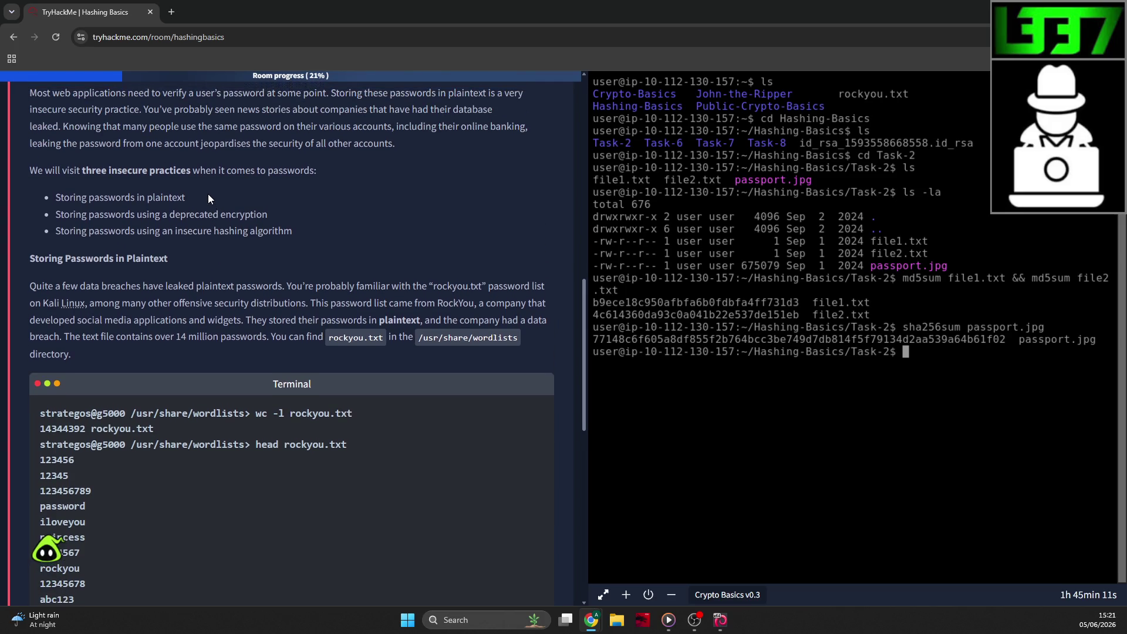
scroll(208, 195, up, 1)
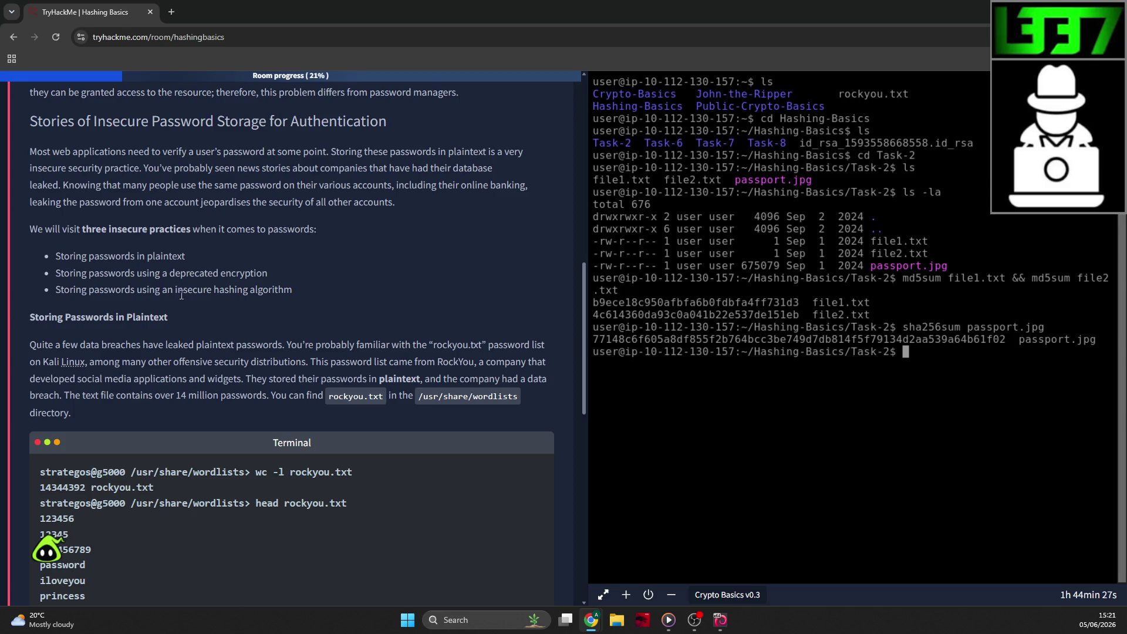
scroll(155, 291, down, 1)
scroll(147, 289, down, 1)
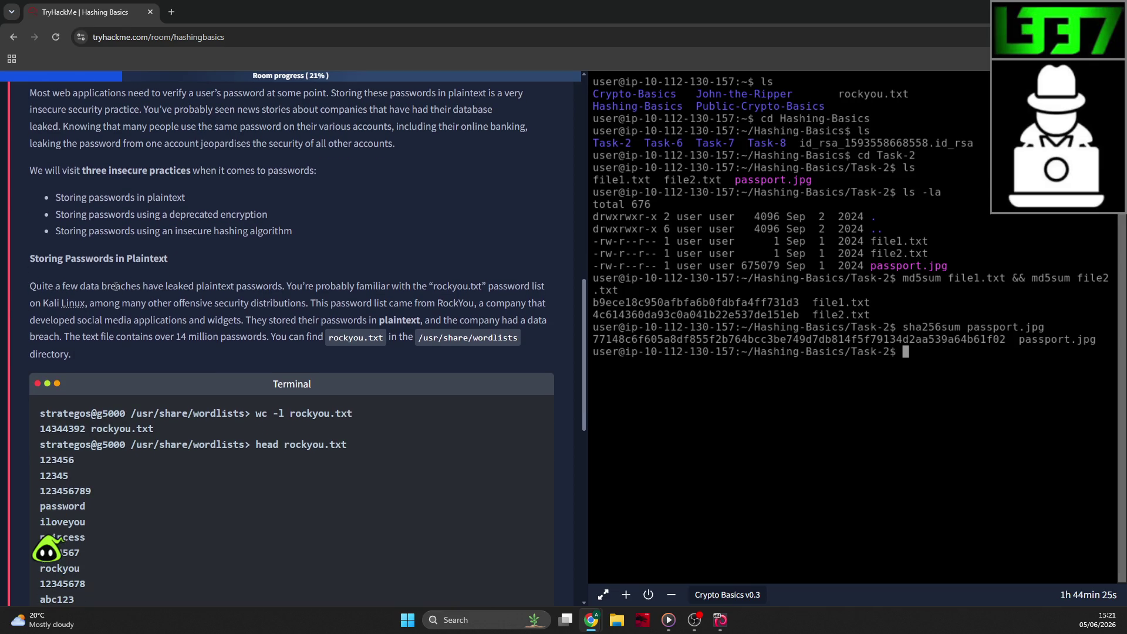
drag(494, 288, 433, 298)
click(433, 299)
drag(100, 322, 194, 322)
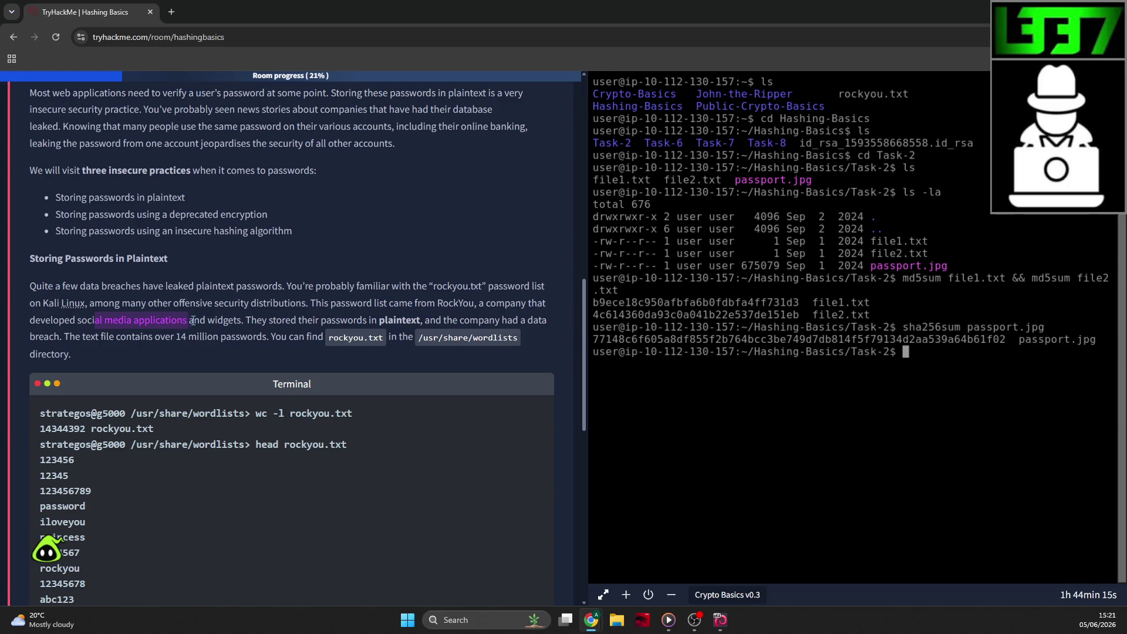
click(331, 327)
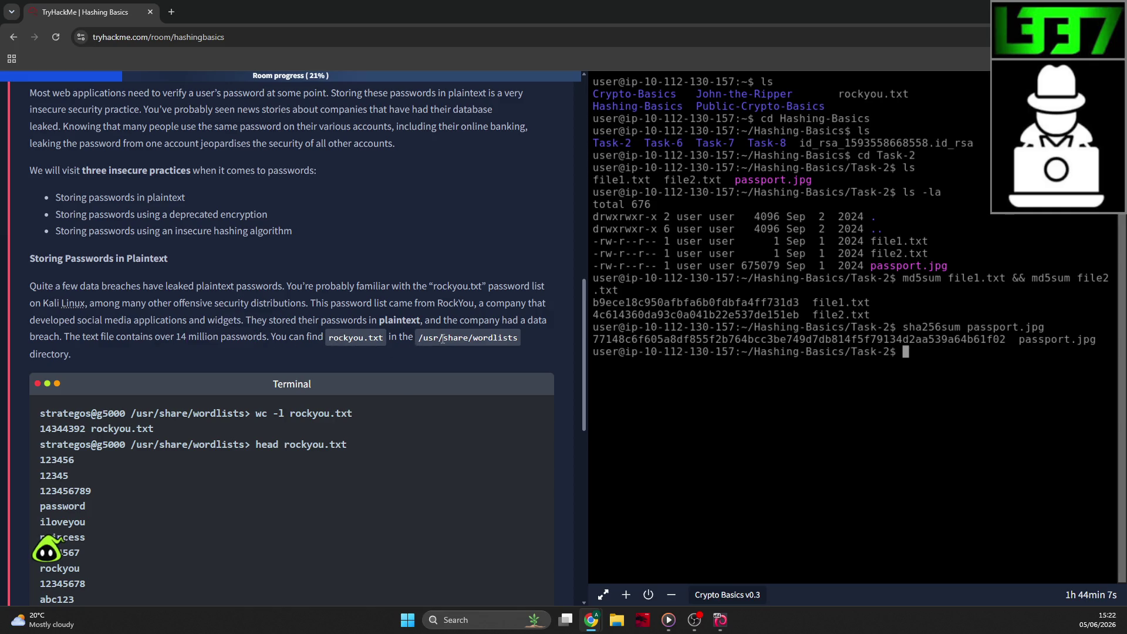
scroll(246, 340, down, 2)
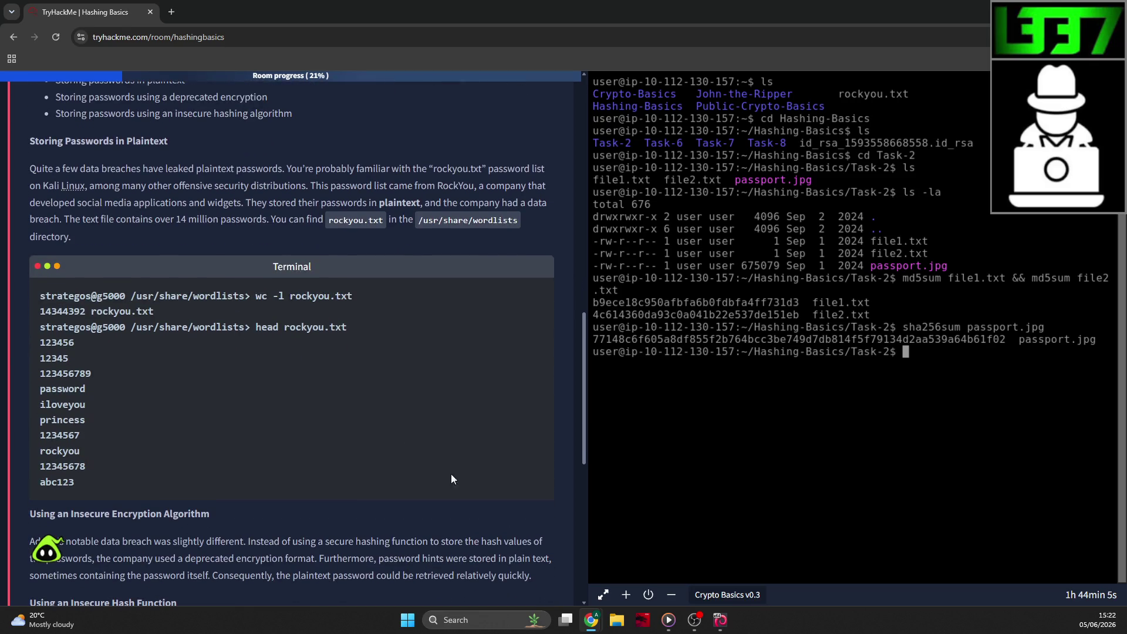
click(720, 620)
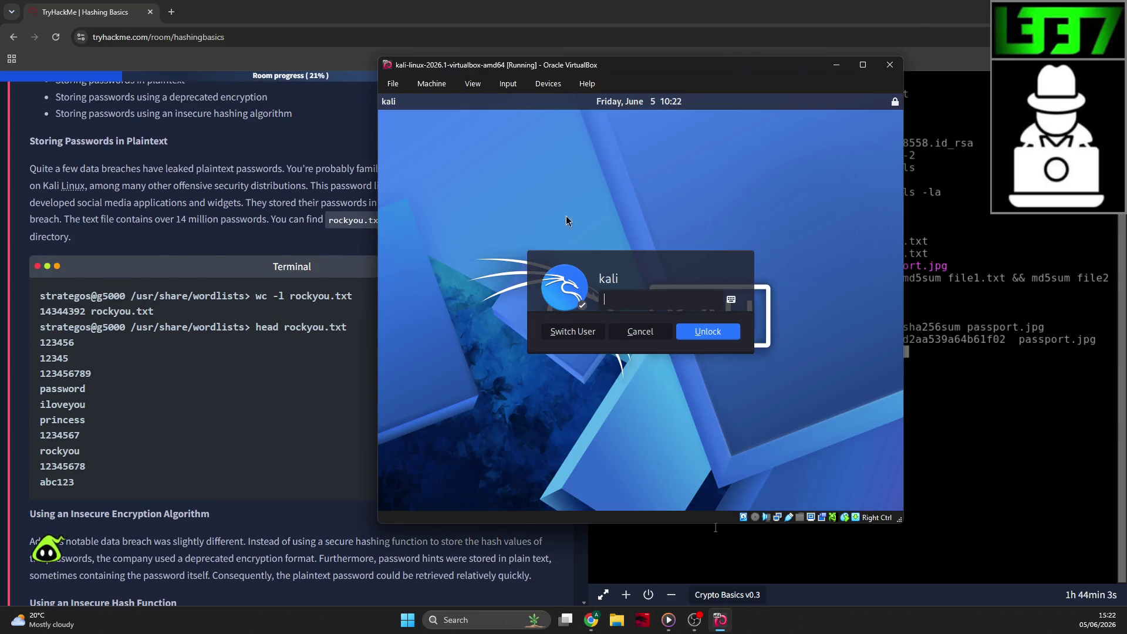
Step: Unlock the Kali VM with its account password and bring its terminal to the front
key(BackSpace)
key(BackSpace)
key(BackSpace)
key(BackSpace)
key(BackSpace)
key(Return)
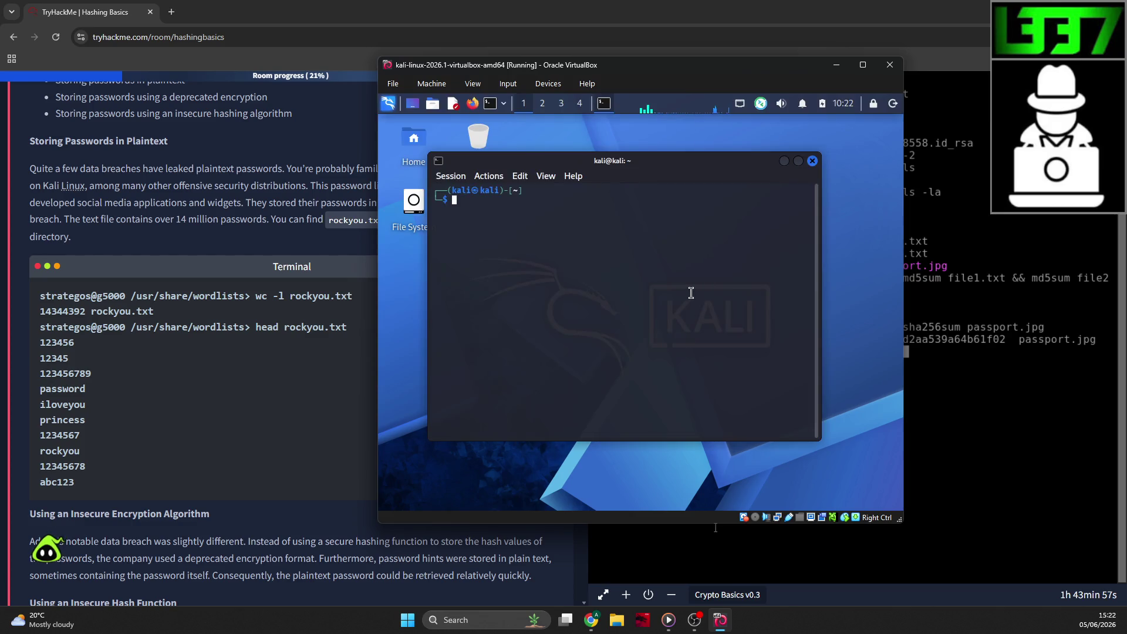
click(271, 223)
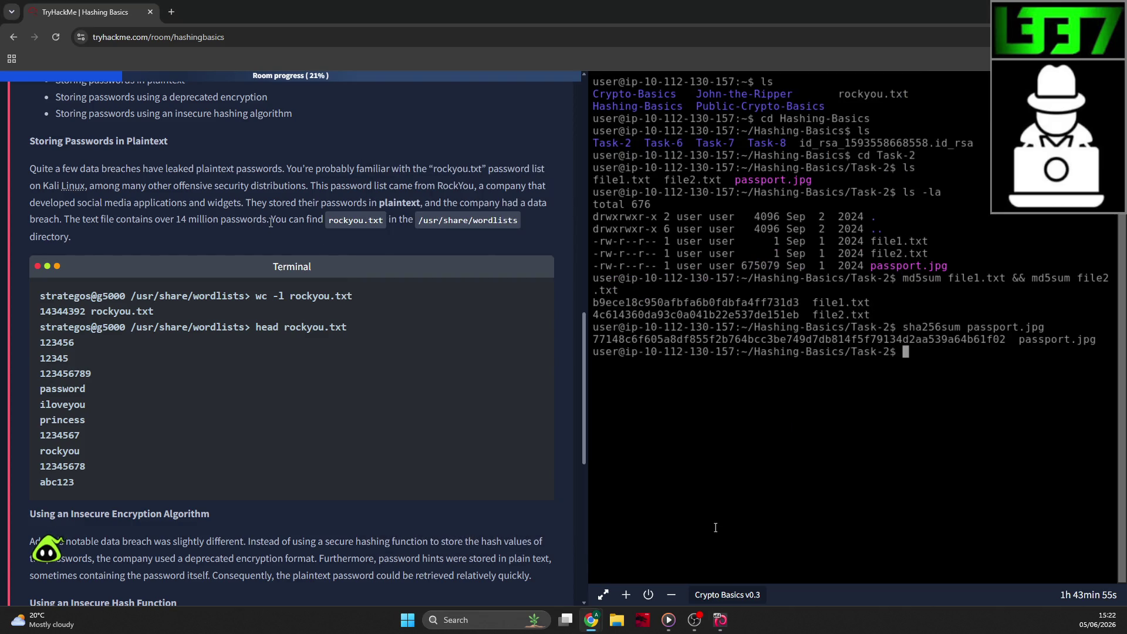
key(alt+Tab)
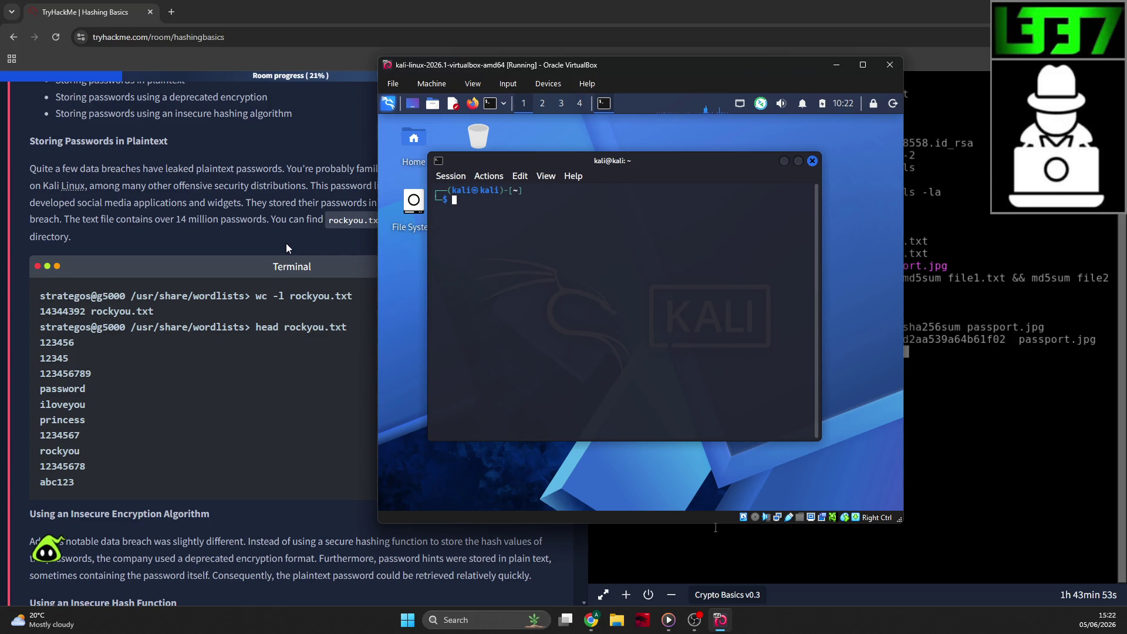
key(alt+Tab)
key(alt+Tab)
Step: Change into /usr/share and list its contents
text(cd )
text(/usr/syhar)
key(BackSpace)
key(BackSpace)
key(BackSpace)
text(hare/)
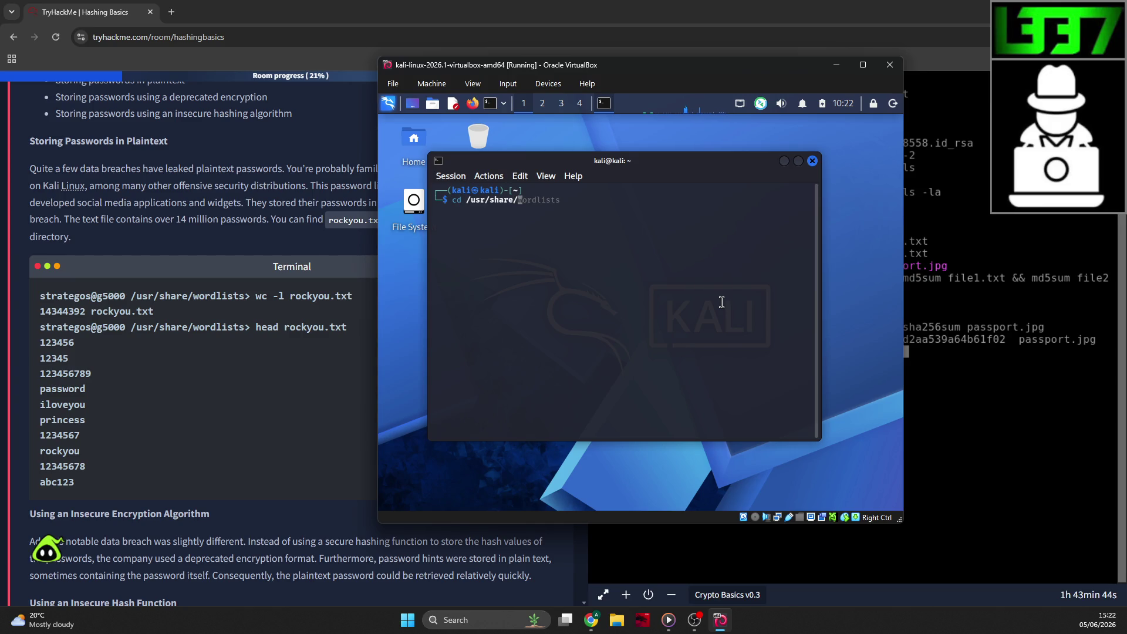
key(Return)
text(ls)
key(Return)
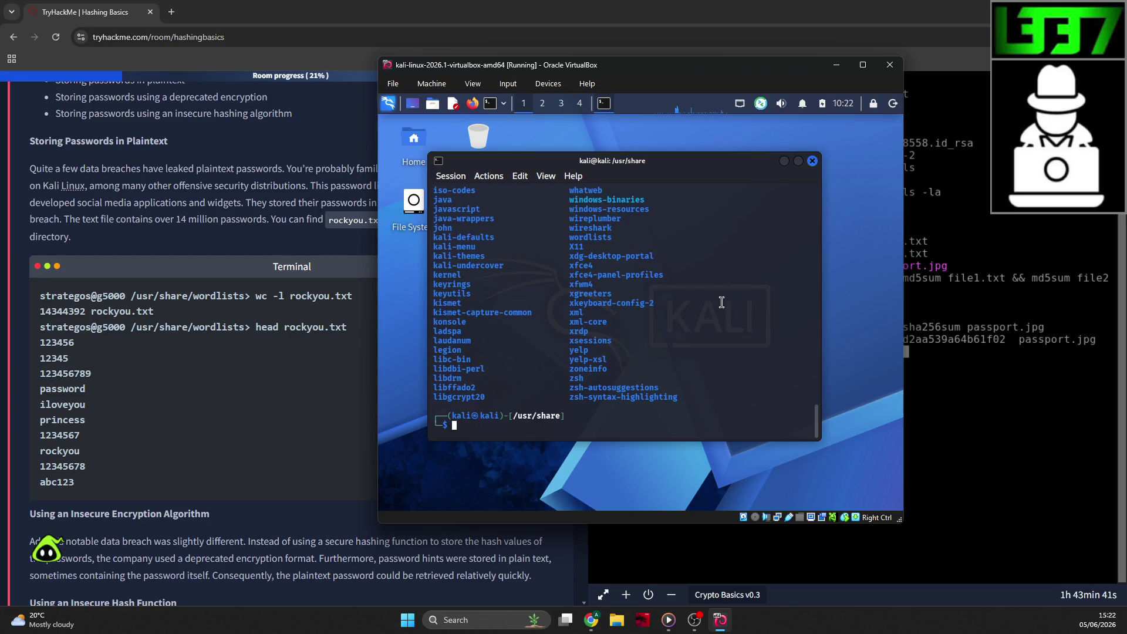
Step: Move into the wordlists folder under /usr/share and list its files
text(cd )
text(world)
key(BackSpace)
key(BackSpace)
key(BackSpace)
text(wordlists)
key(Return)
text(ls)
key(Return)
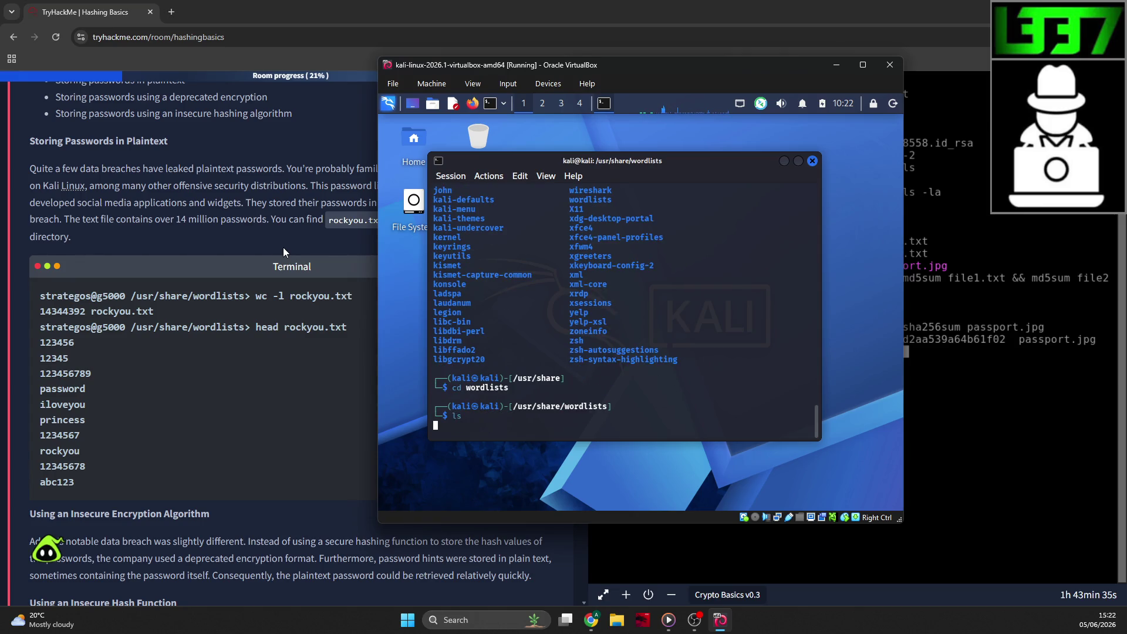
Step: Re-list the wordlists folder with ls -la, ls -a and ls, showing rockyou.txt.gz
text(clear)
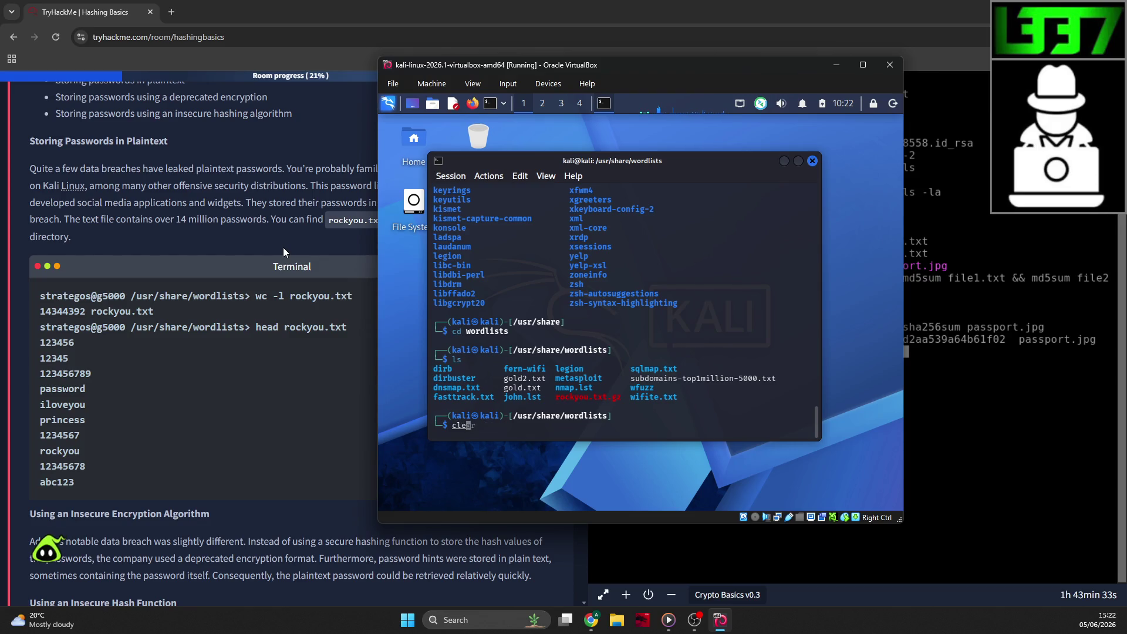
key(Return)
text(ls )
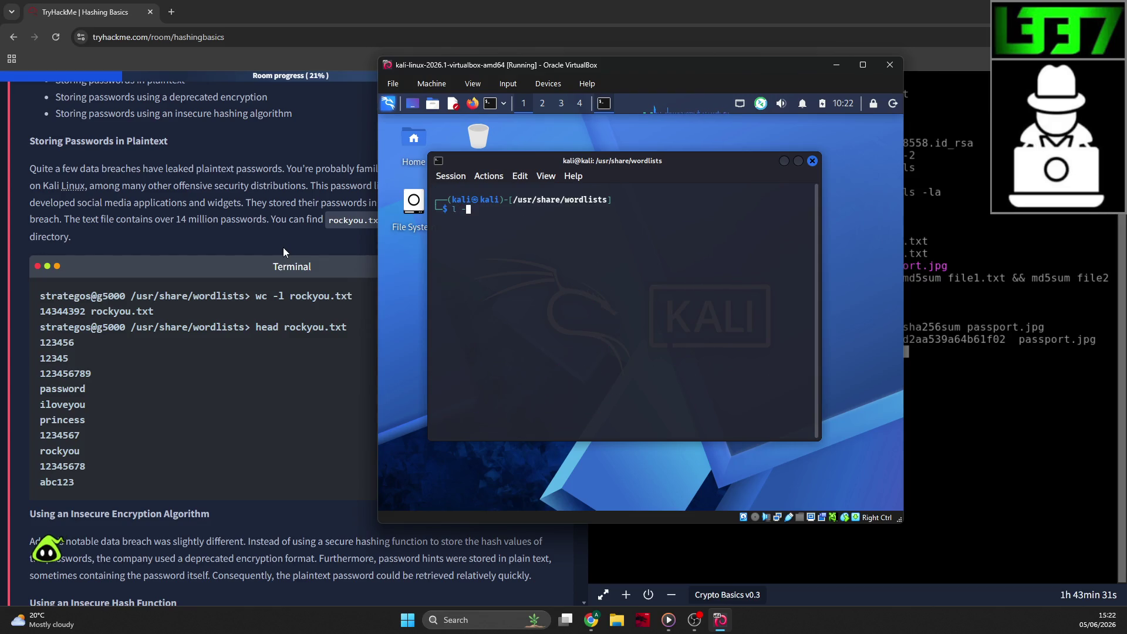
text(-la)
key(Return)
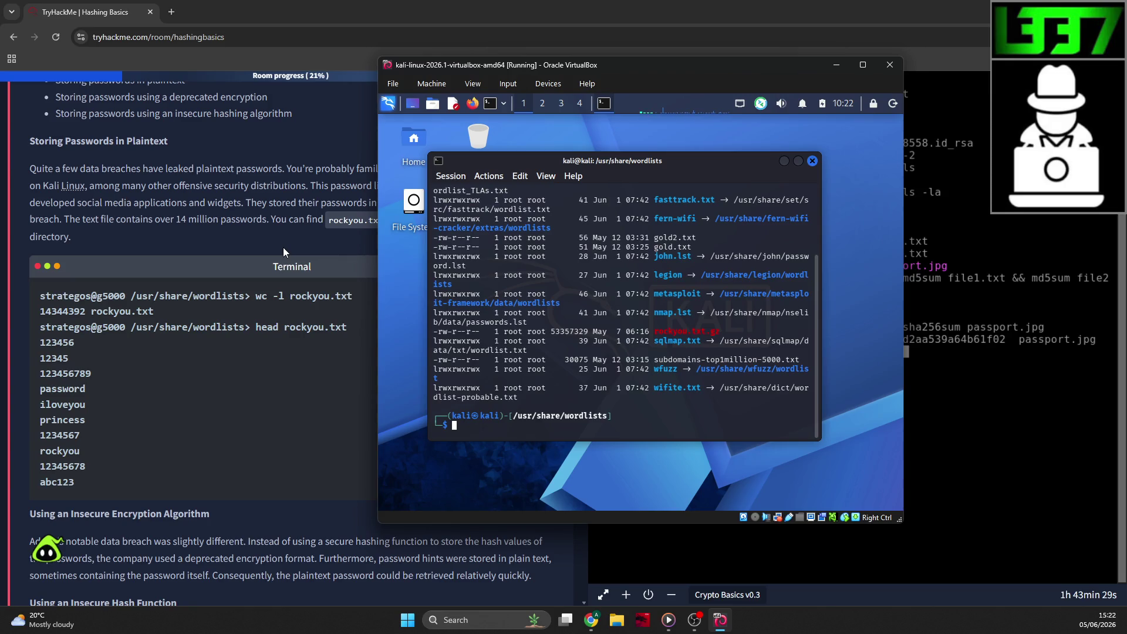
text(clear)
key(Return)
text(ls -a)
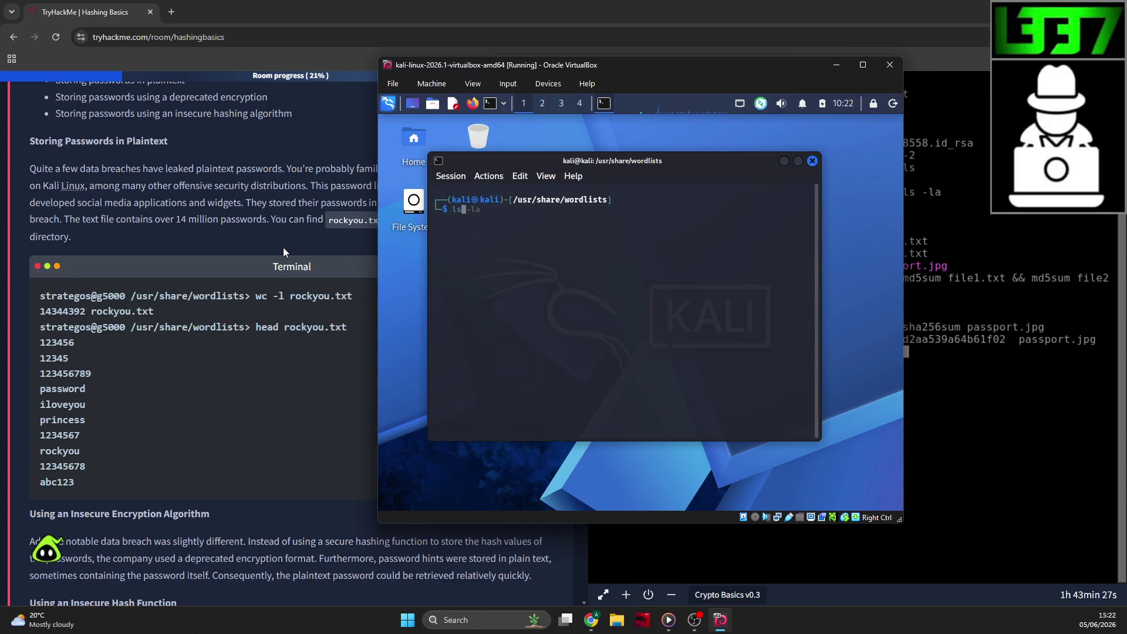
key(Return)
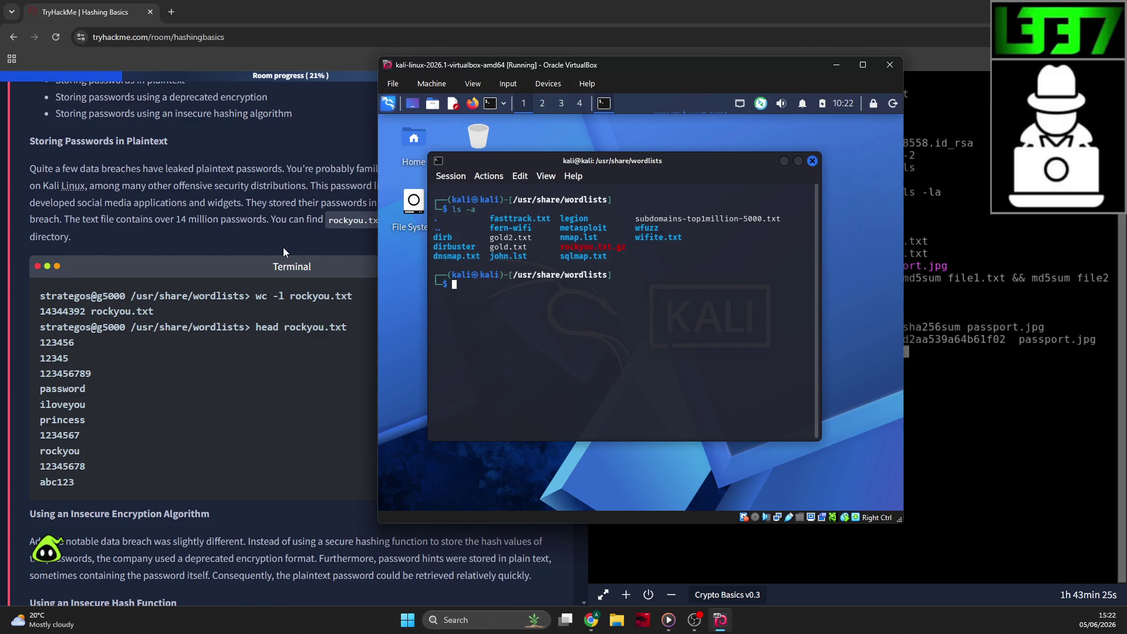
text(ls)
key(Return)
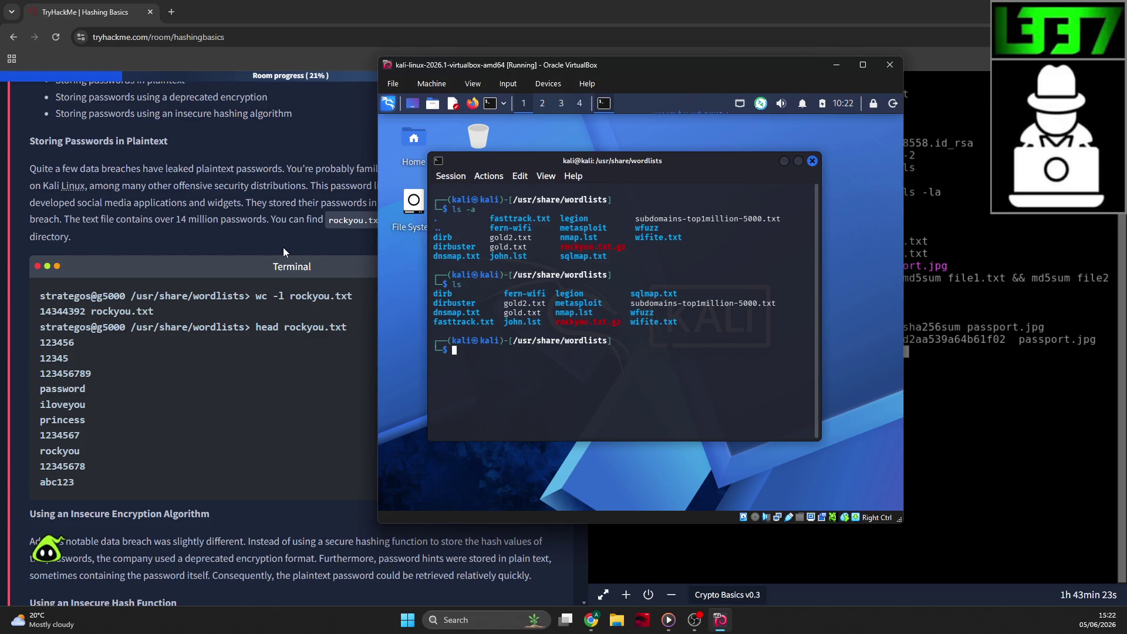
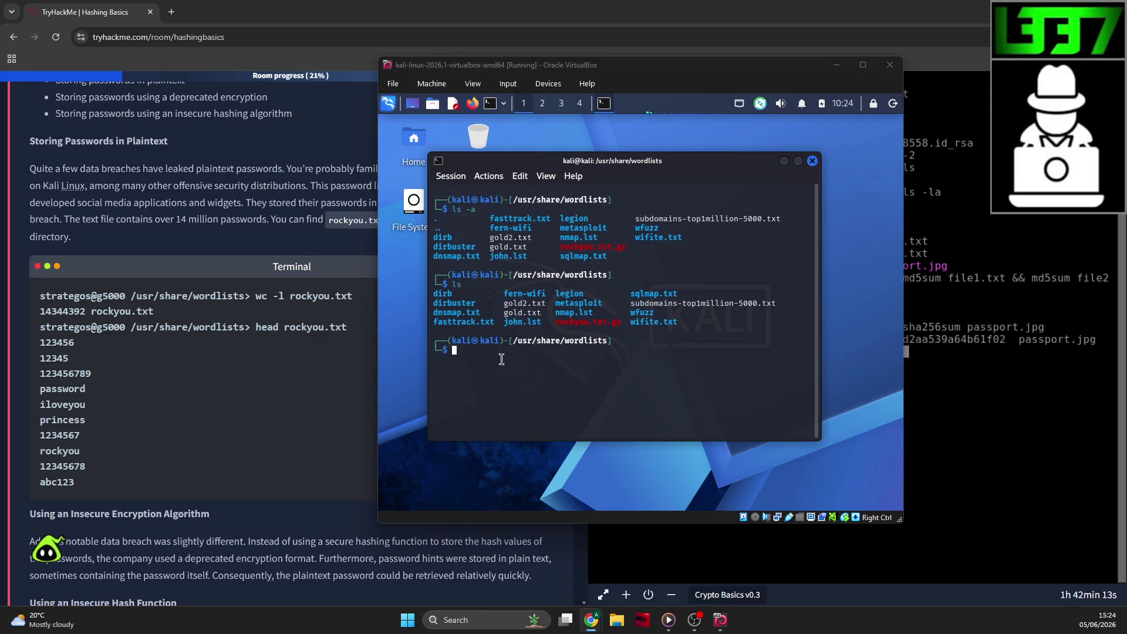
Step: Try installing uploadserver with 'sudo apt install' and then 'pip3 install'; both fail
click(523, 334)
text(sudo apt install )
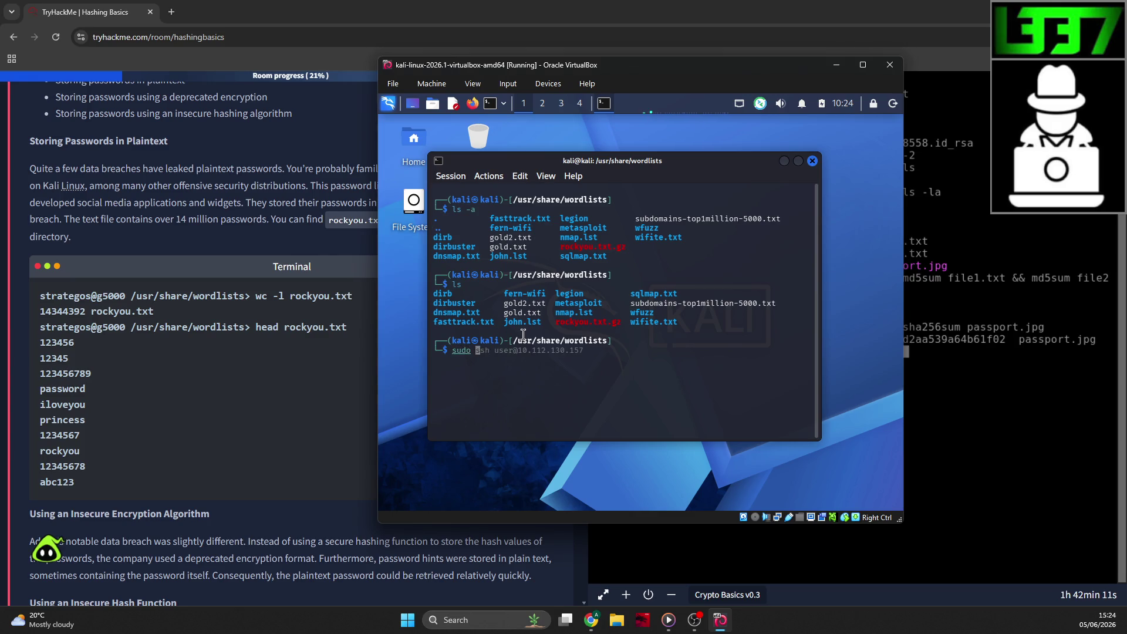
text(uploadserver)
key(Return)
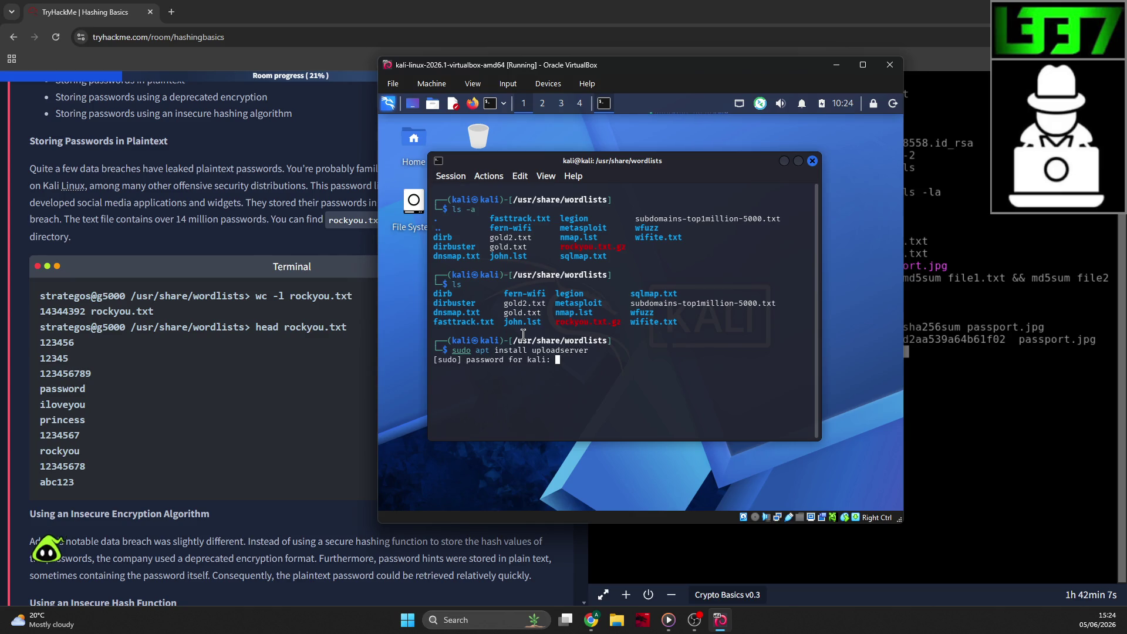
key(Return)
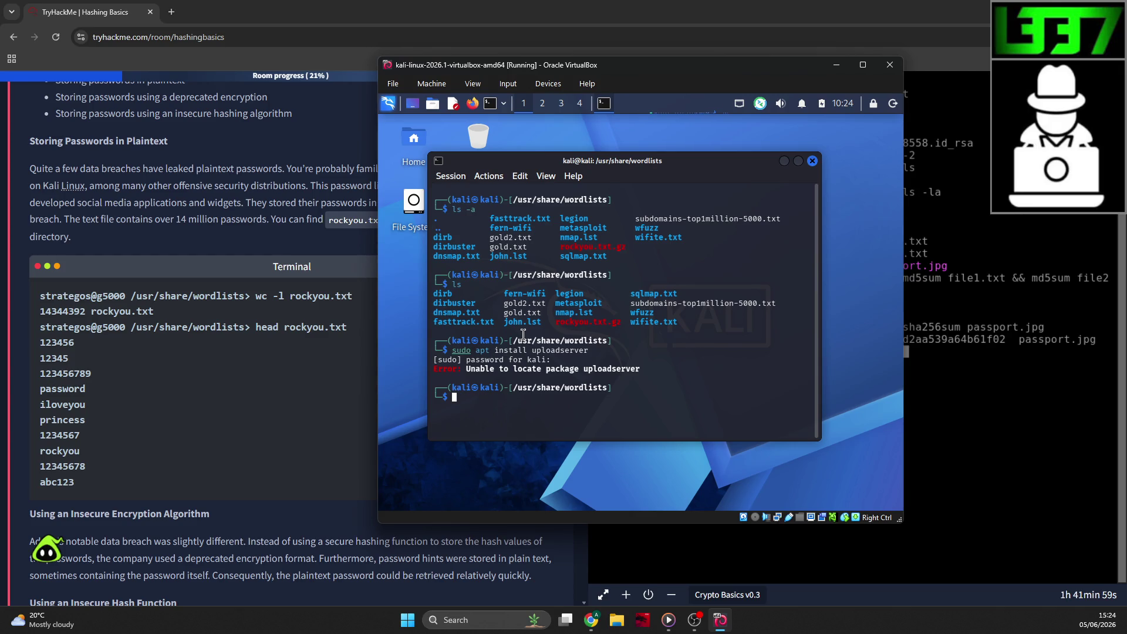
text(pip3 ins)
text(tall uploadserve)
text(r)
key(Return)
Step: Retry with 'python3 pip install uploadserver', then change to the home directory
text(pytho)
key(BackSpace)
key(BackSpace)
key(BackSpace)
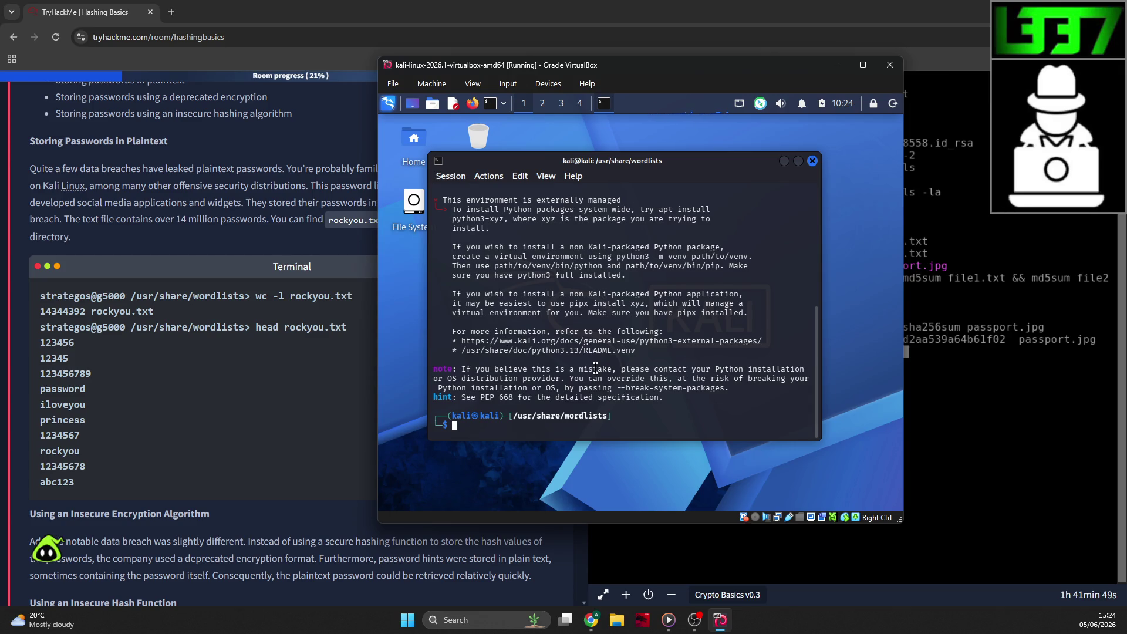
drag(816, 364, 819, 326)
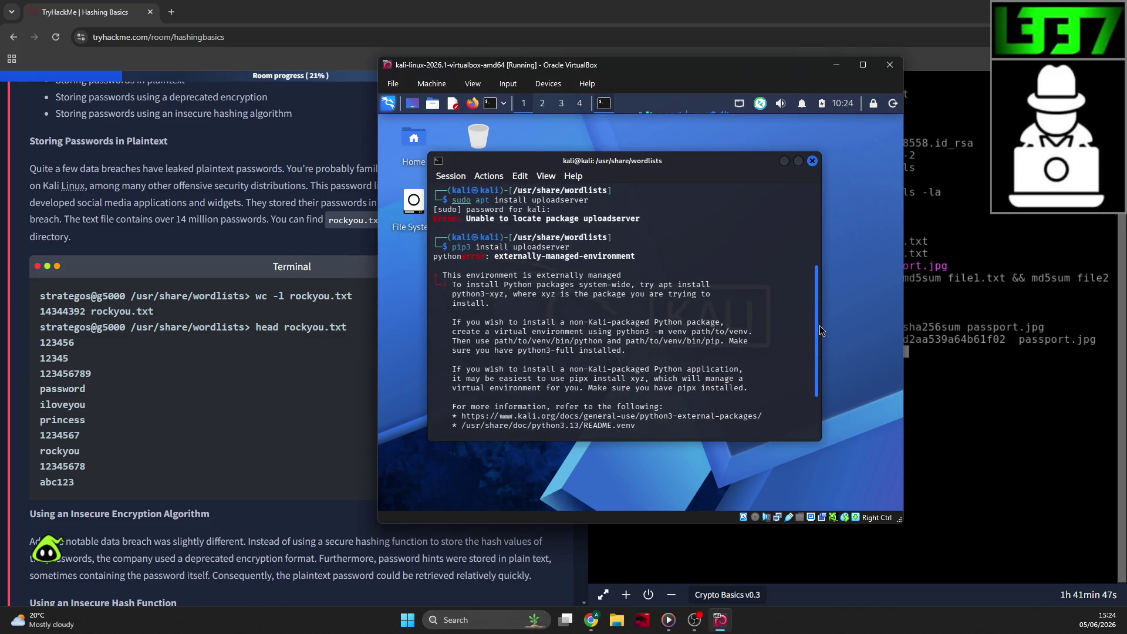
scroll(820, 325, down, 3)
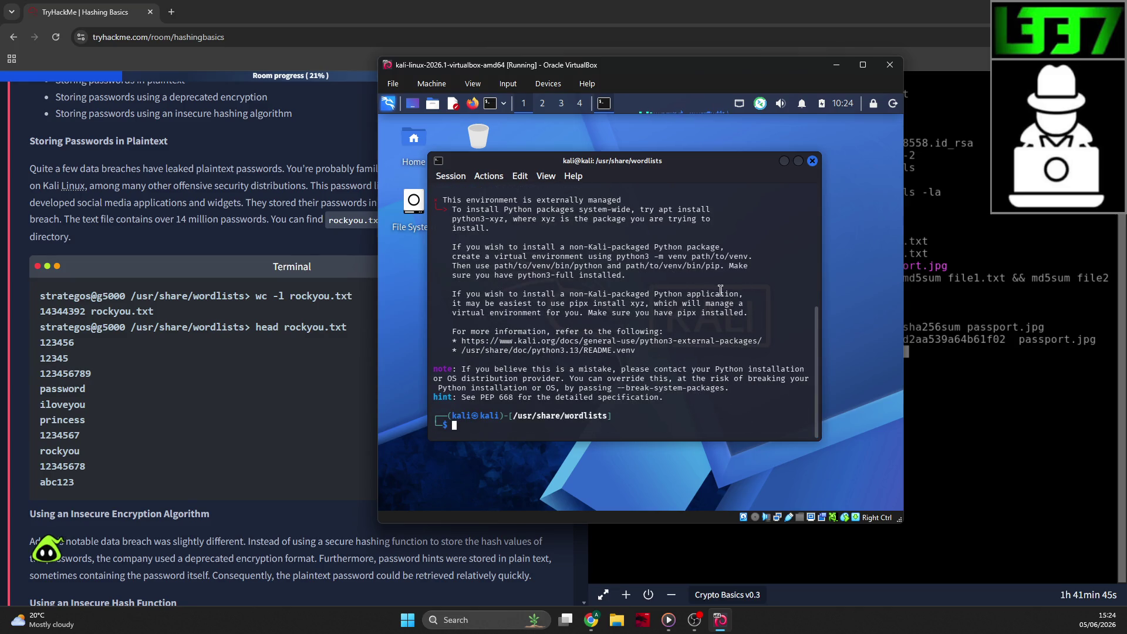
text(python3 inst)
text(all uplo)
key(BackSpace)
key(BackSpace)
key(BackSpace)
key(BackSpace)
key(BackSpace)
key(BackSpace)
text(pip i)
text(nstall uploadsse)
key(BackSpace)
key(BackSpace)
text(erver)
key(Return)
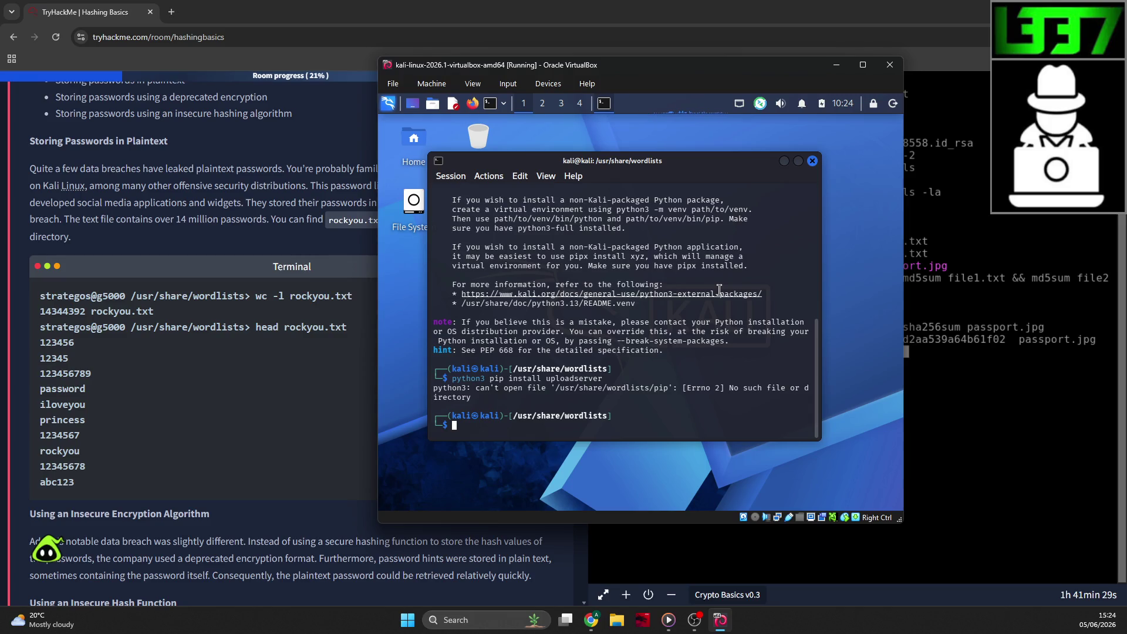
text(cd)
key(Return)
Step: List the home folder, clear the screen, and try 'python3 pip3 install uploadserver'
text(ls)
key(Return)
text(clear)
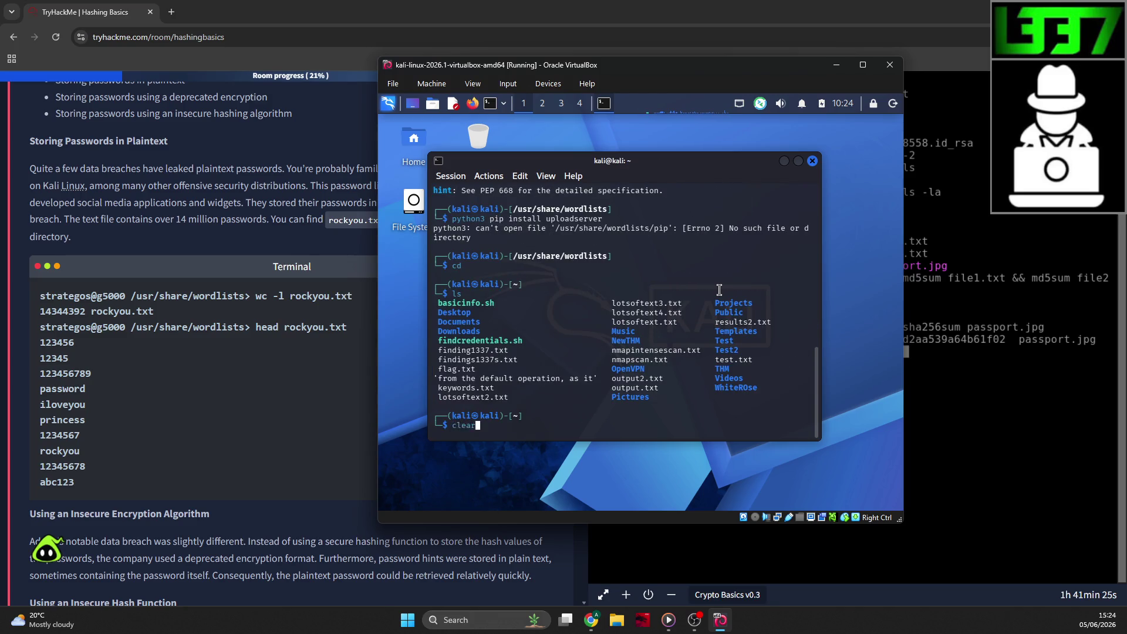
key(Return)
text(python3 pip3 install )
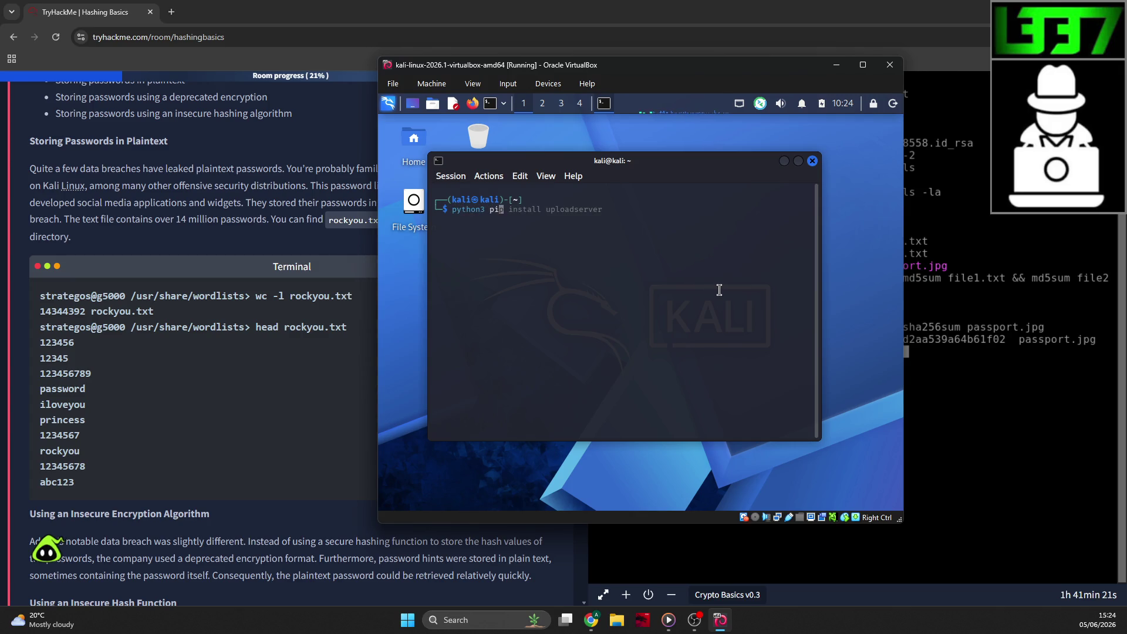
text(uploadserver)
key(Return)
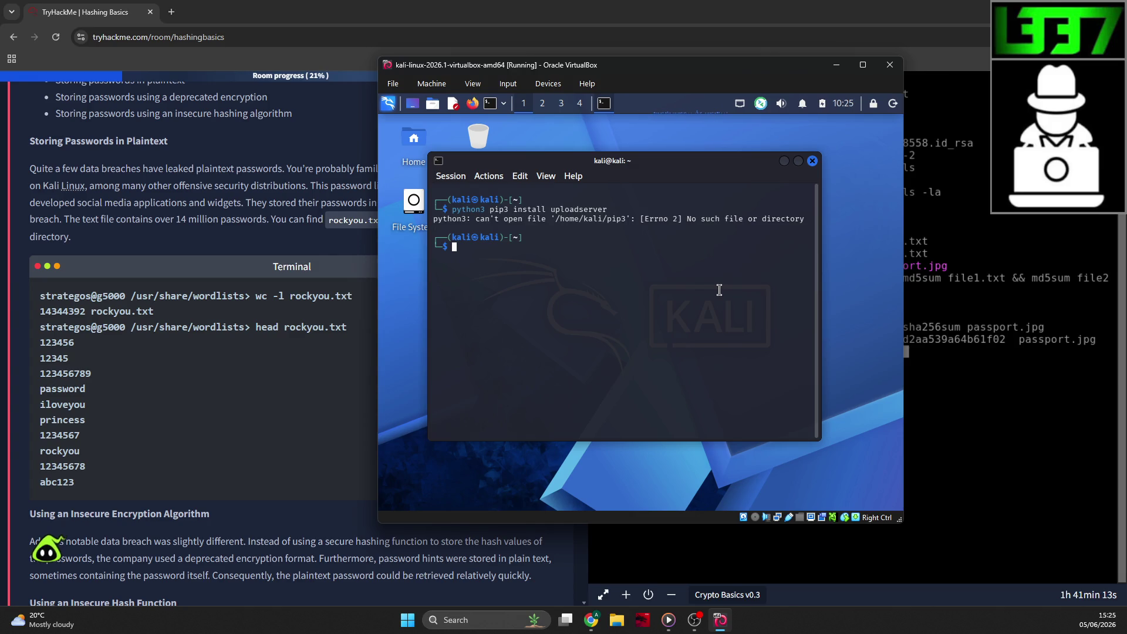
Step: Rerun 'pip3 install uploadserver' and read its externally-managed-environment error
text(pip3 install uploi)
key(BackSpace)
text(adserver)
key(Return)
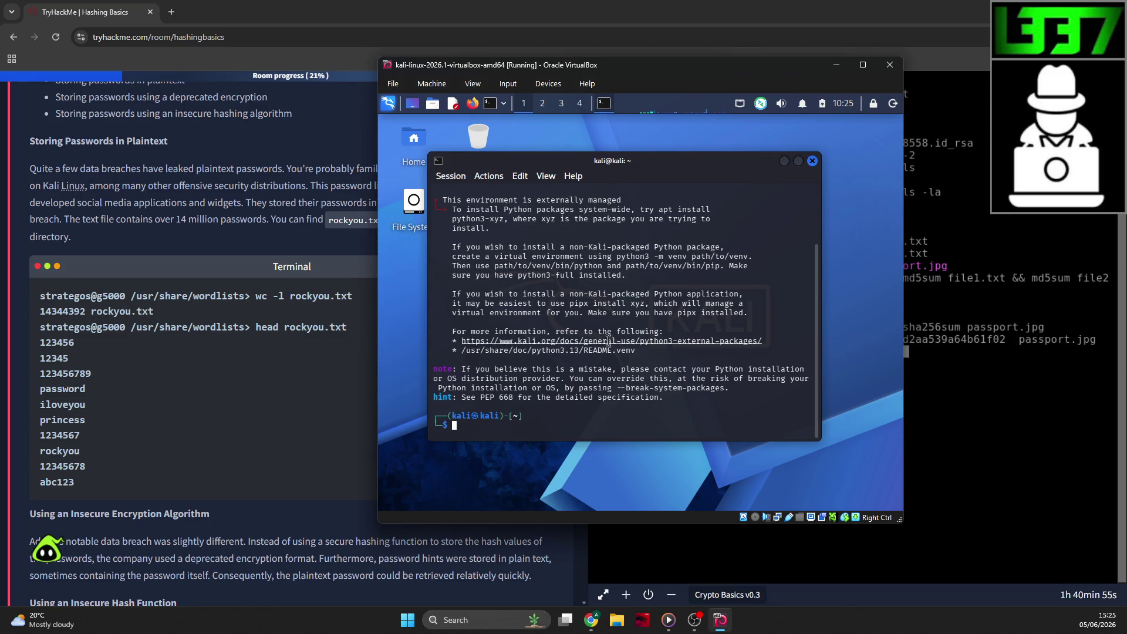
scroll(619, 343, up, 3)
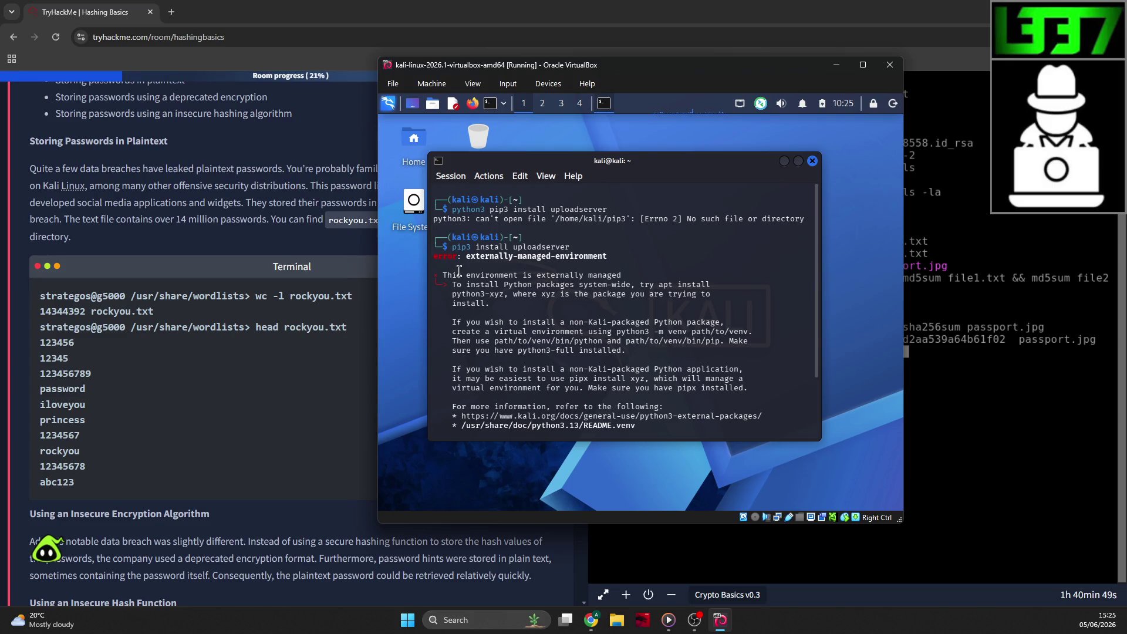
key(alt+Tab)
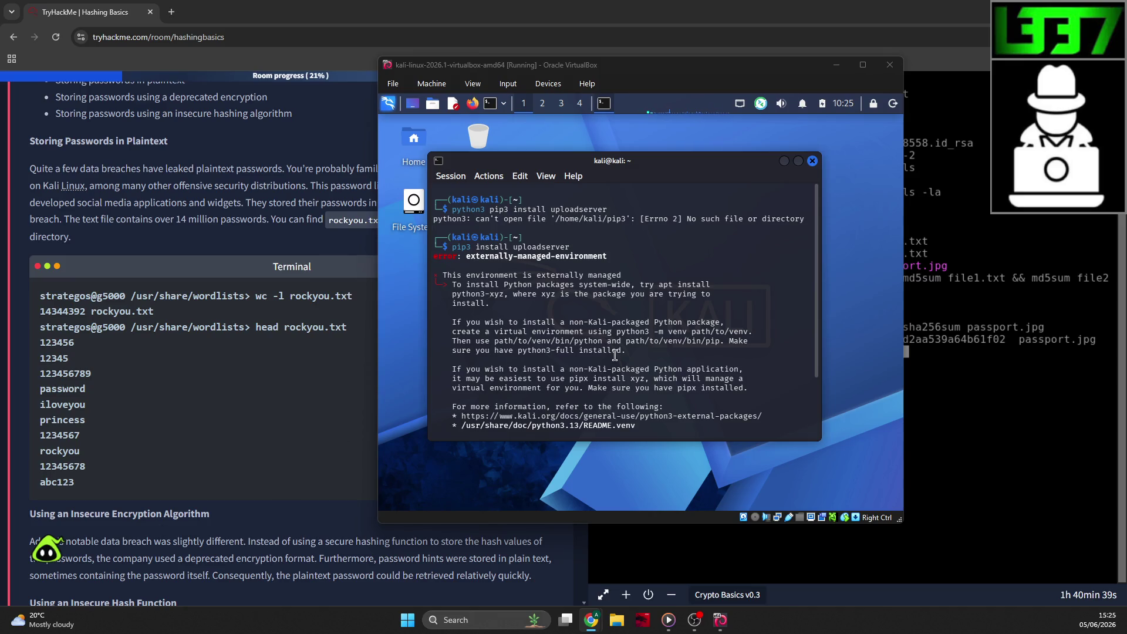
text(pyto)
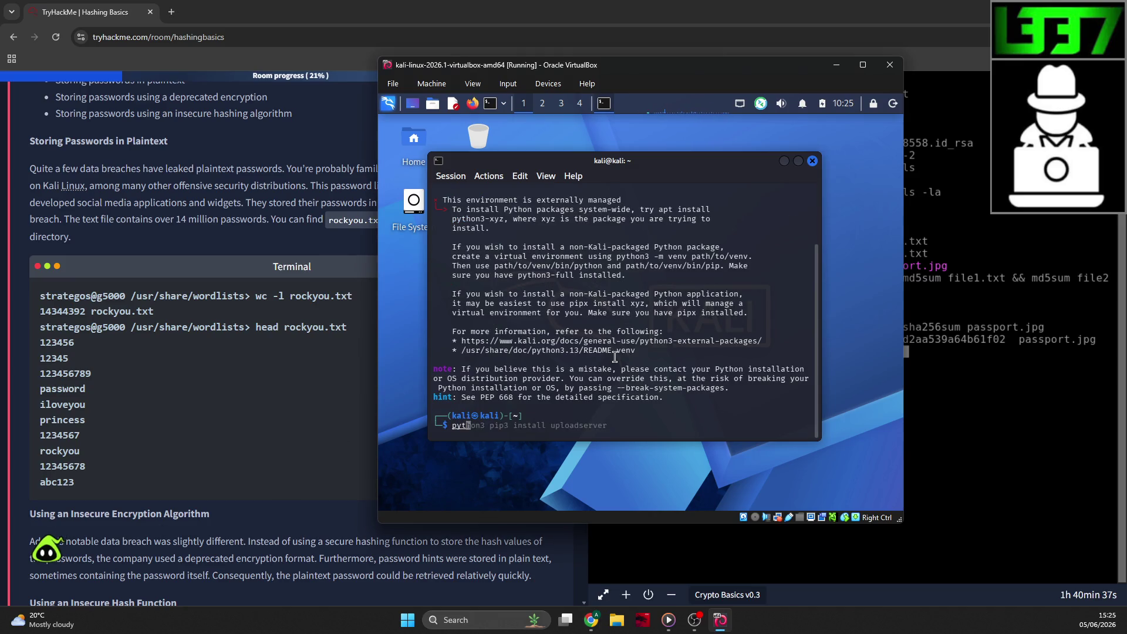
key(BackSpace)
Step: Inside python3, try pip install uploadserver, pip3 install and pip upgrade lines, then quit
text(hon3)
key(Return)
text(pip install )
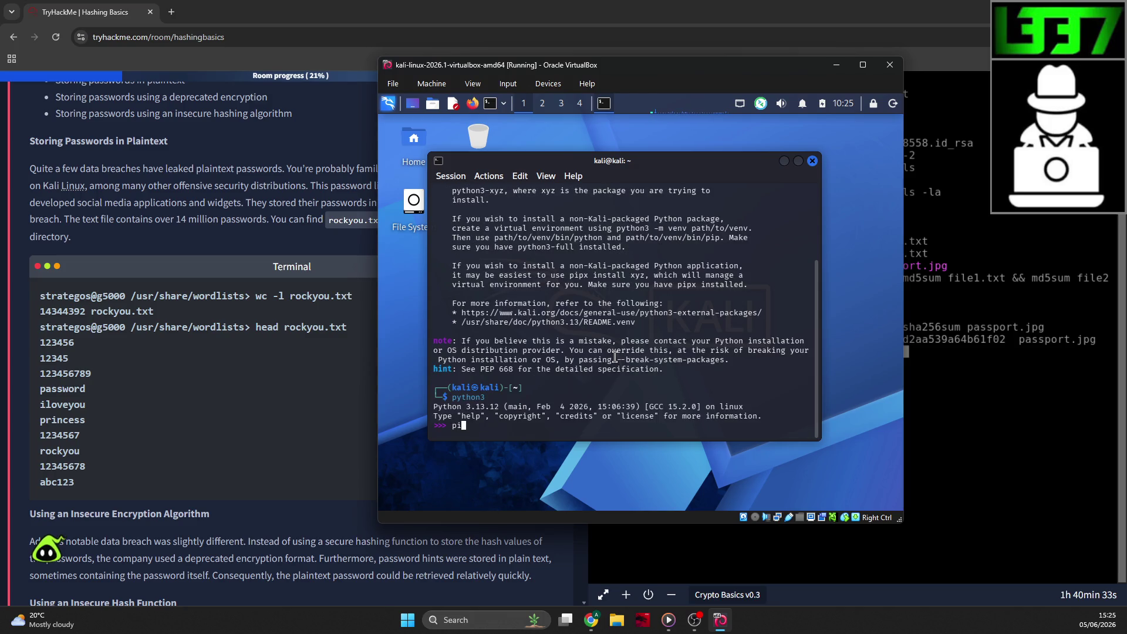
text(uploadserver)
key(Return)
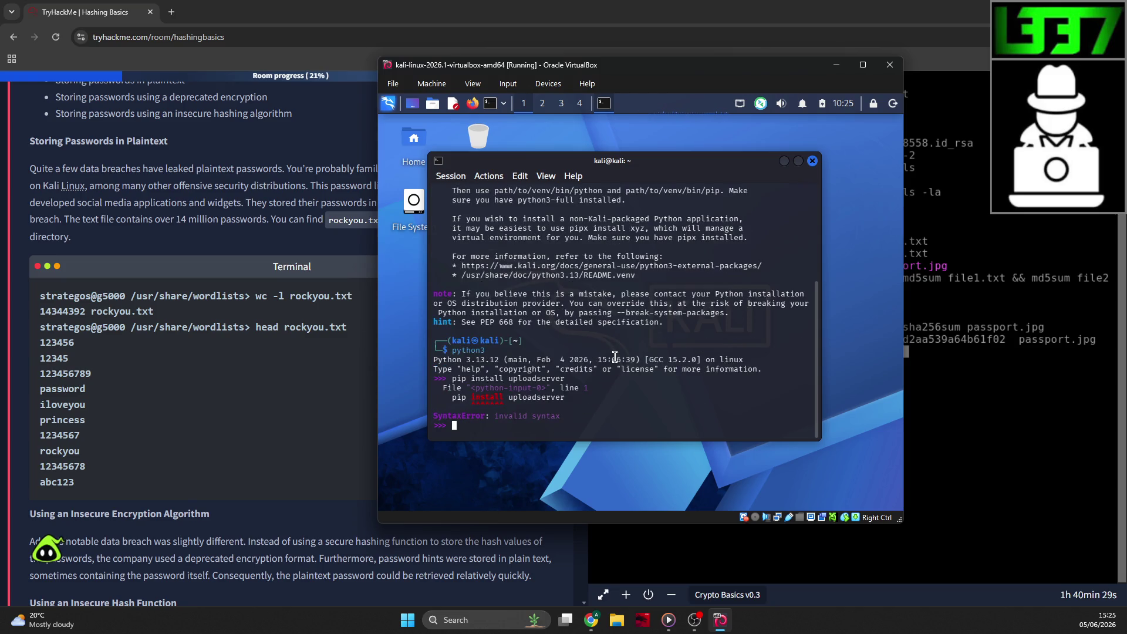
text(pip3 insta)
text(ll uploadse)
text(rver)
key(Return)
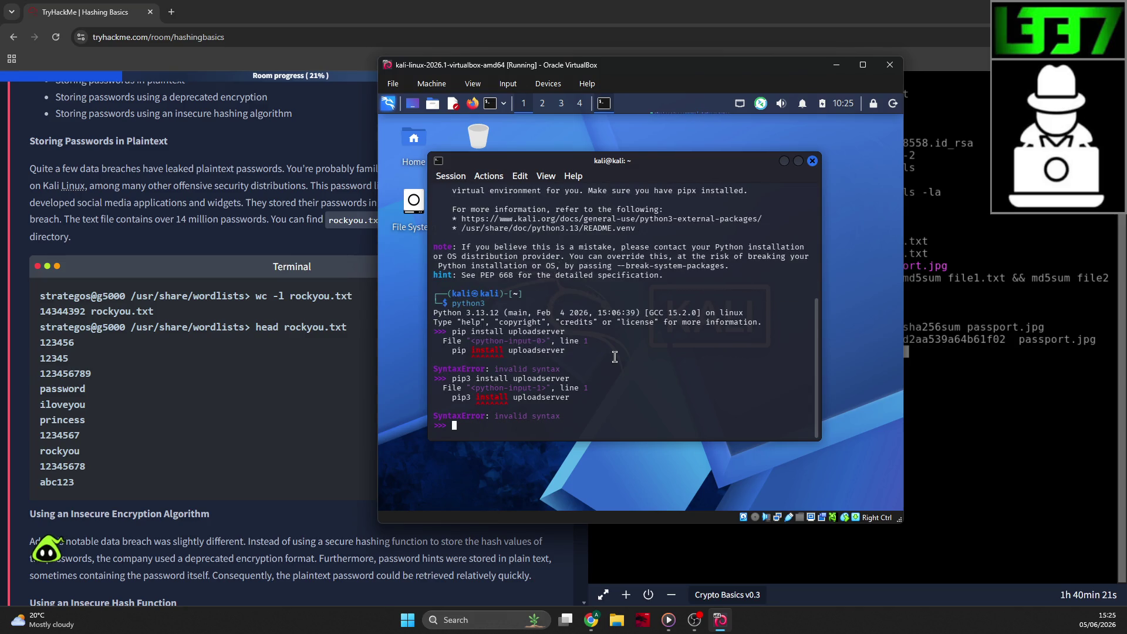
text(pip install --upgrade pip)
key(Return)
key(ctrl+c)
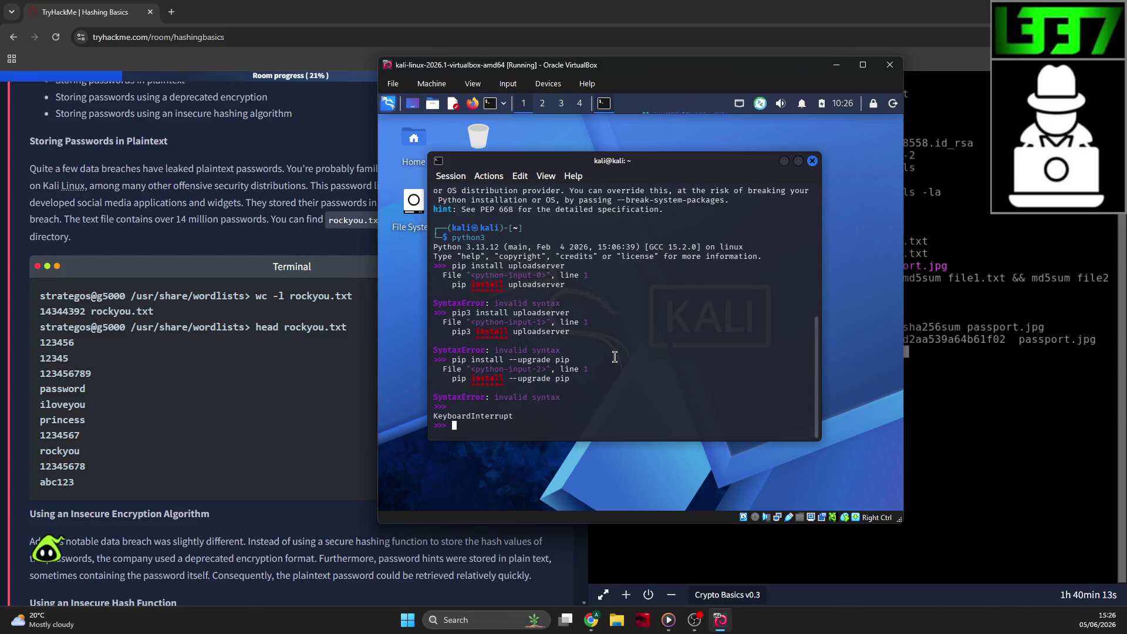
text(quit)
key(Return)
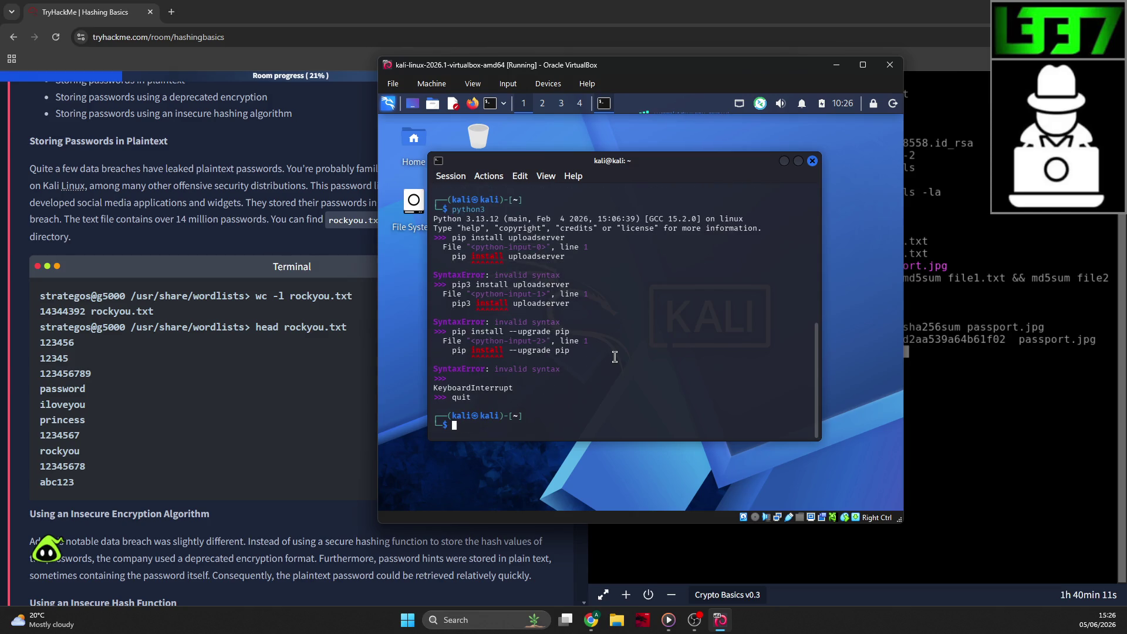
Step: Start python and python3 again, test 'pip' at the prompt, then exit to the shell
text(python)
key(Return)
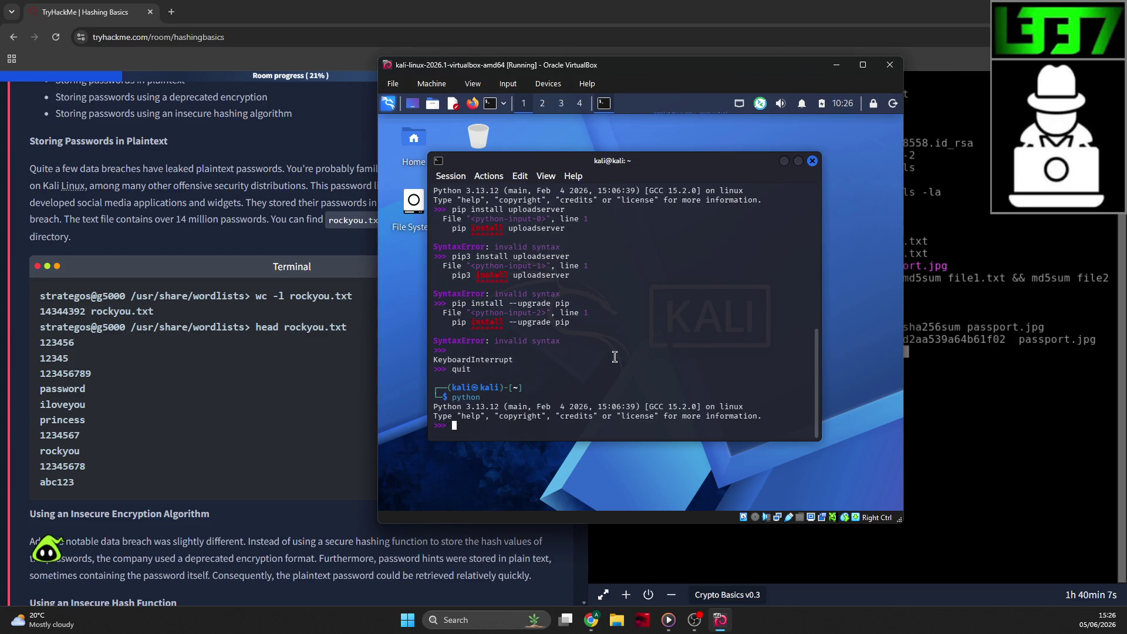
key(ctrl+c)
text(quit)
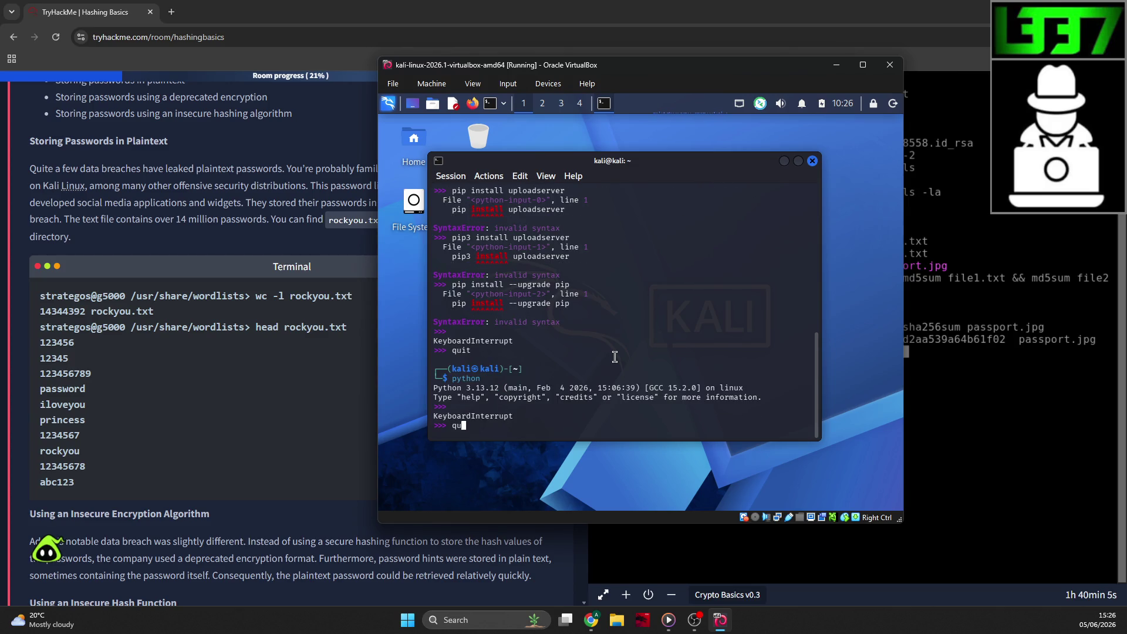
key(Return)
text(python3)
key(Return)
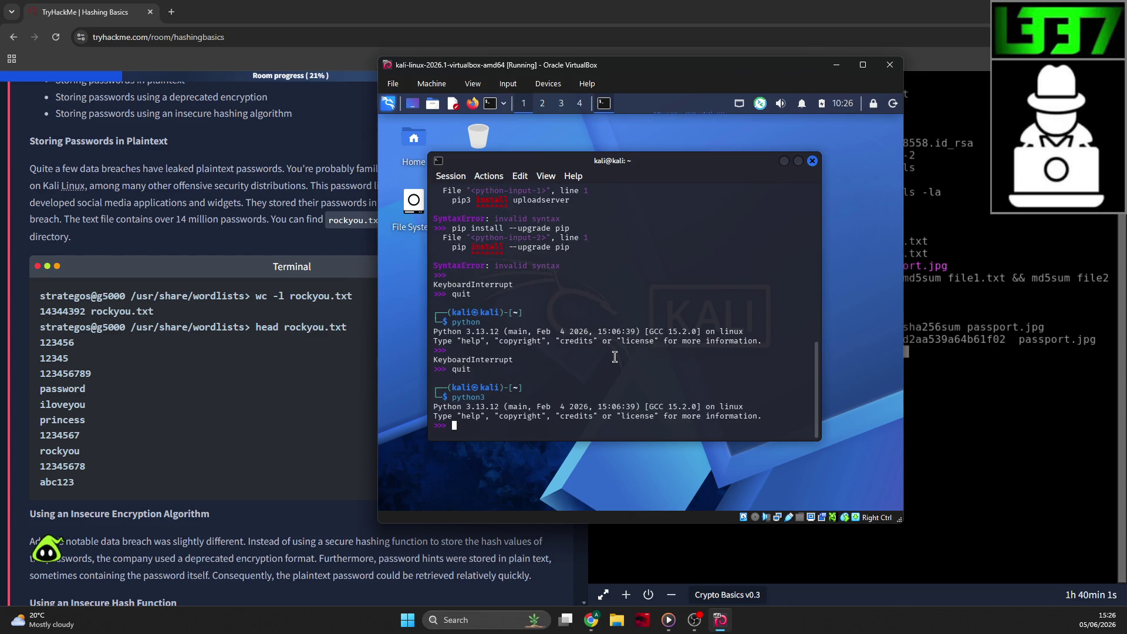
text(pip)
key(Return)
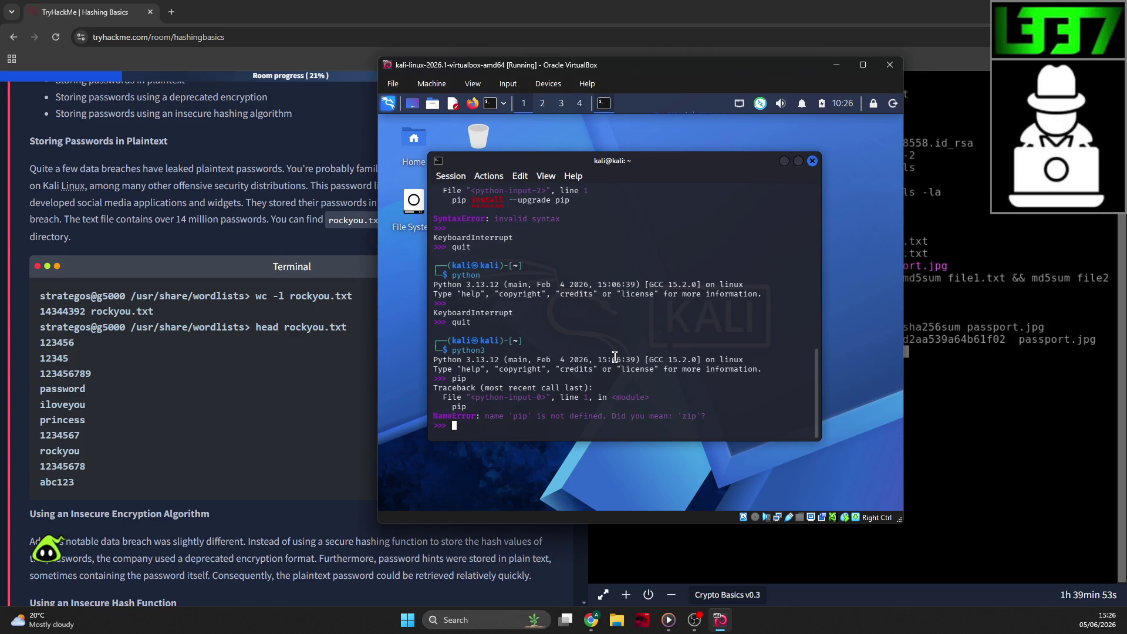
key(ctrl+c)
text(pi)
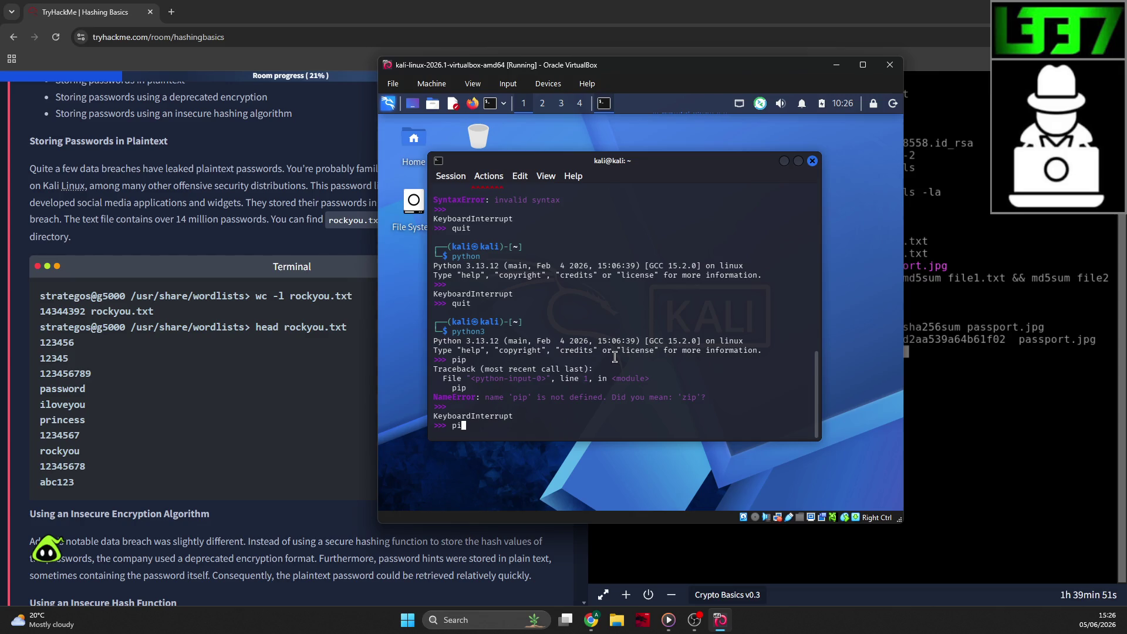
key(ctrl+d)
Step: Show pip's help, then rerun 'pip3 install uploadserver'
text(pip --help)
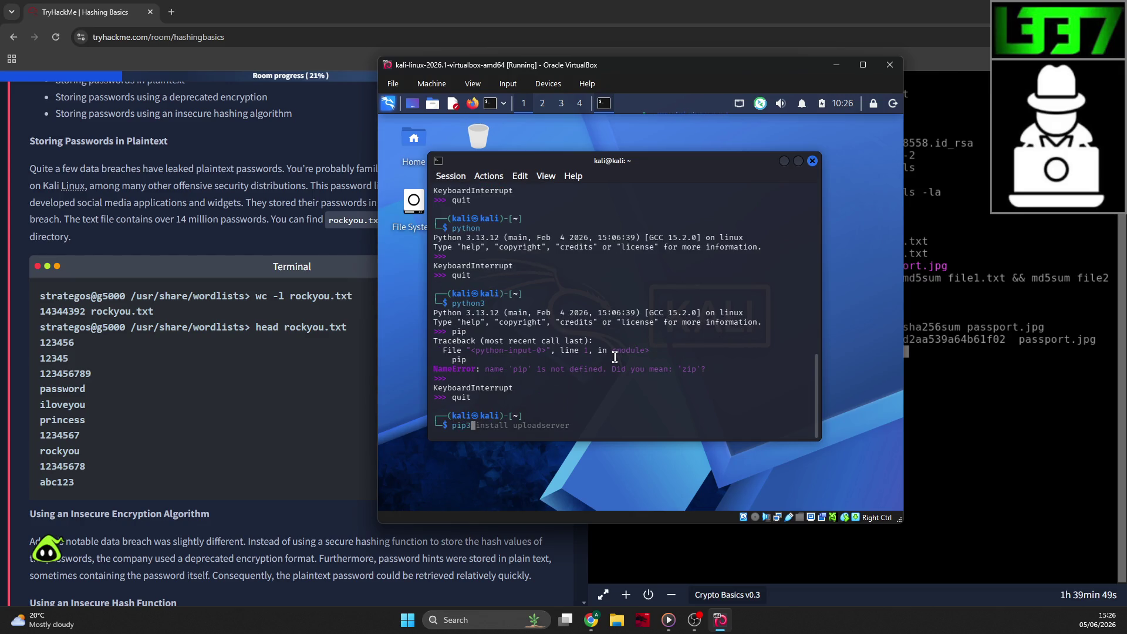
key(Return)
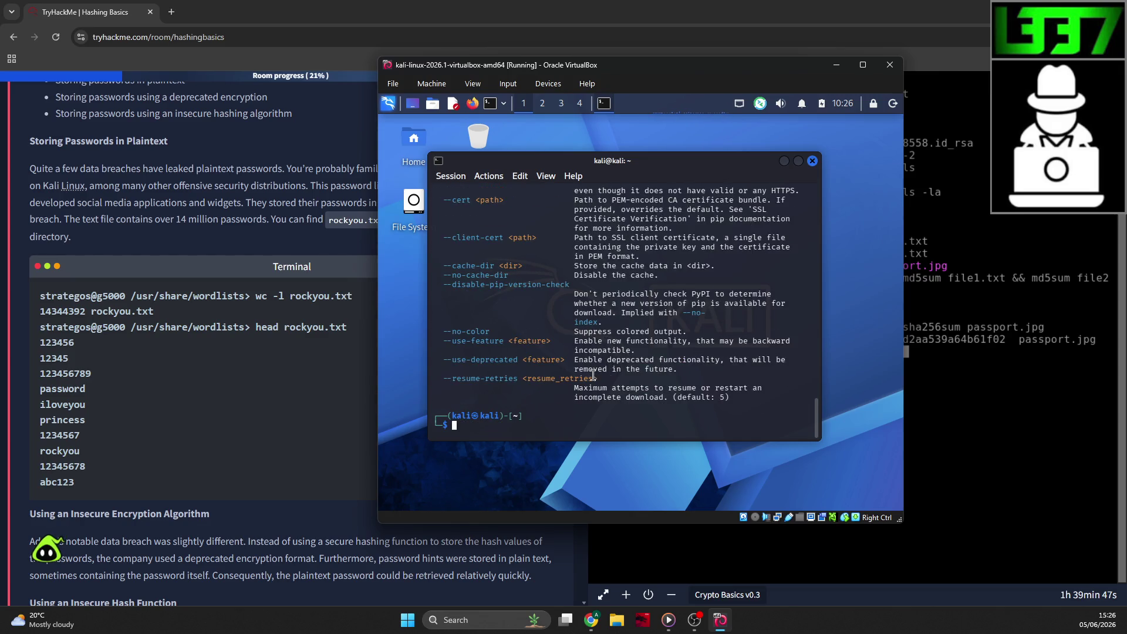
scroll(592, 373, up, 2)
scroll(581, 370, up, 1)
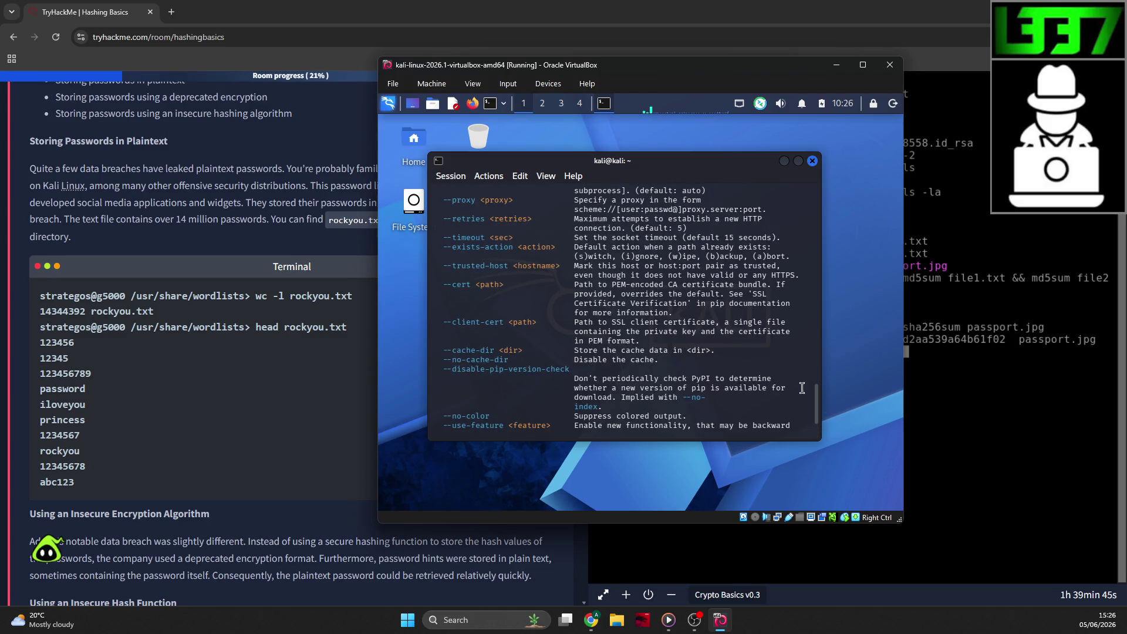
mouse_move(816, 402)
mouse_down()
mouse_move(818, 302)
mouse_move(811, 400)
mouse_up()
text(pip3 )
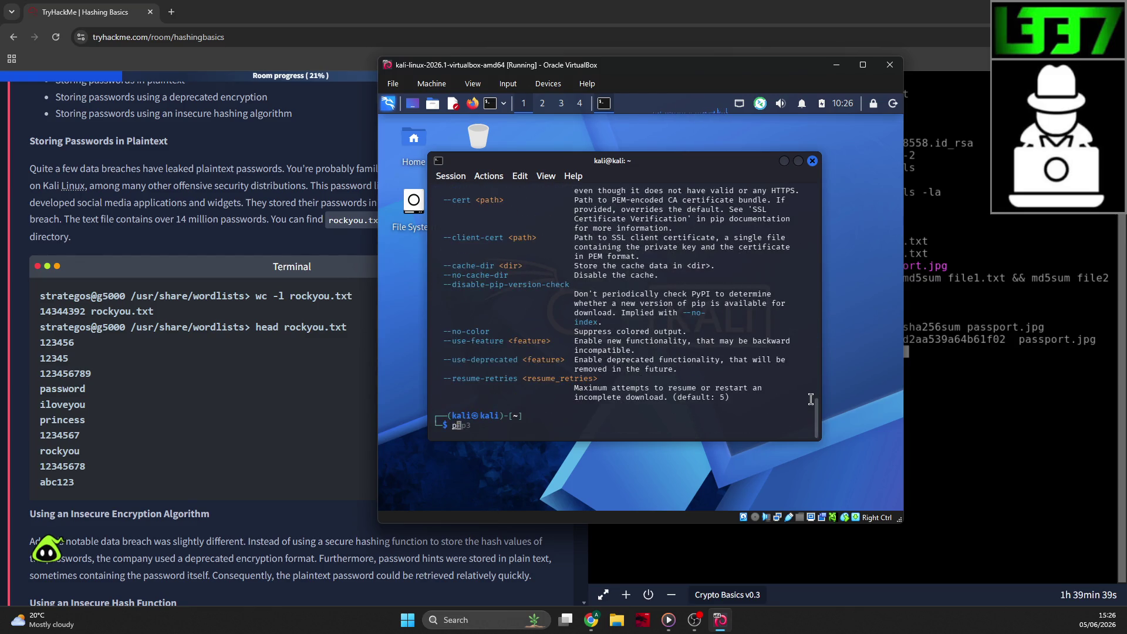
text(install)
key(Right)
key(Return)
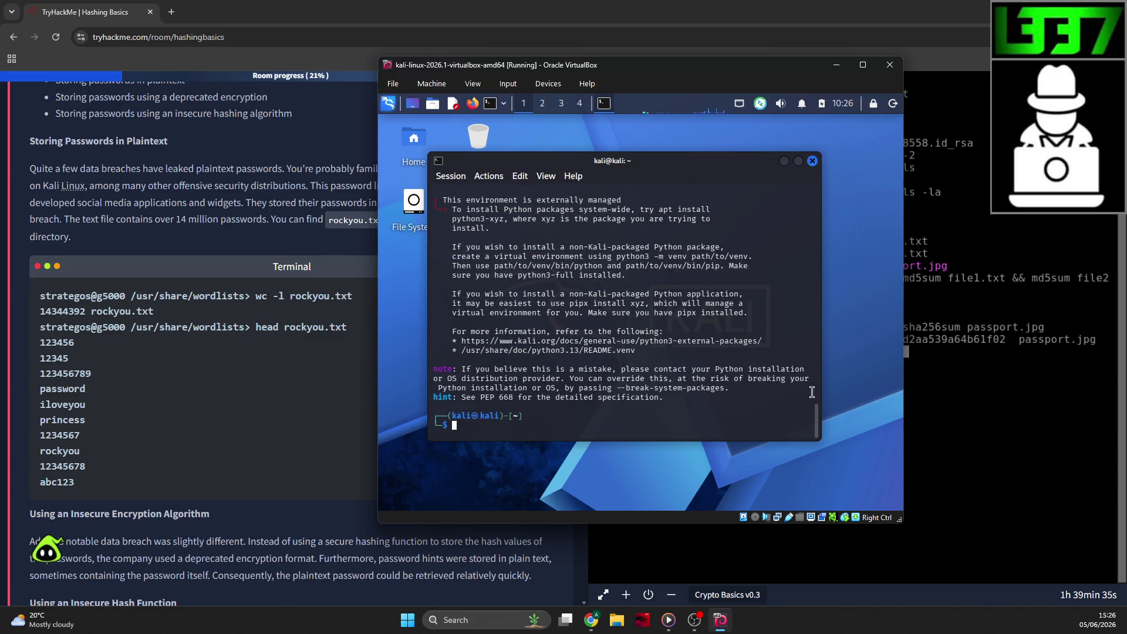
Step: Try 'sudo apt install python3-uploadserver', which cannot locate the package, and review the output
drag(816, 411, 818, 387)
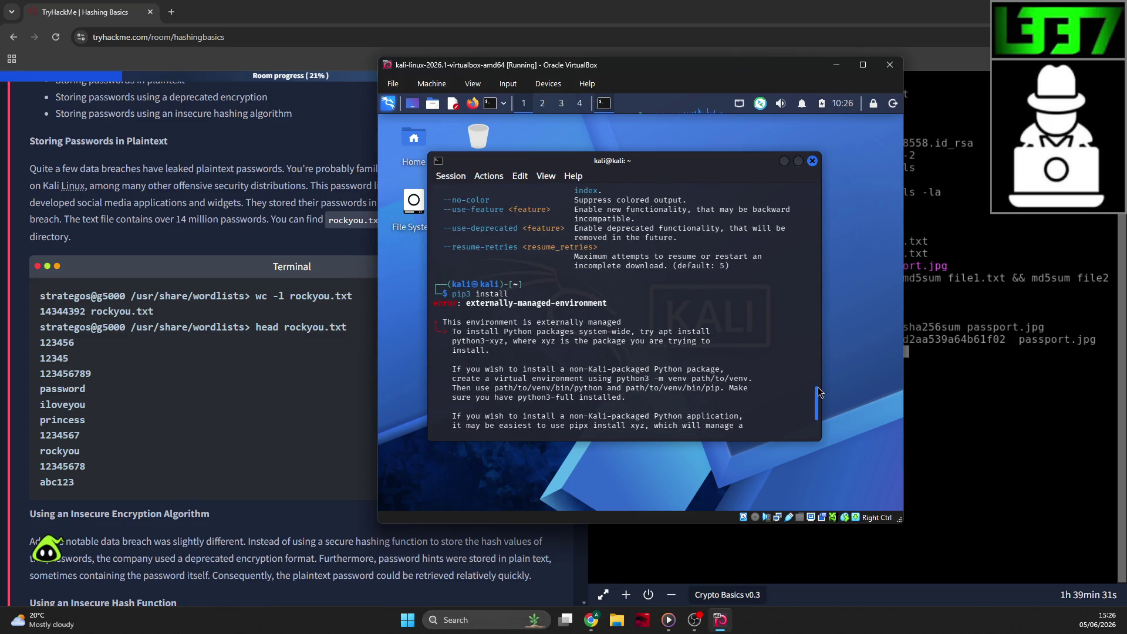
drag(818, 387, 814, 428)
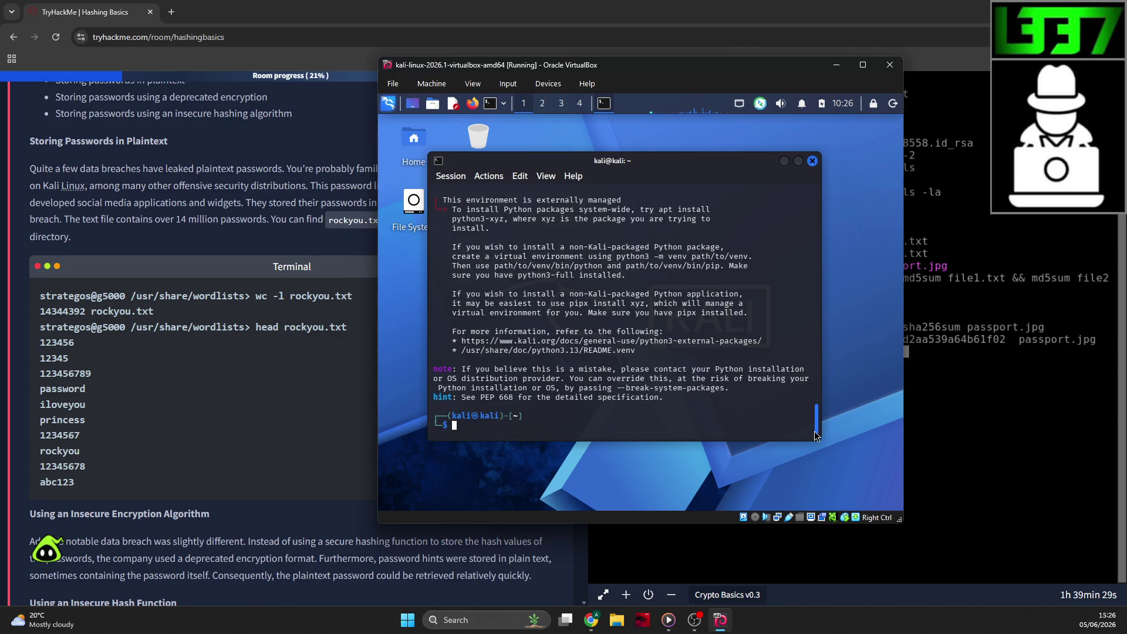
text(sudo apt i)
text(nstall python3-)
text(uploadserver)
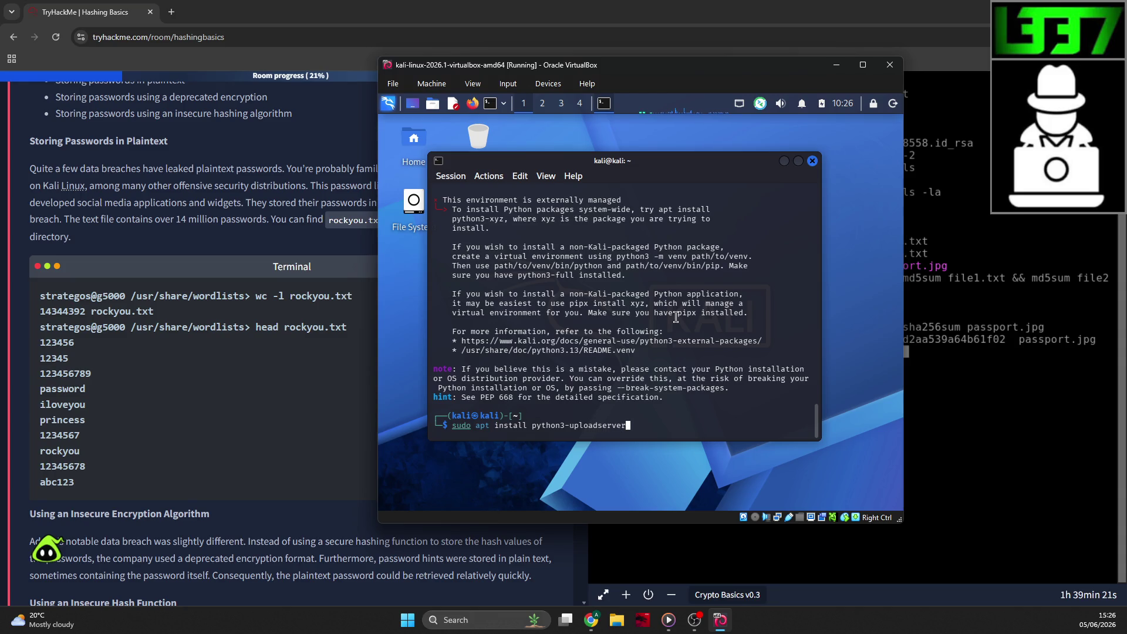
key(Return)
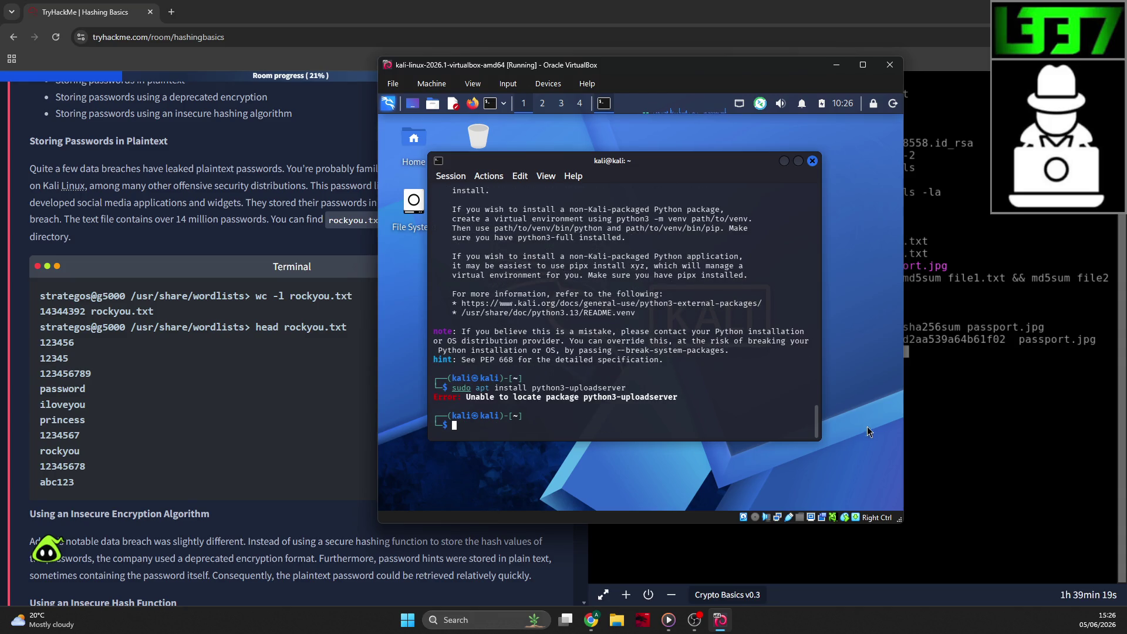
drag(817, 424, 819, 390)
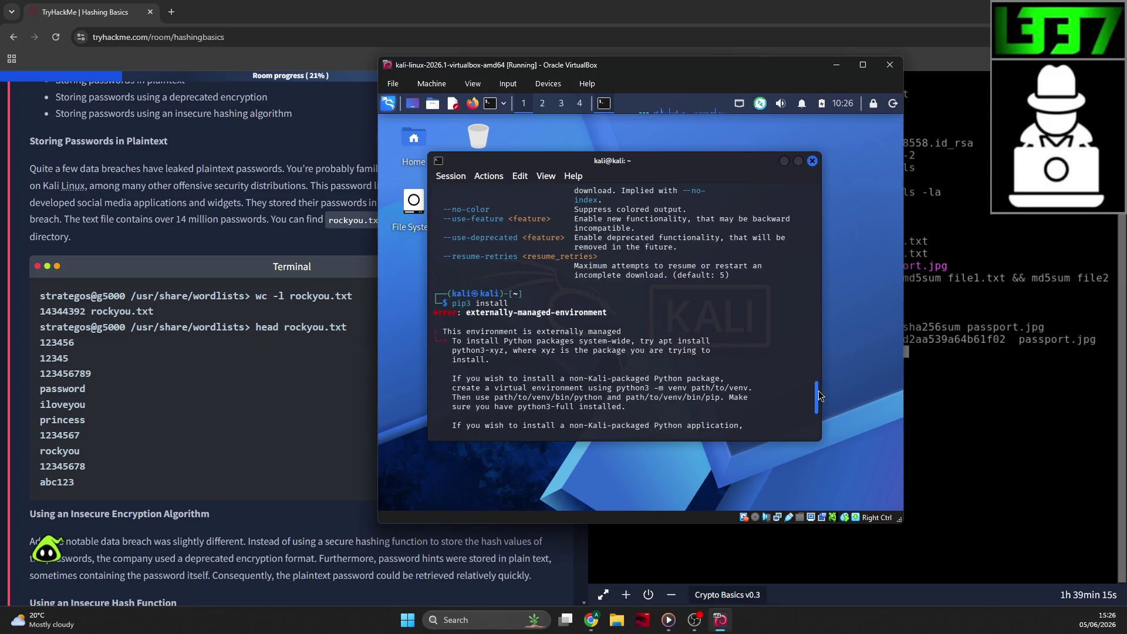
drag(819, 390, 811, 417)
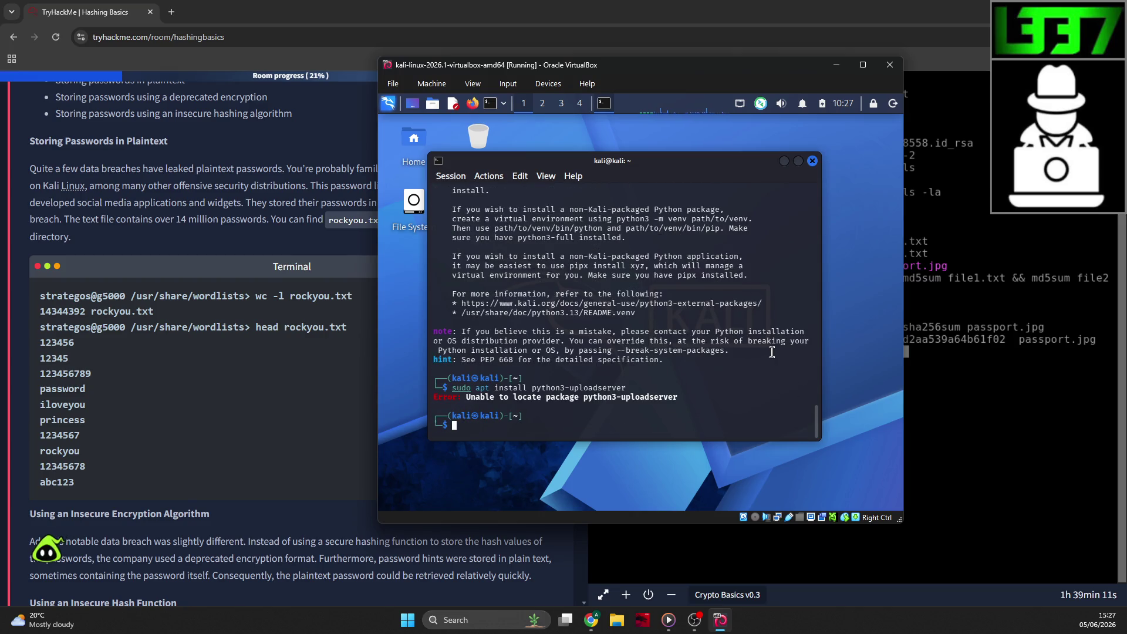
text(e)
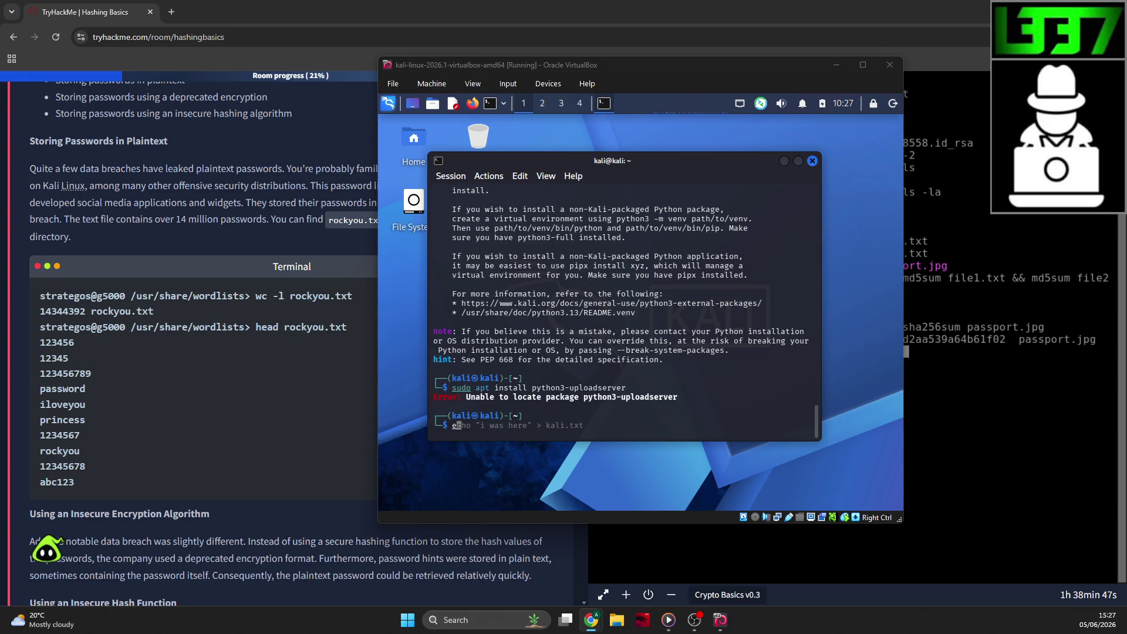
Step: Install uploadserver 6.0.1 with 'pip3 install uploadserver --break-system-packages'
click(561, 393)
key(BackSpace)
text(pip3 install )
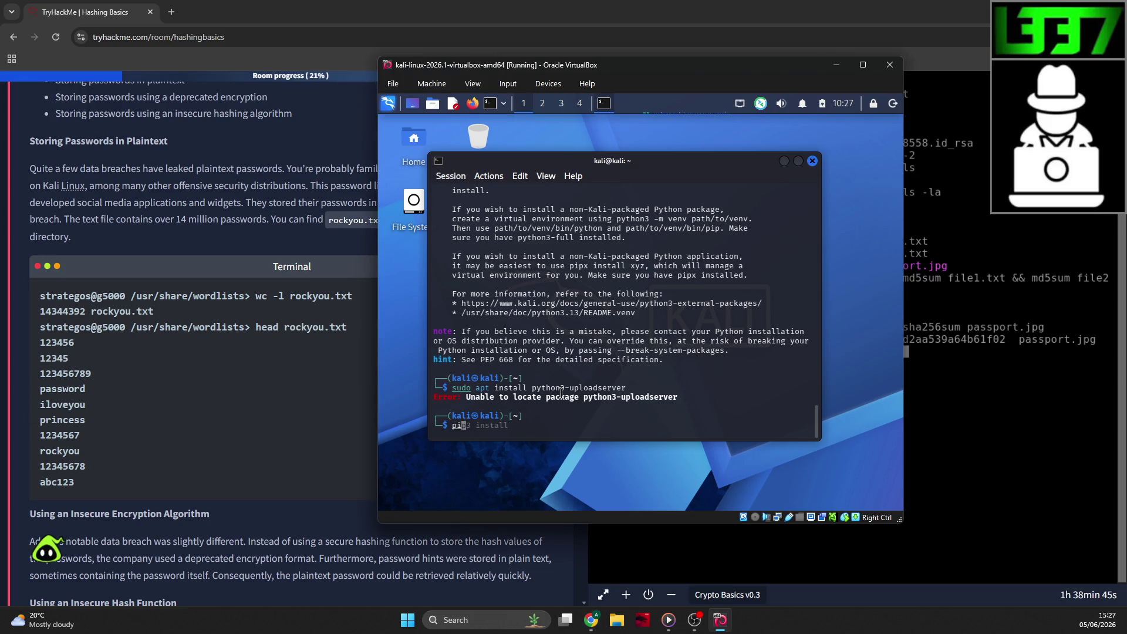
text(uploadserver )
text(--break-system-)
text(packages)
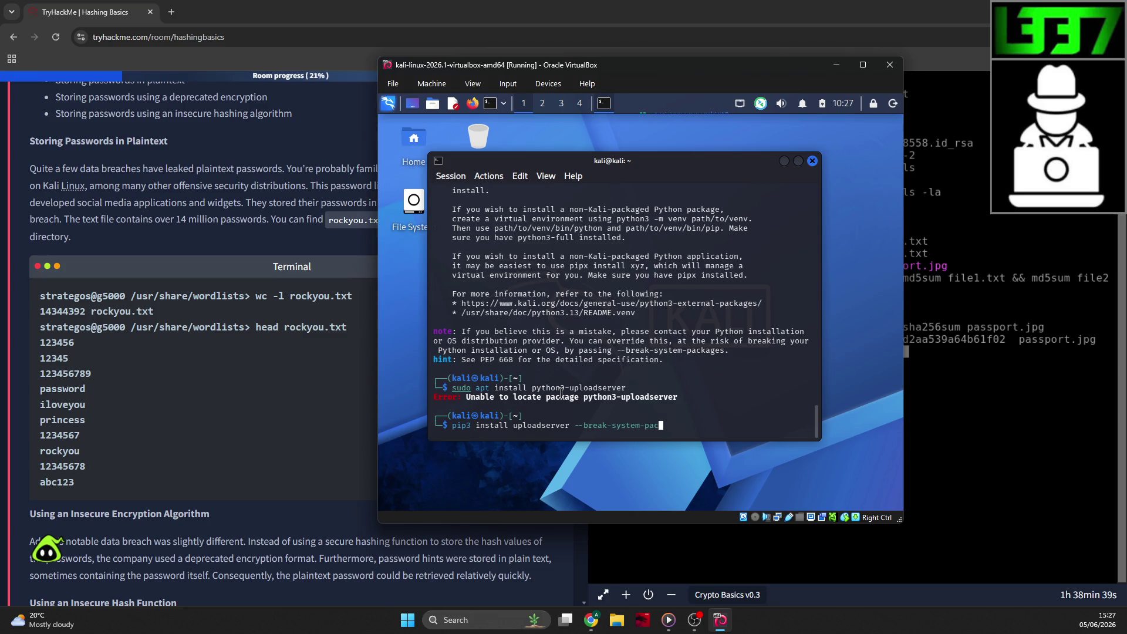
key(Return)
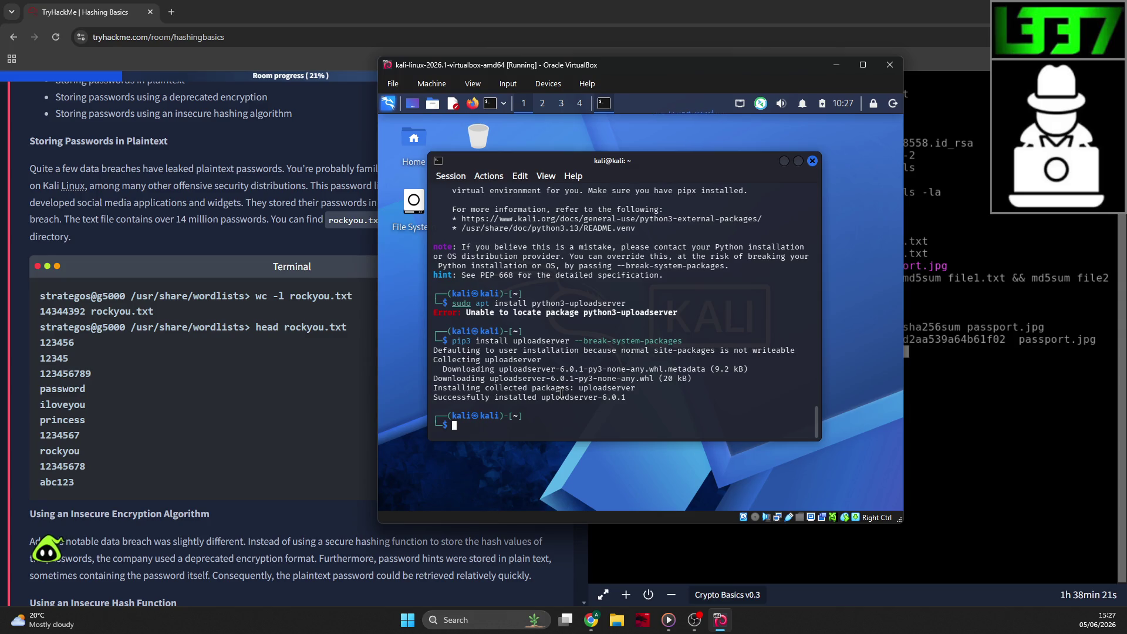
text(python3 )
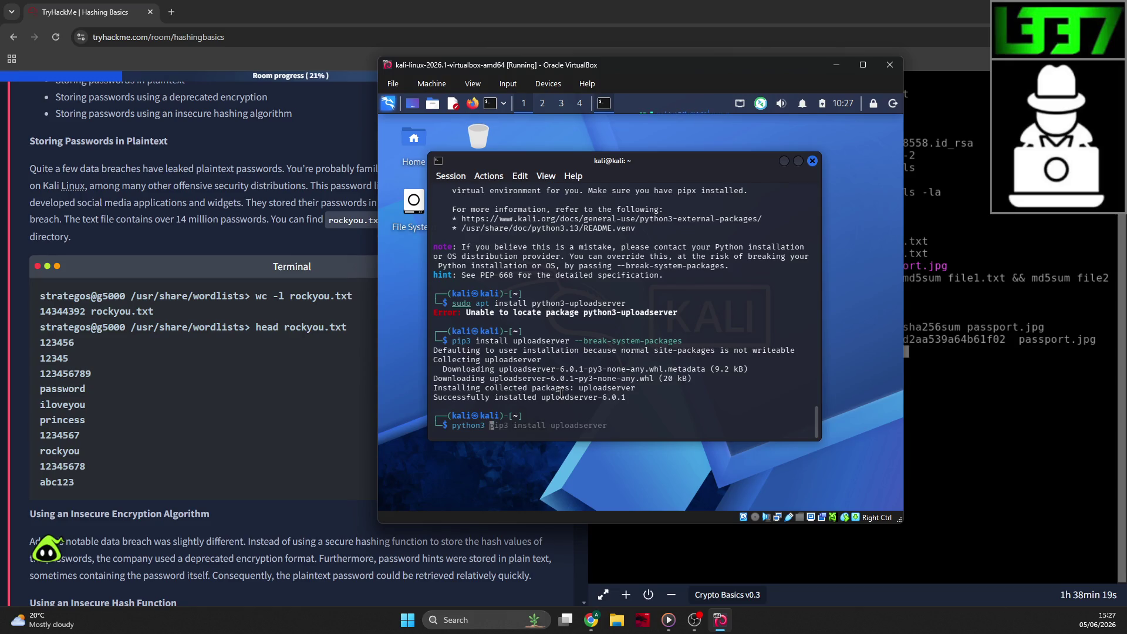
text(-m uploadser)
text(ver 8000)
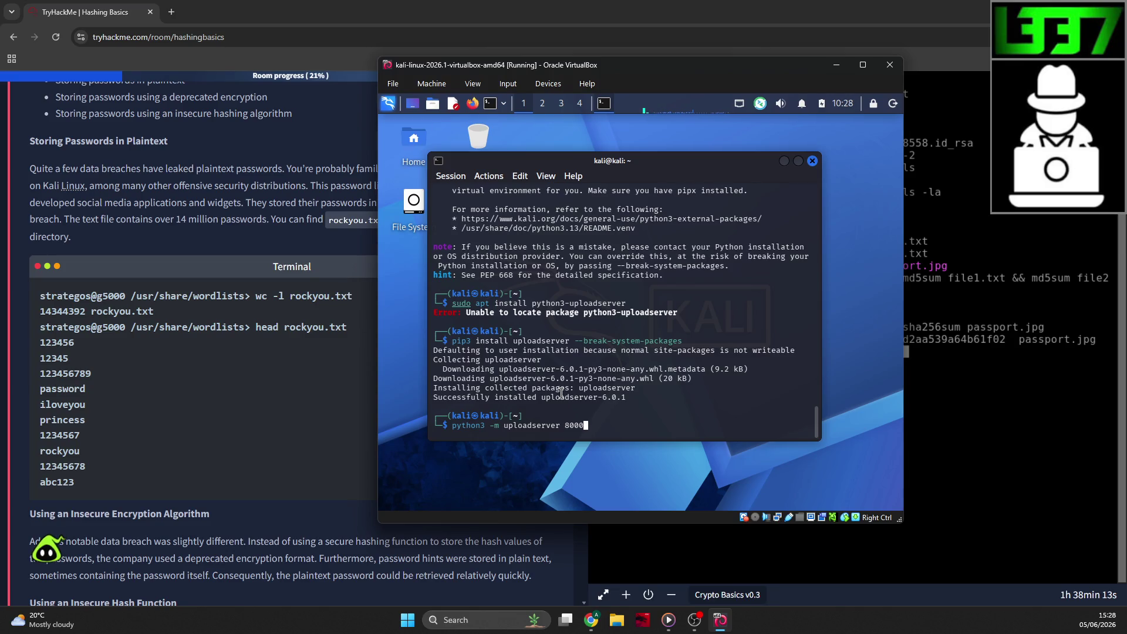
Step: Launch 'python3 -m uploadserver 8000' and leave it serving uploads at /upload
key(Return)
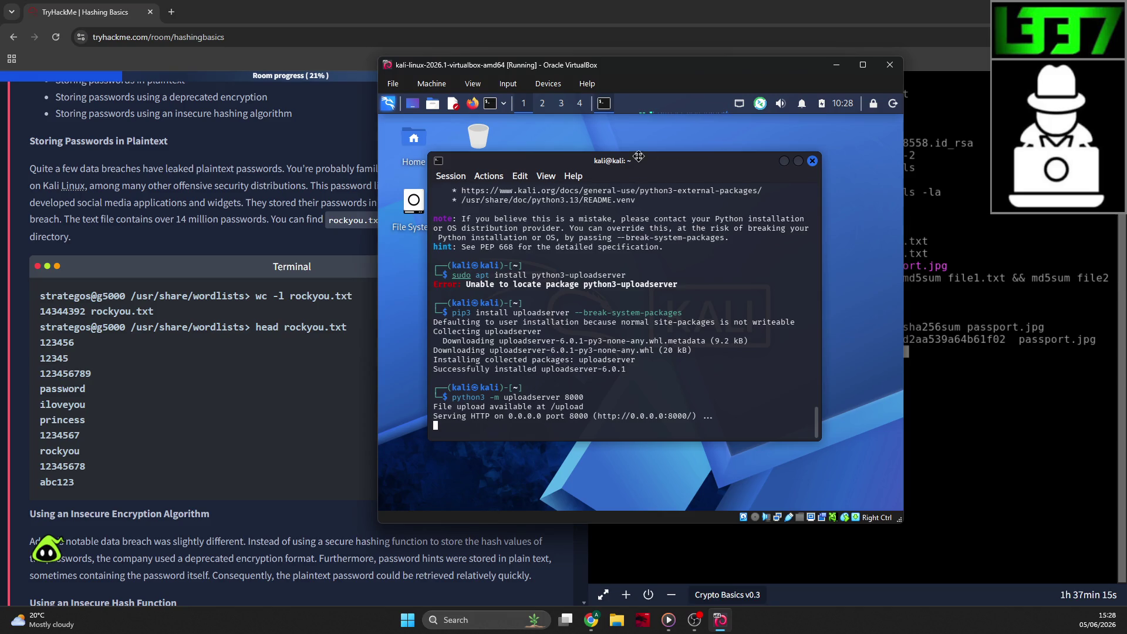
drag(639, 159, 642, 151)
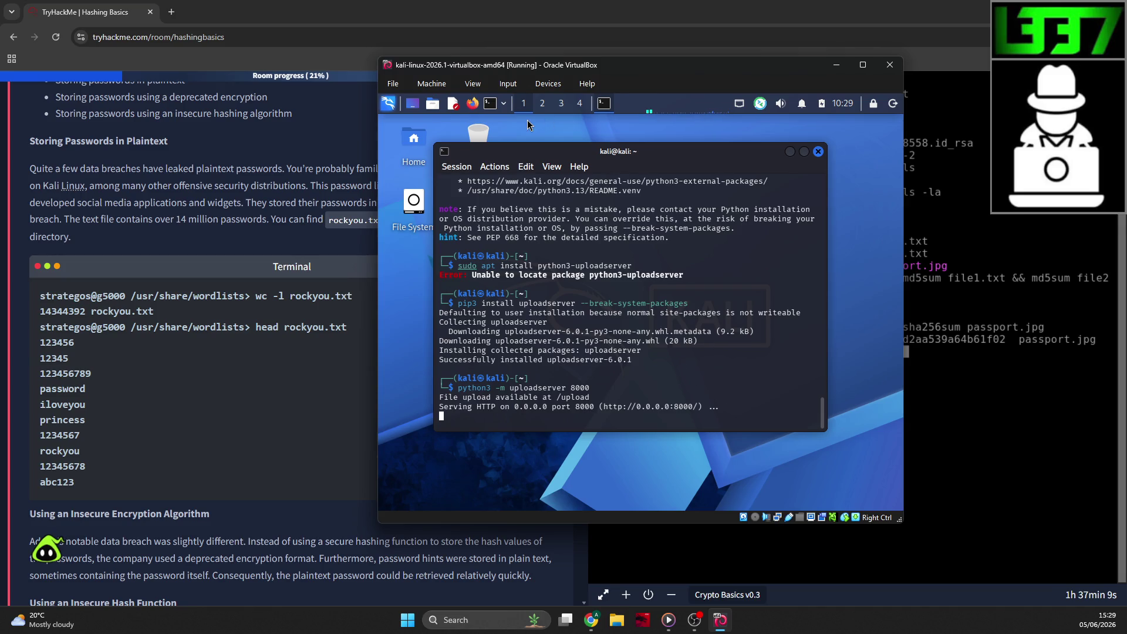
Step: In Kali's Firefox, load TryHackMe | Access to see OpenVPN Not connected, then open a new terminal
click(245, 374)
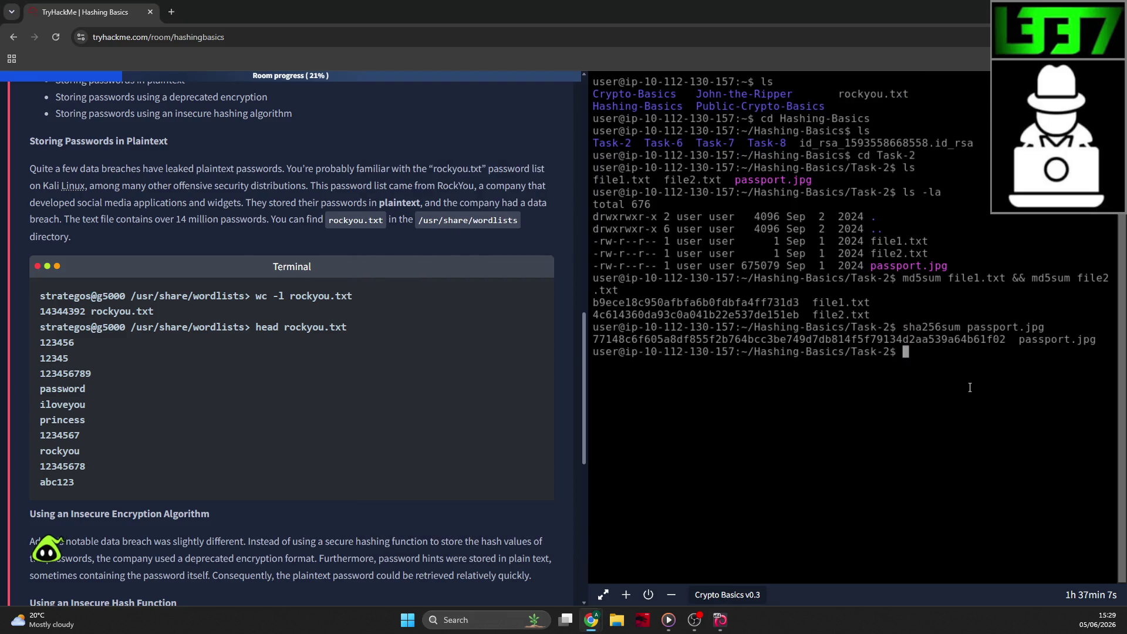
click(720, 620)
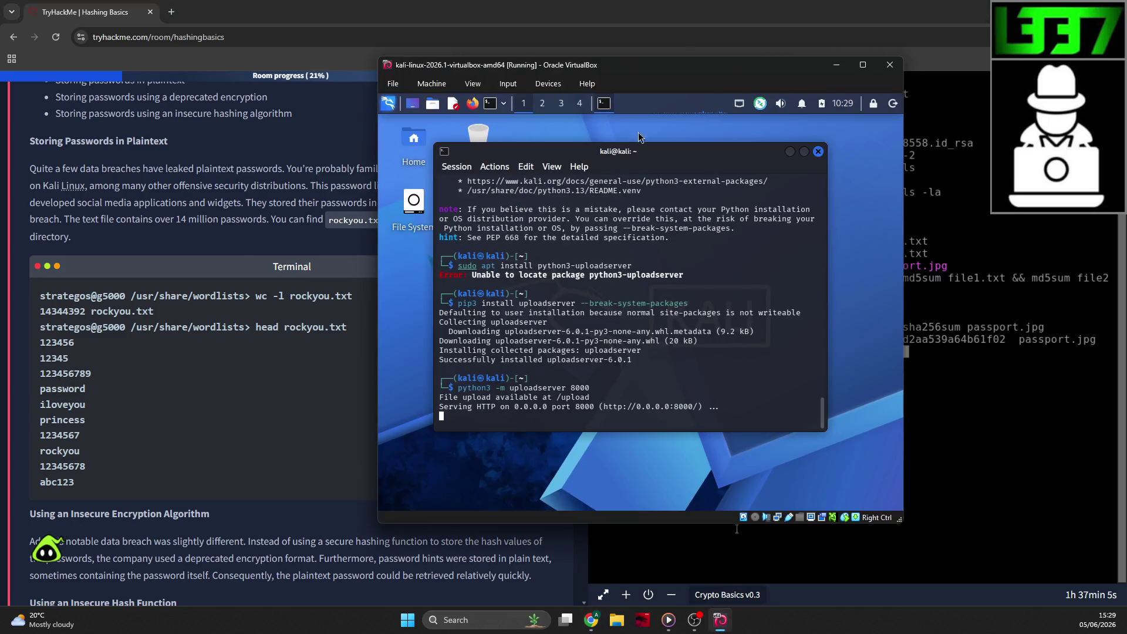
click(473, 104)
click(551, 152)
text(tryhackme)
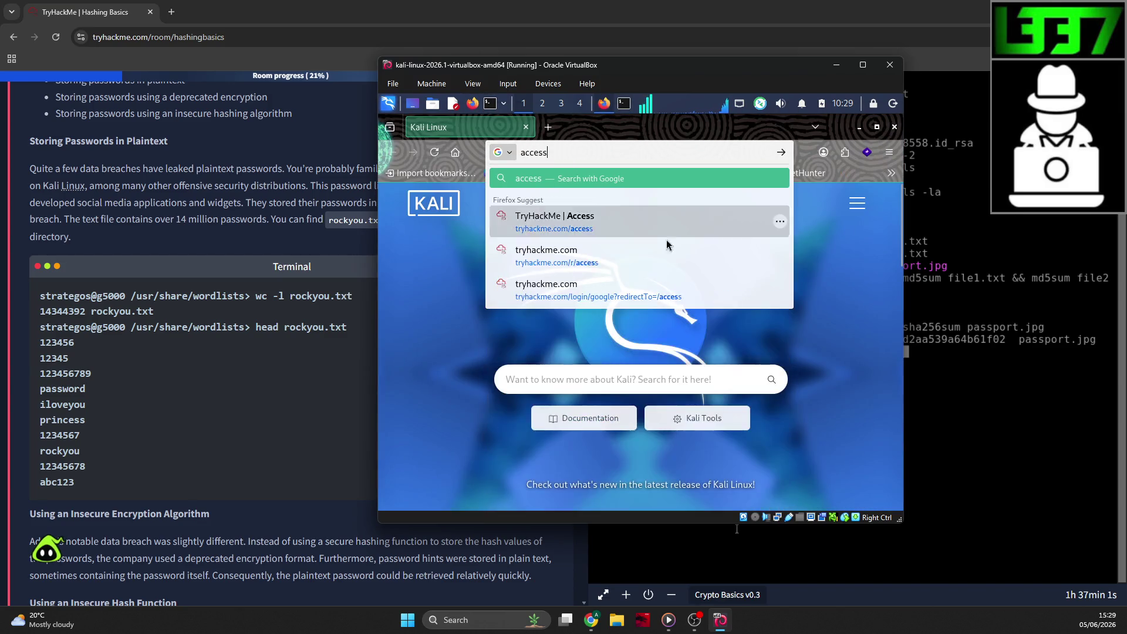
click(620, 212)
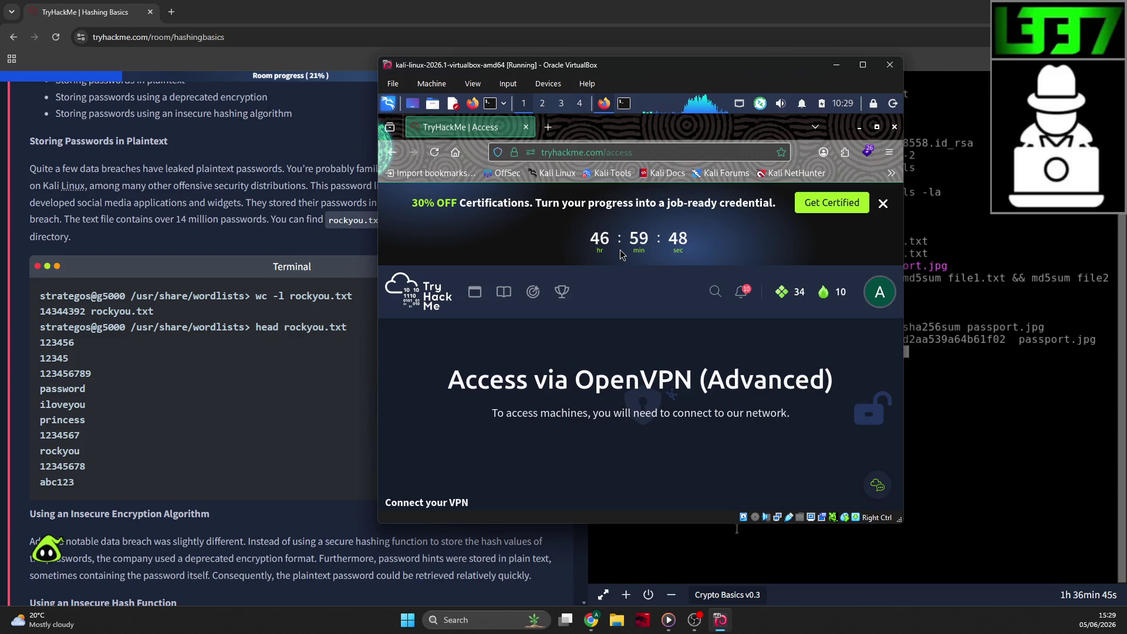
scroll(624, 282, down, 8)
scroll(626, 306, down, 5)
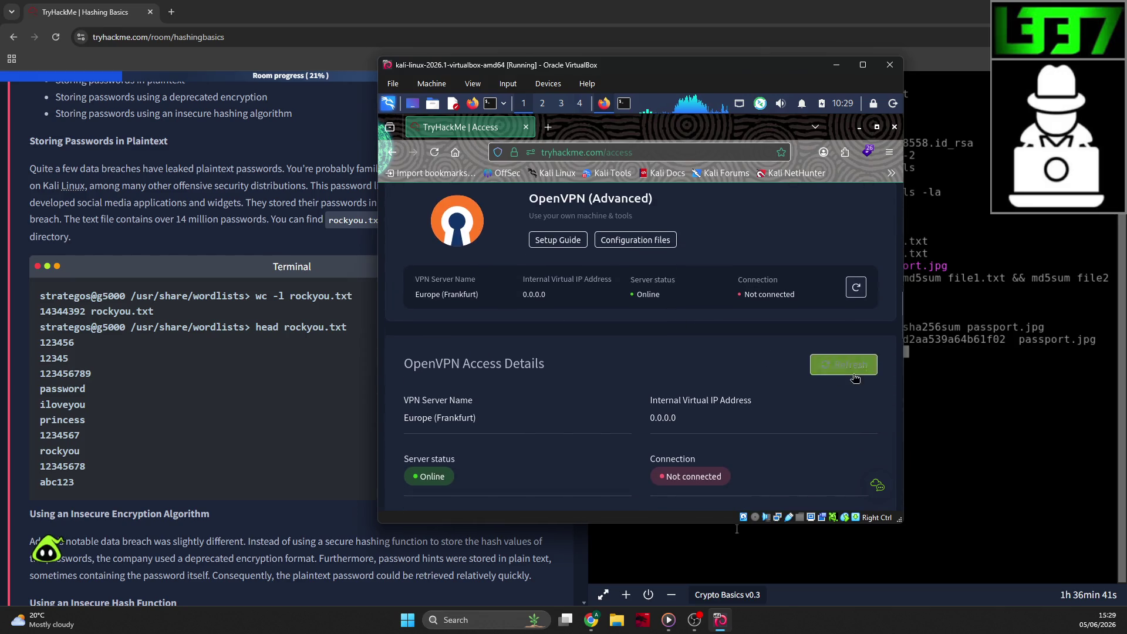
click(490, 103)
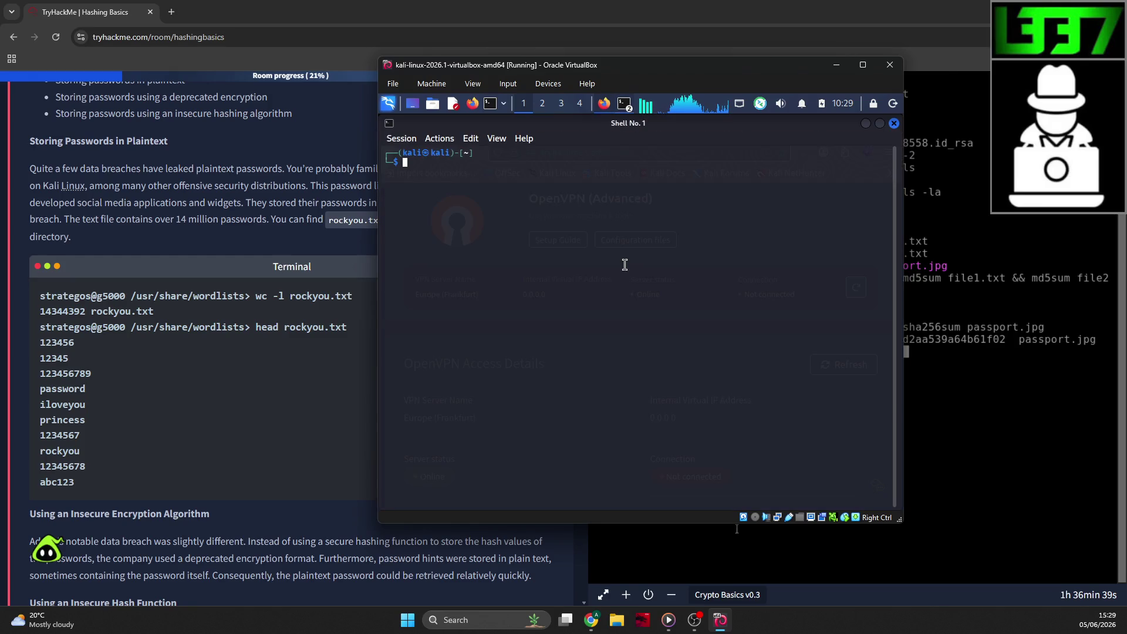
Step: From the OpenVPN folder, start 'sudo openvpn openvpn-server.ovpn' and enter the sudo password
text(ls)
key(Return)
text(cd )
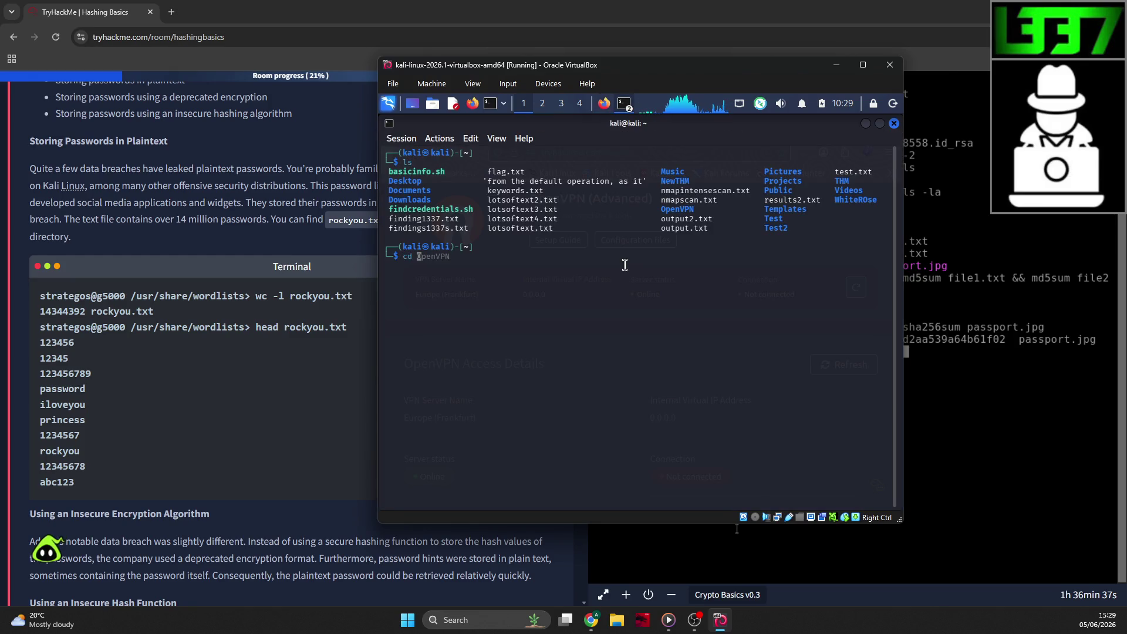
text(OpenVPN)
key(Return)
text(ls)
key(Return)
text(sudo openvpn )
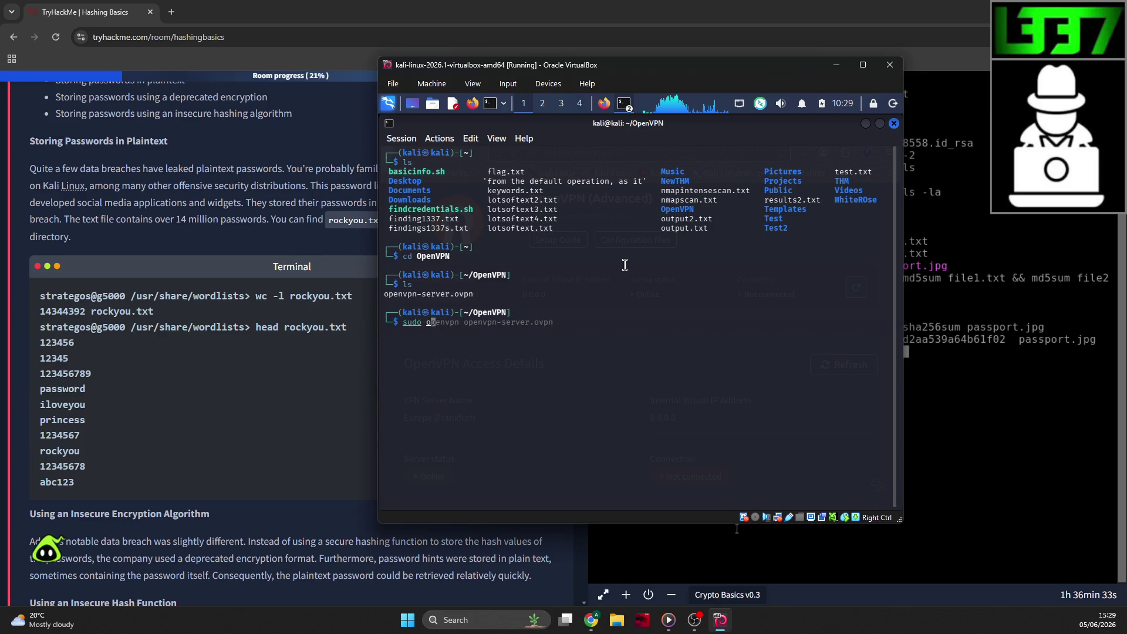
text(ope)
key(Tab)
key(Return)
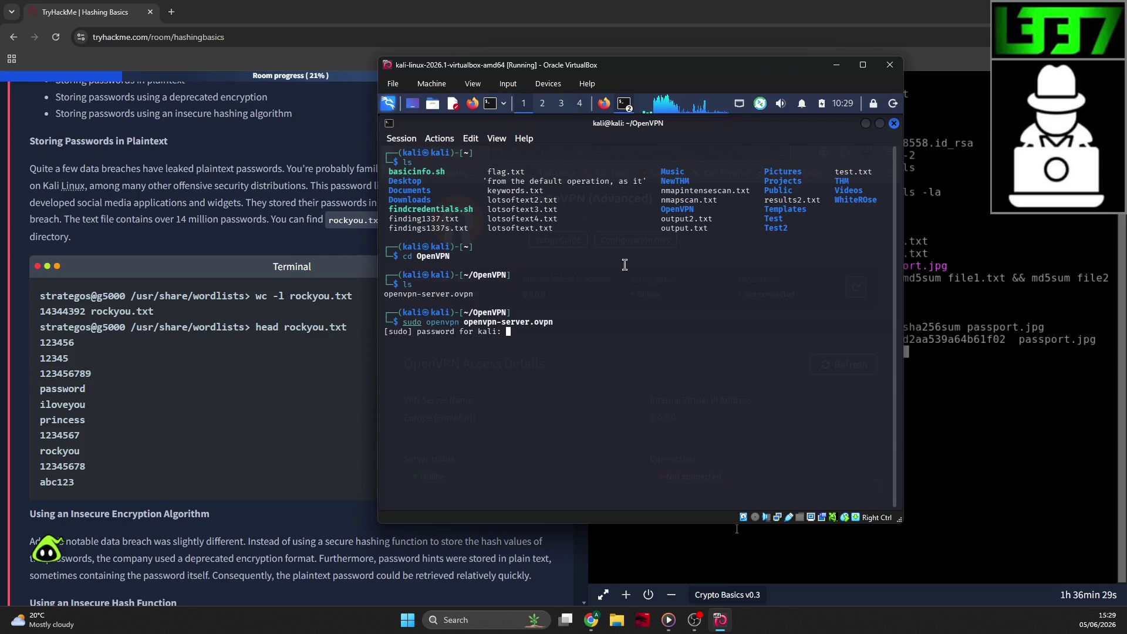
key(Return)
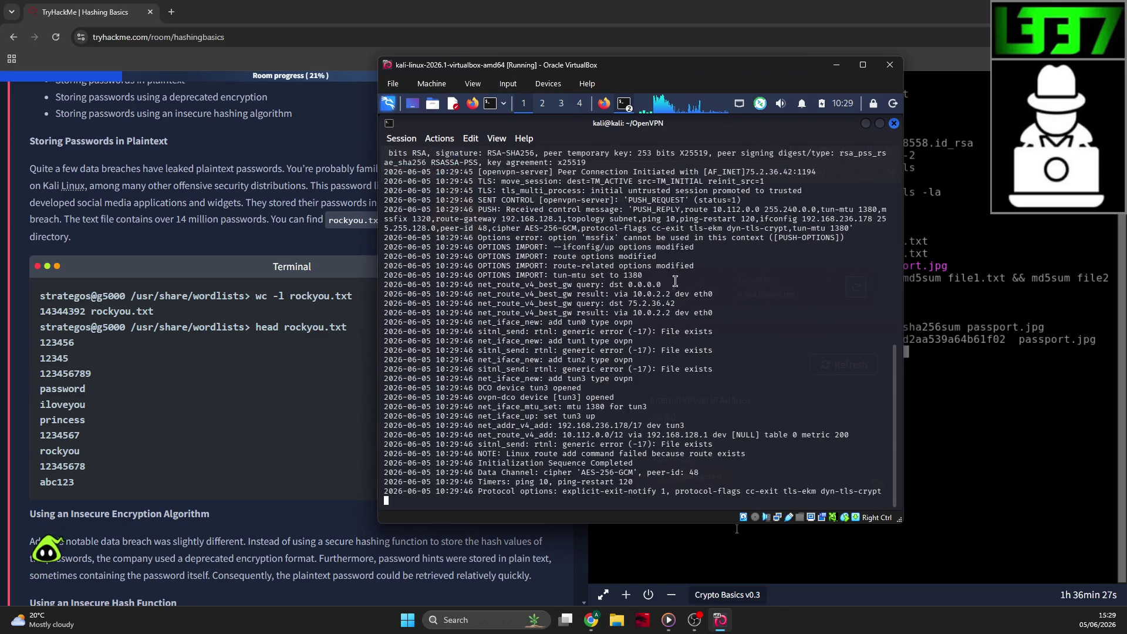
Step: Refresh the Access page to confirm Connected, close Firefox, and return to the lab machine terminal
click(865, 123)
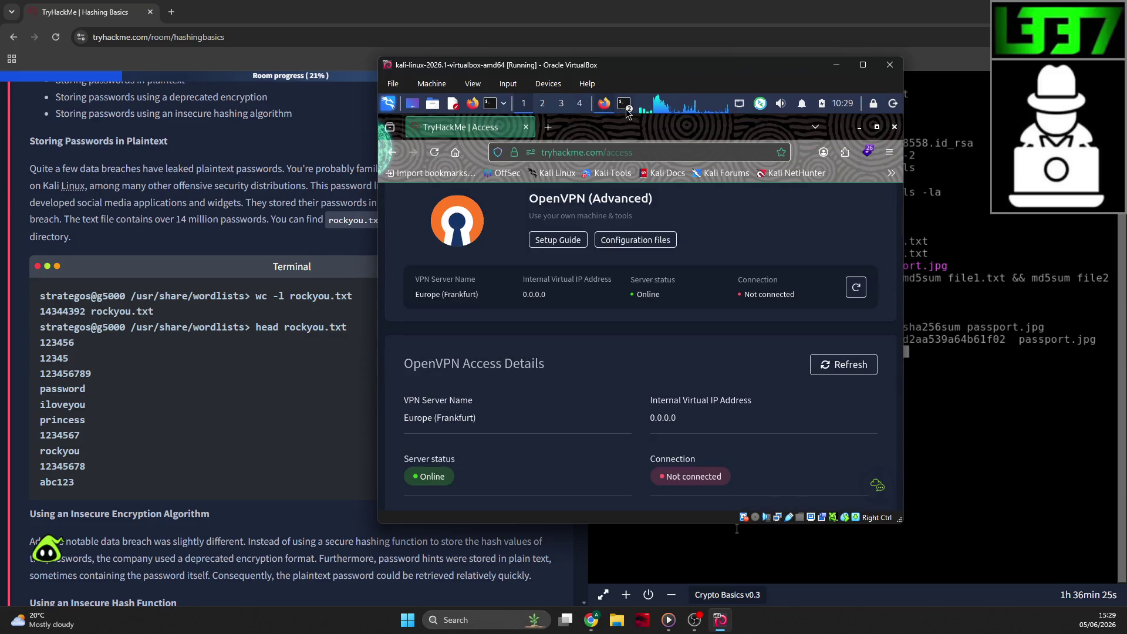
click(866, 366)
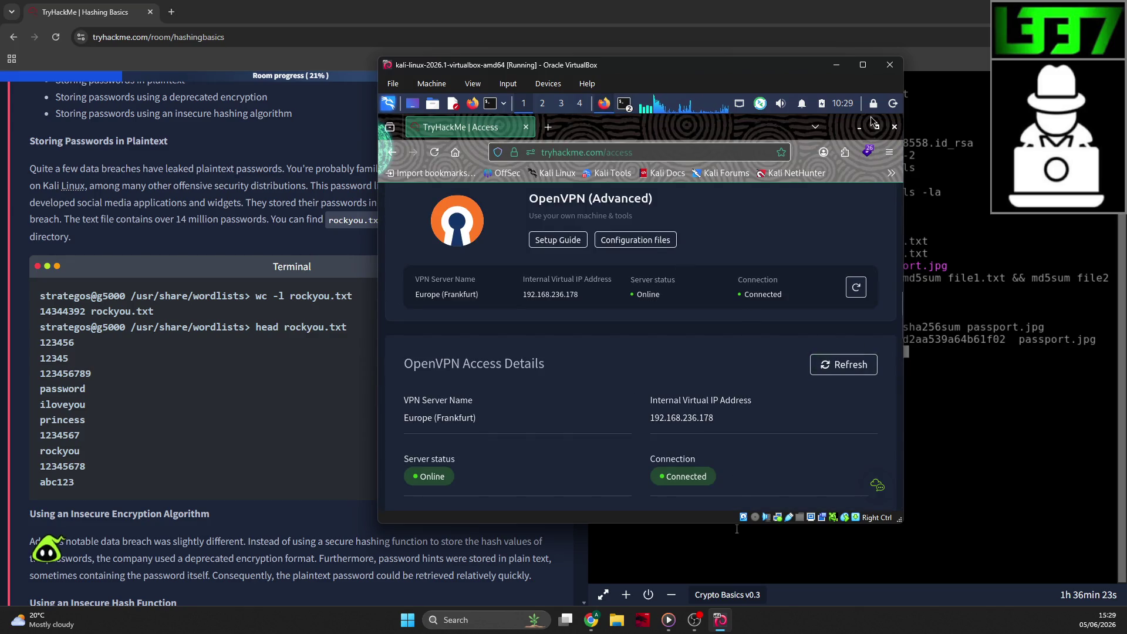
click(894, 127)
click(266, 249)
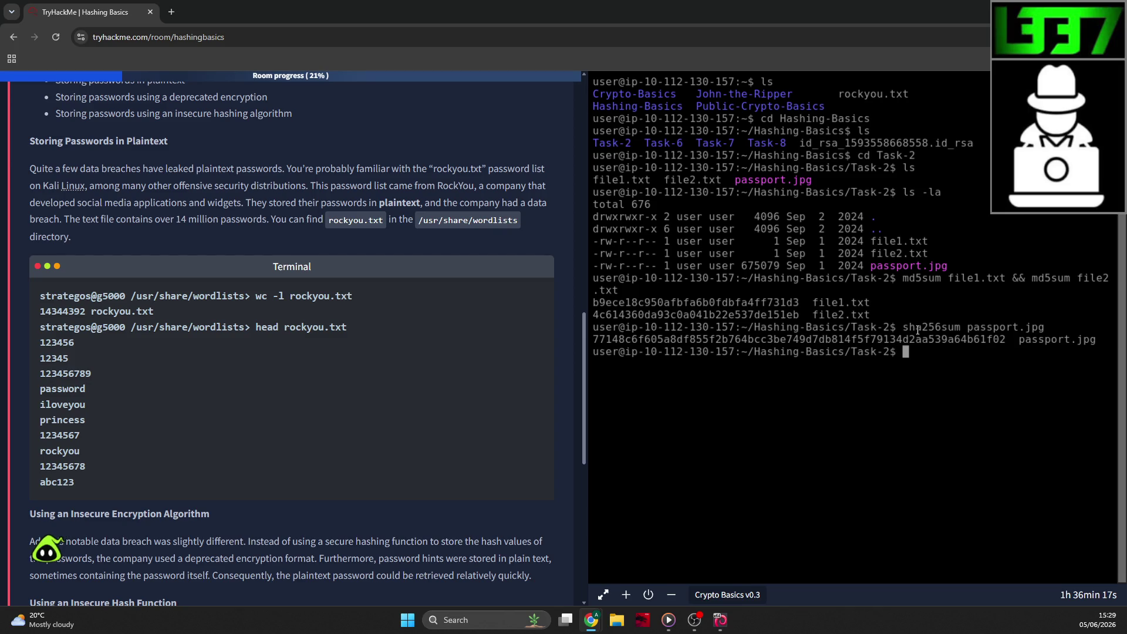
Step: Move up from Task-2 to the home directory beside rockyou.txt, listing each folder, and clear the screen
text(ls)
key(Return)
text(cd ..)
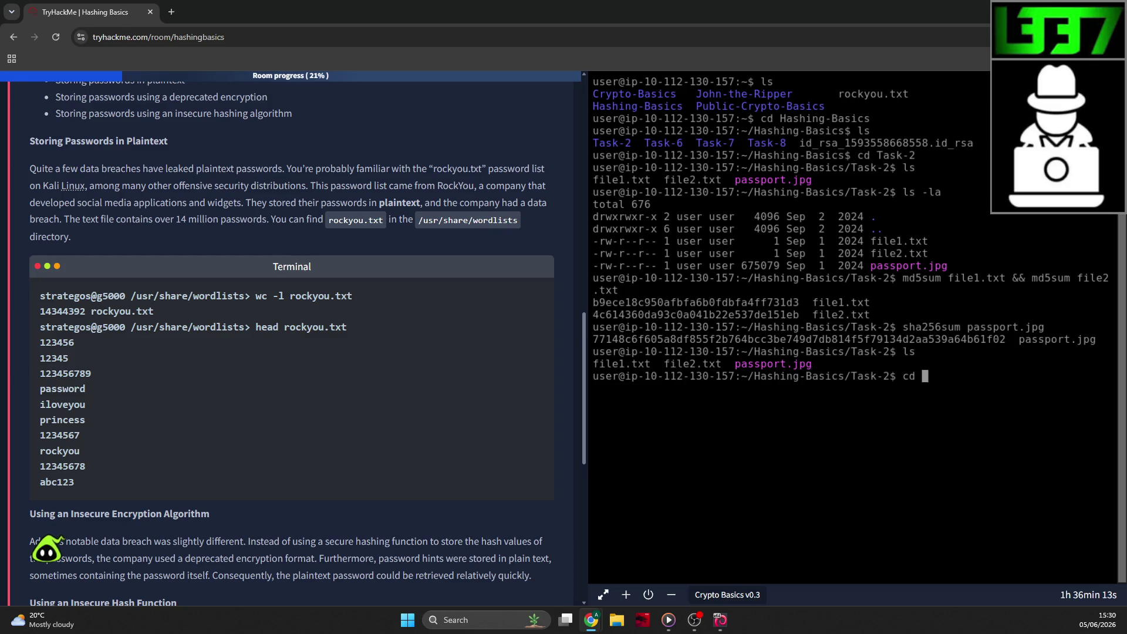
key(Return)
text(ls)
key(Return)
text(cd ..)
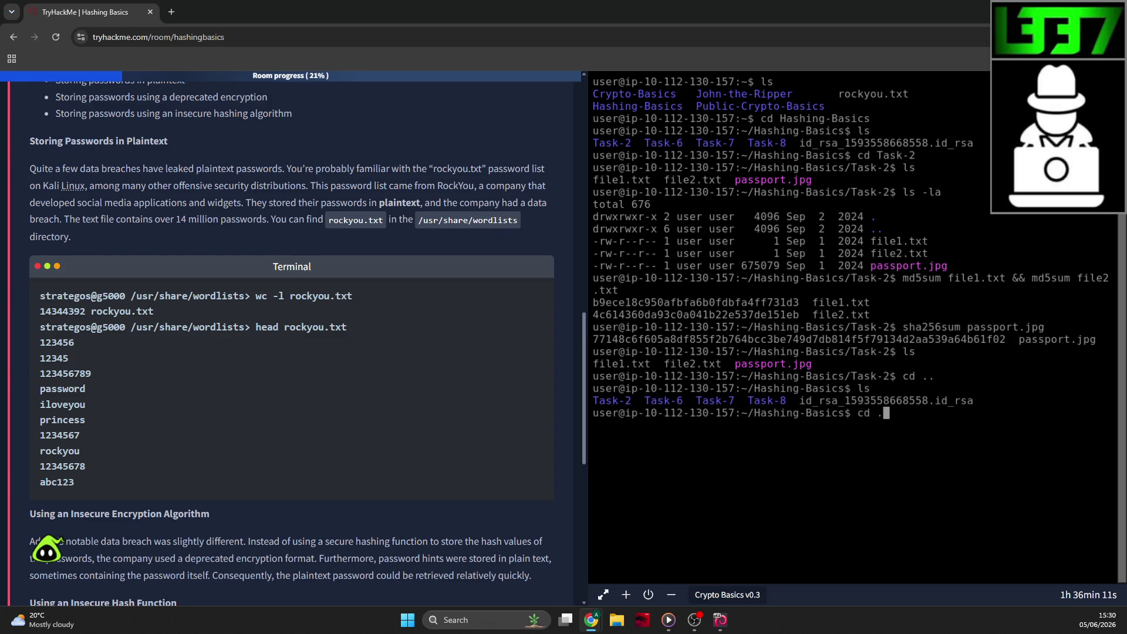
key(Return)
text(ls)
key(Return)
text(clear)
key(Return)
text(ls)
key(Return)
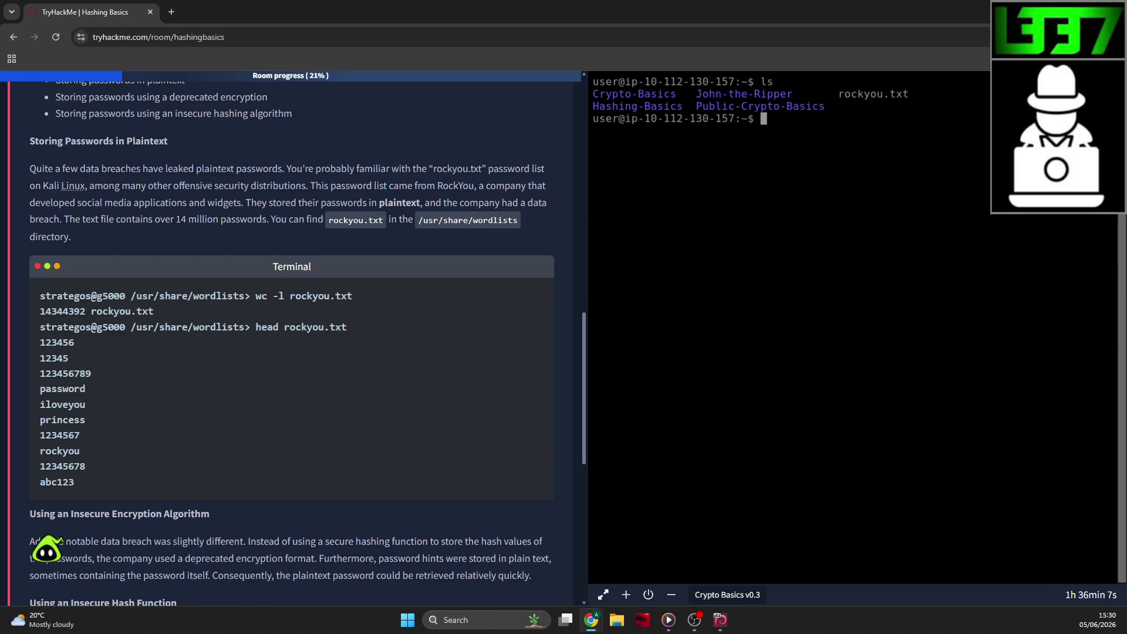
text(cui)
key(BackSpace)
text(rl)
key(Return)
text(which curl)
key(Return)
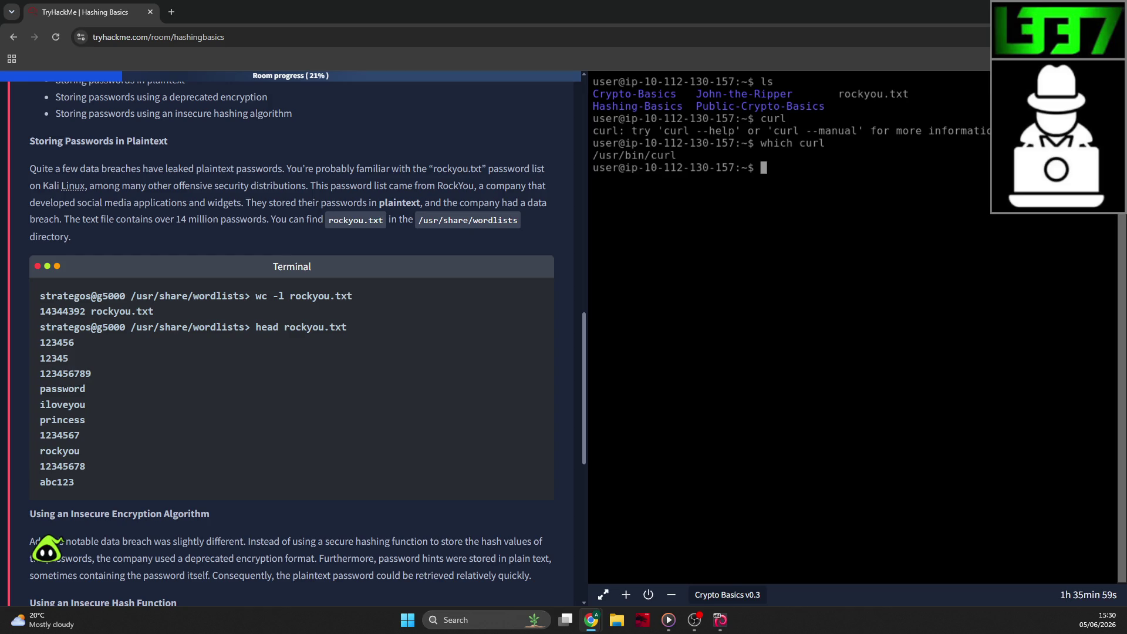
text(curl -X POST http://)
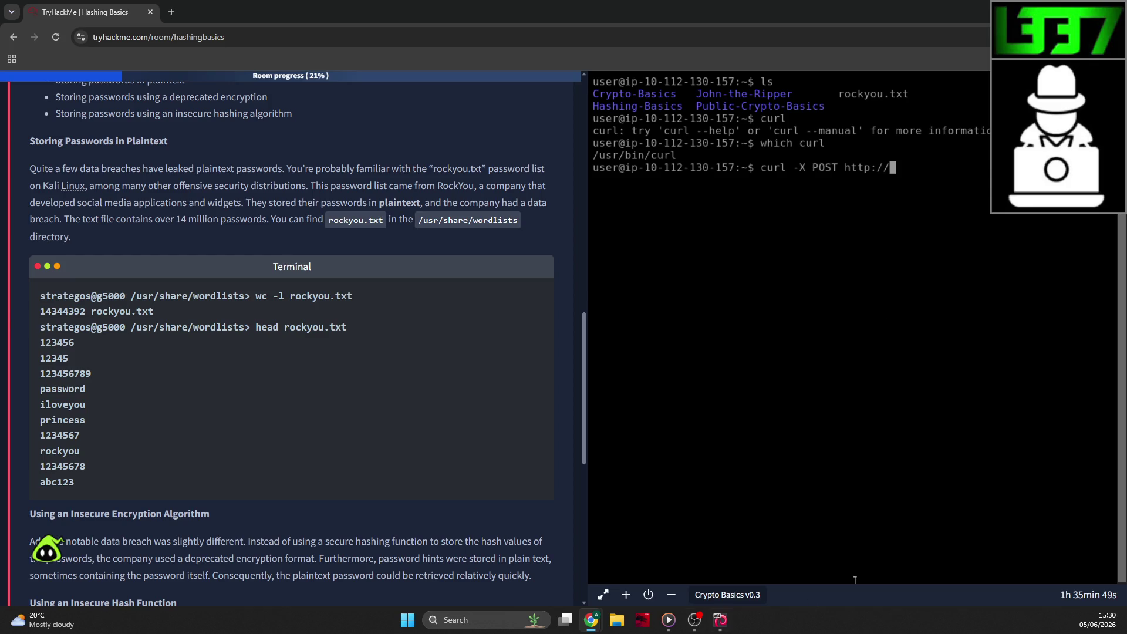
click(720, 621)
text(i)
key(BackSpace)
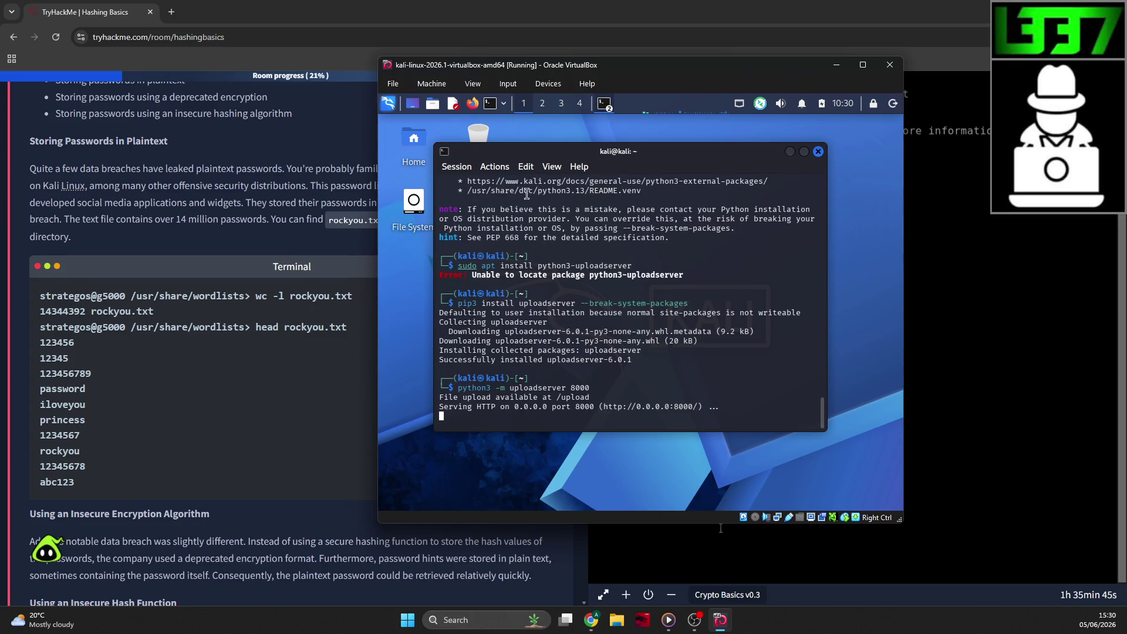
Step: Read the tun0 address 192.168.236.178 via ifconfig in a new terminal, then close it and return to the room page
click(489, 103)
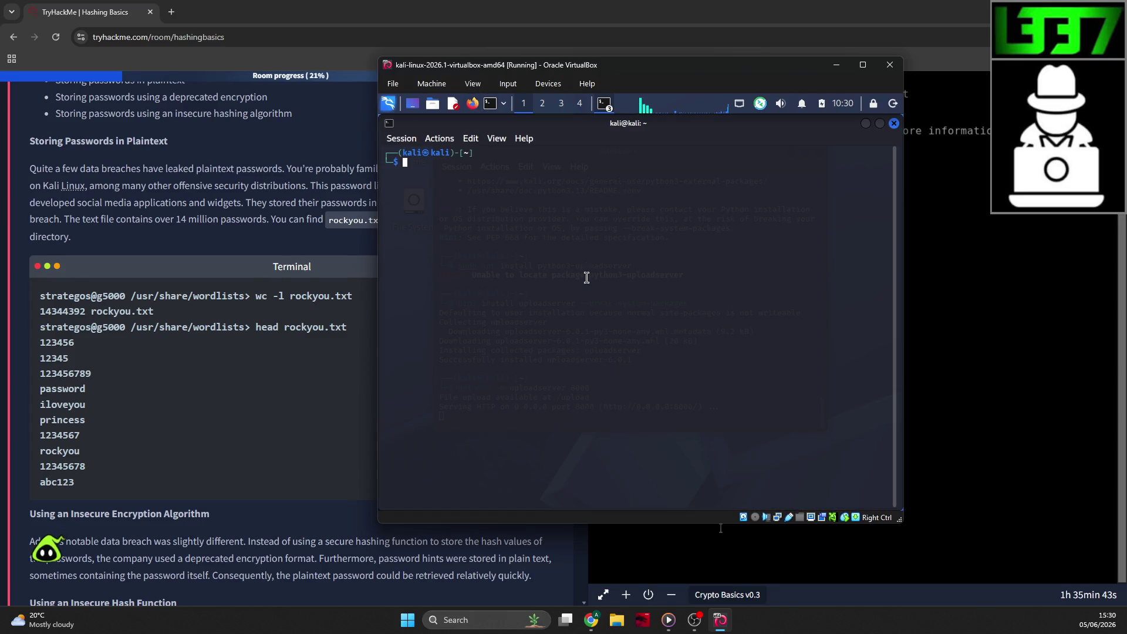
text(ifcon)
text(fig)
key(Return)
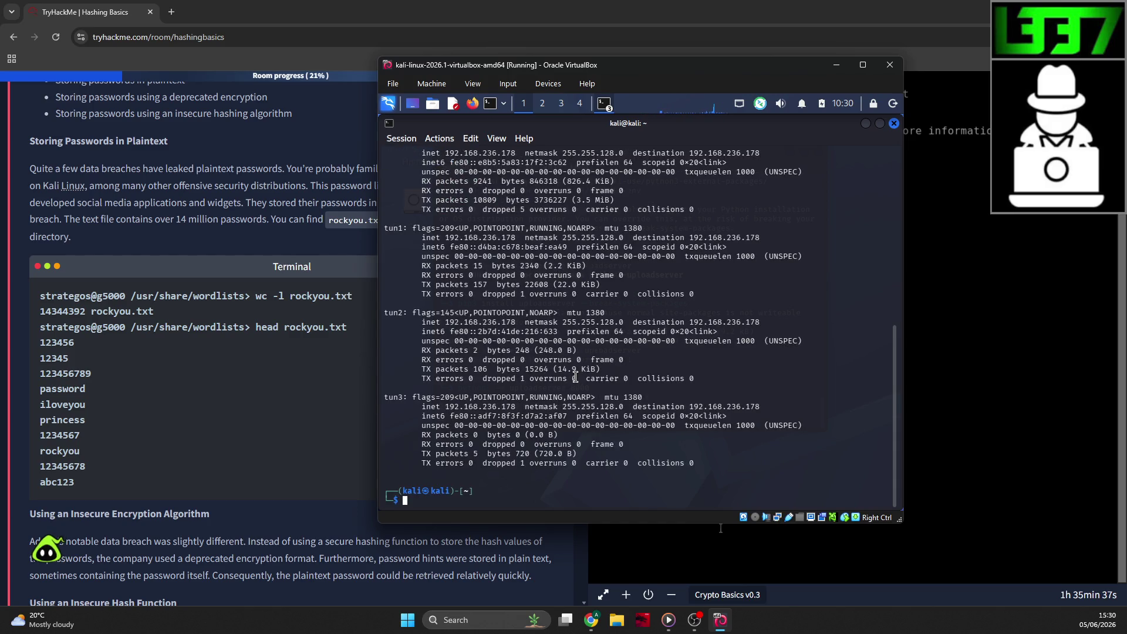
scroll(574, 374, up, 1)
scroll(575, 361, up, 2)
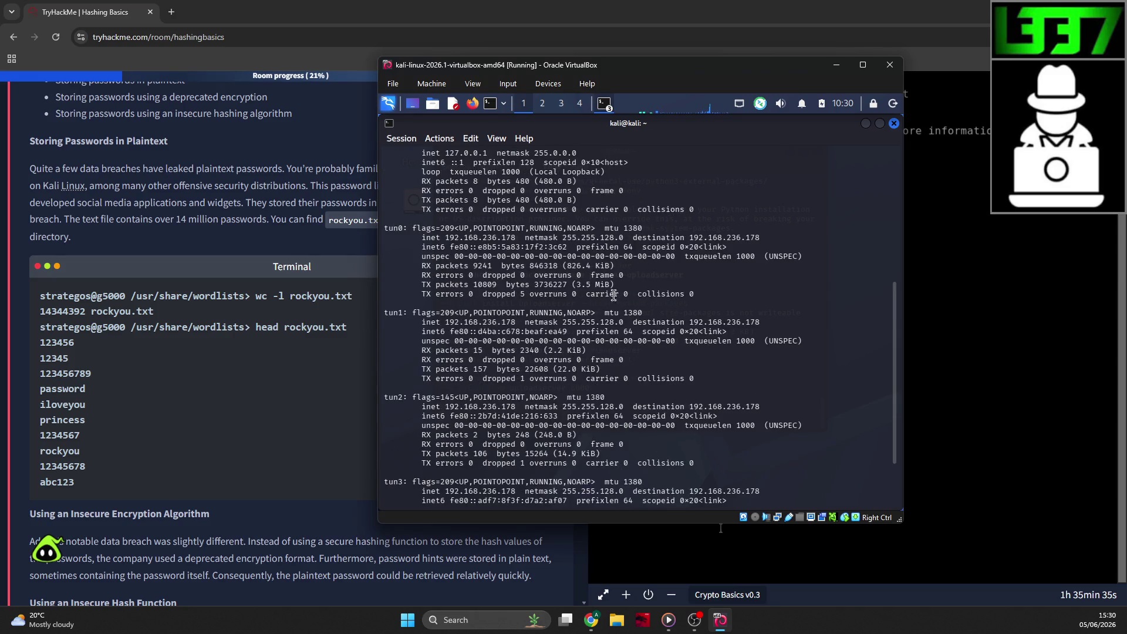
click(894, 123)
click(328, 164)
scroll(324, 168, up, 10)
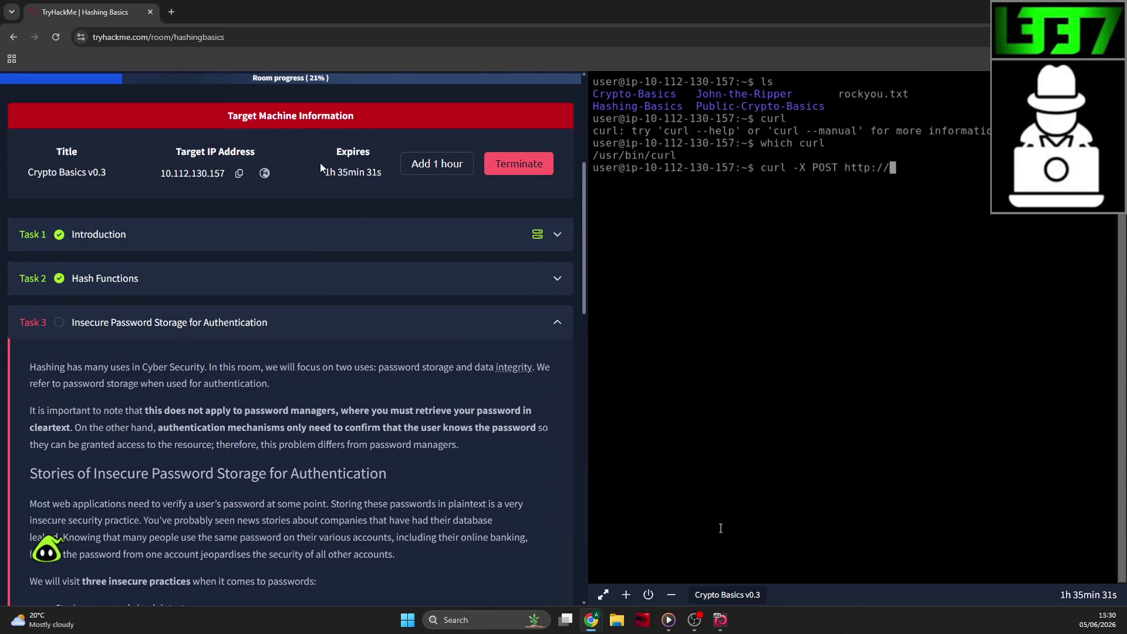
Step: Look up the OpenVPN address 192.168.236.178 in TryHackMe's connection status details
scroll(325, 167, up, 3)
click(346, 157)
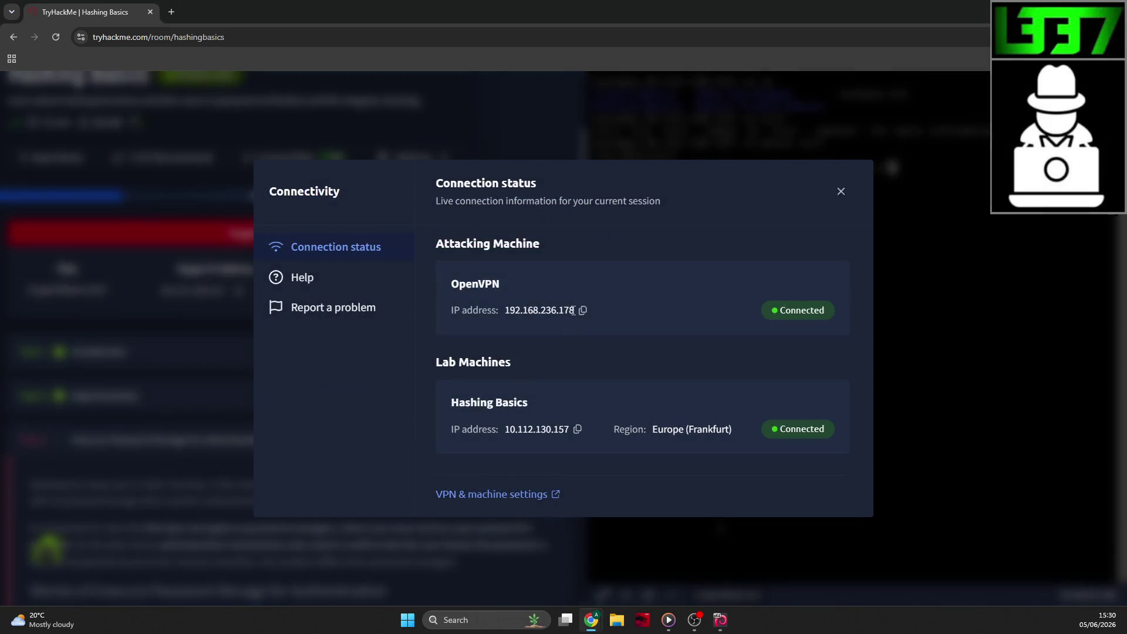
click(139, 365)
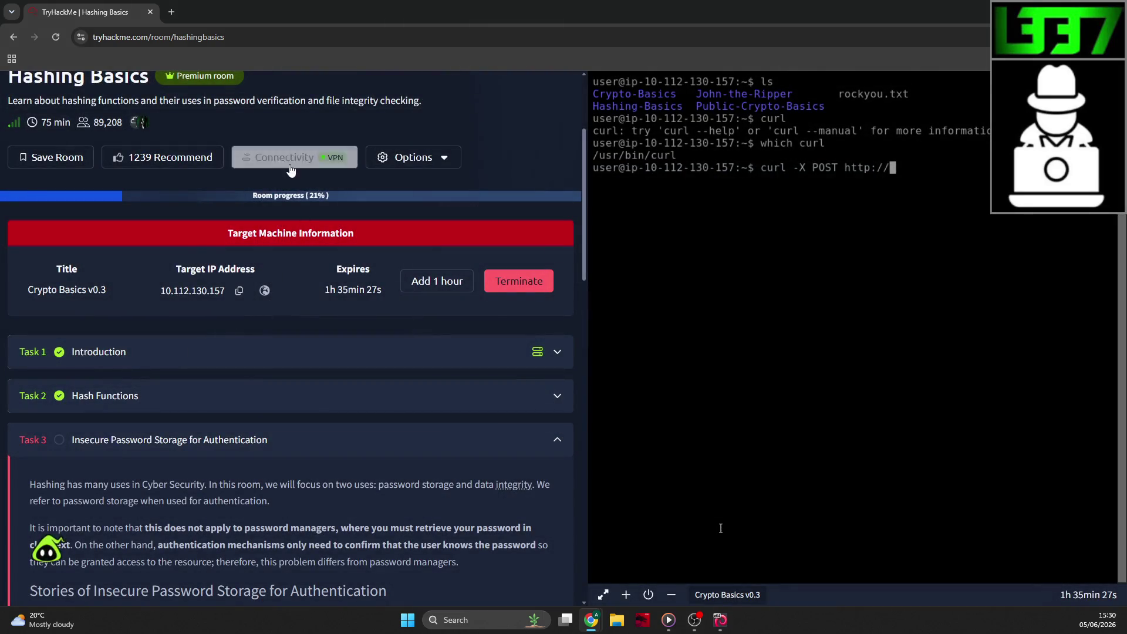
click(290, 170)
drag(574, 311, 508, 304)
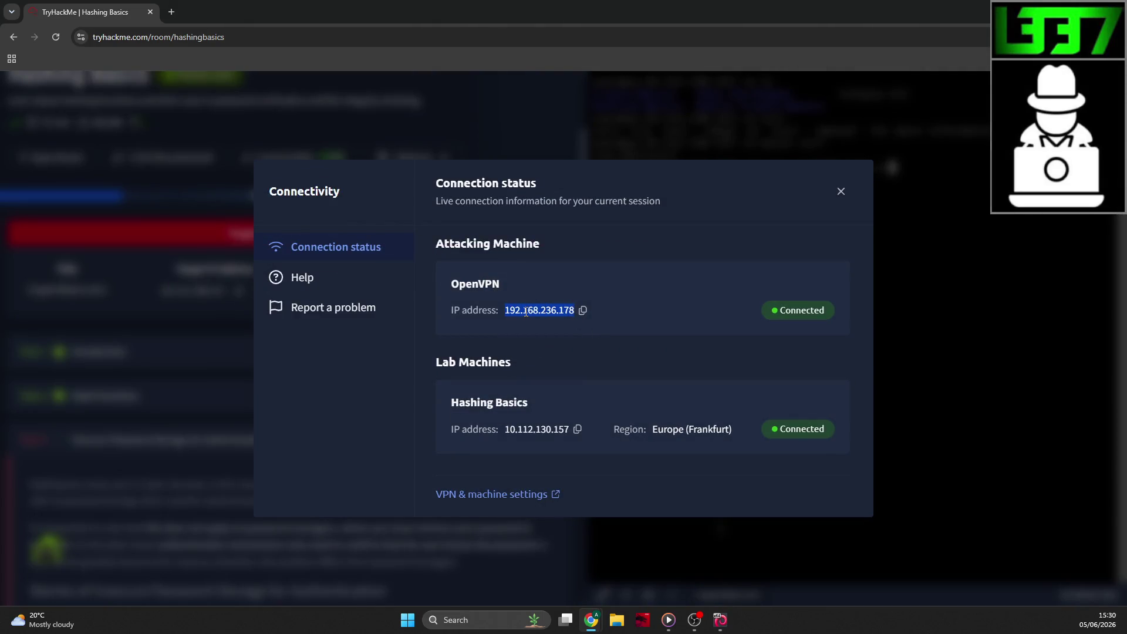
click(526, 312)
right_click(526, 313)
click(168, 411)
click(311, 157)
click(188, 390)
key(alt+Tab)
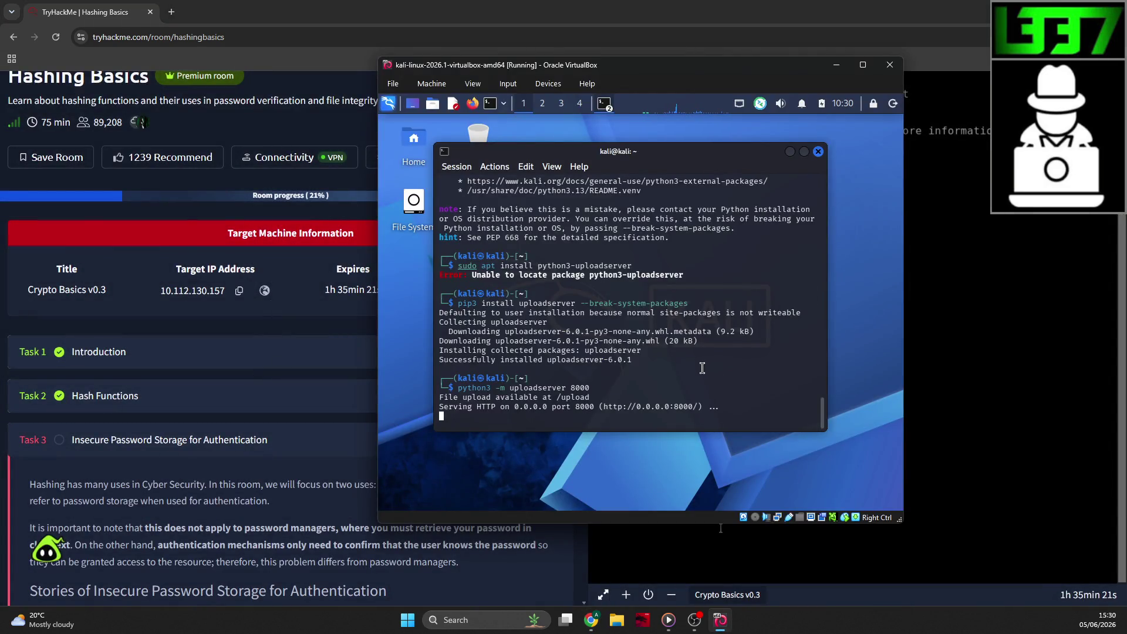
click(345, 413)
text(192.168.236.178)
click(321, 156)
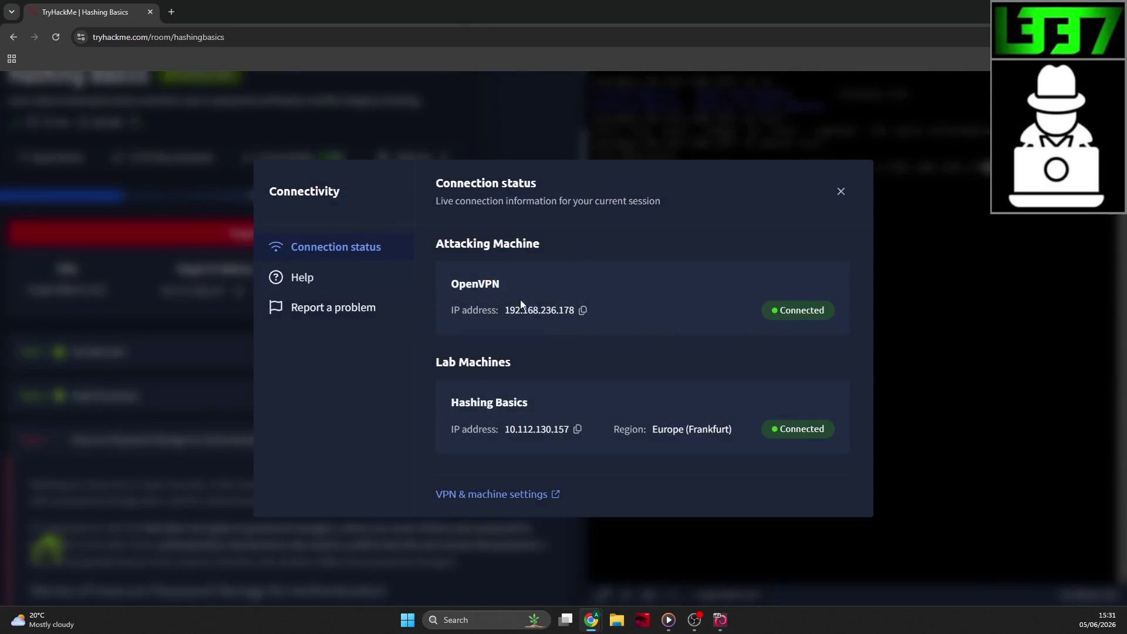
click(193, 359)
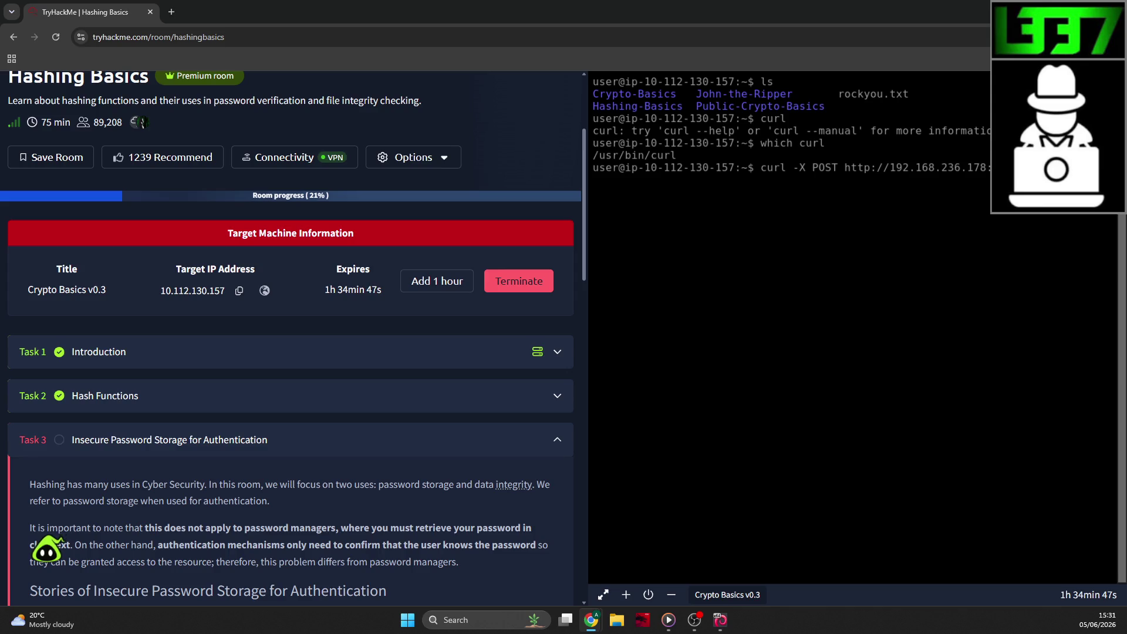
text(les=)
text(@)
text(rockyou.)
text(txt)
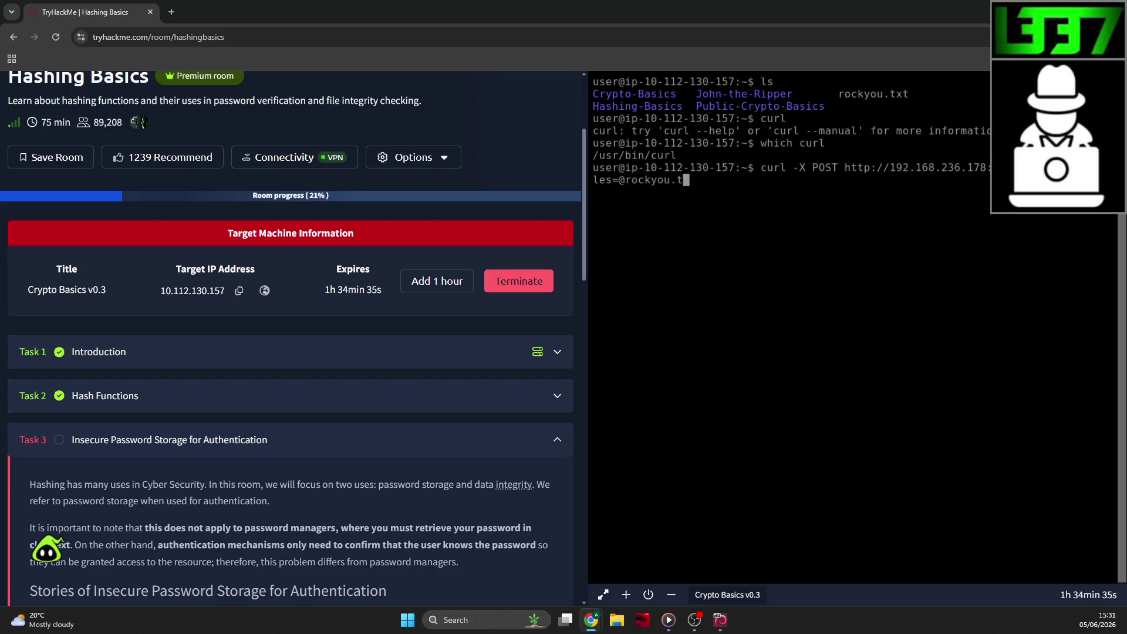
text(")
key(Return)
click(720, 620)
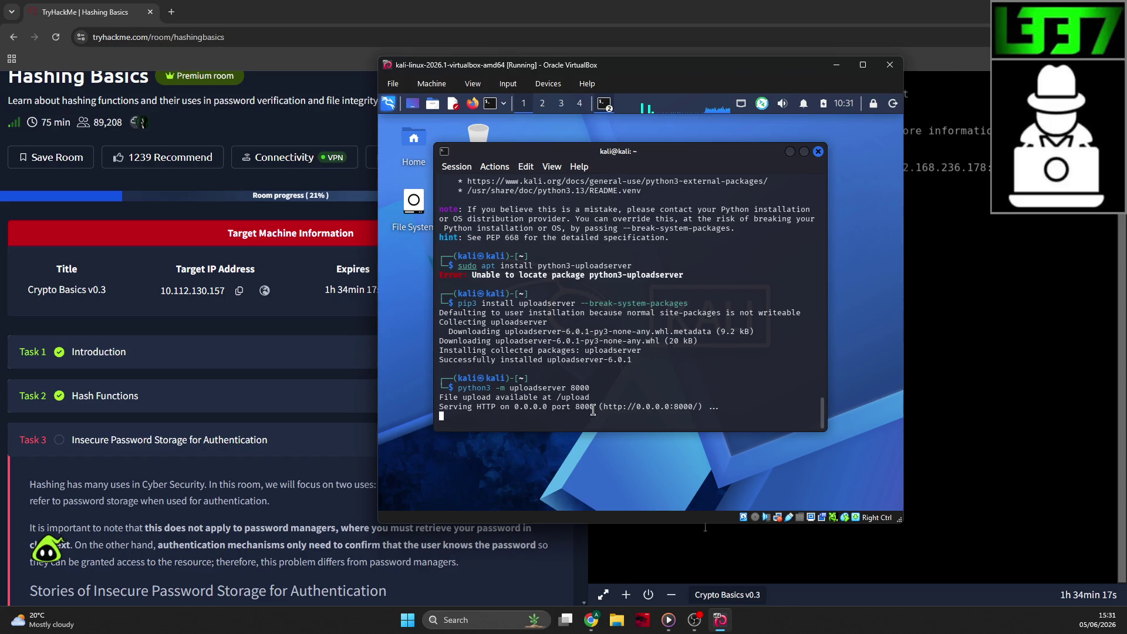
click(301, 302)
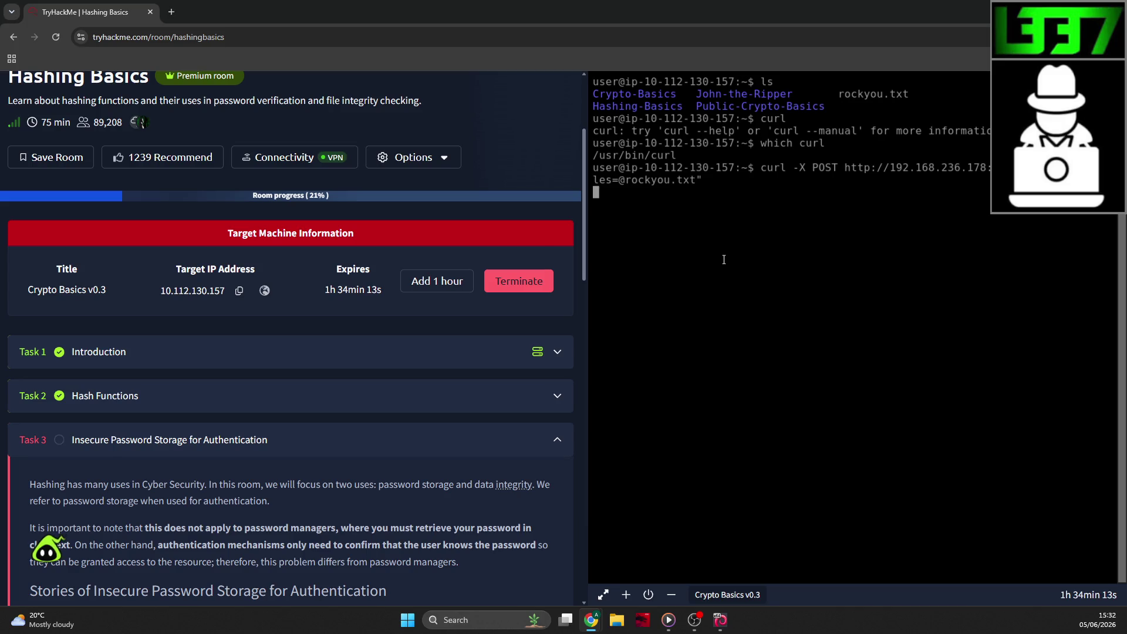
key(alt+Tab)
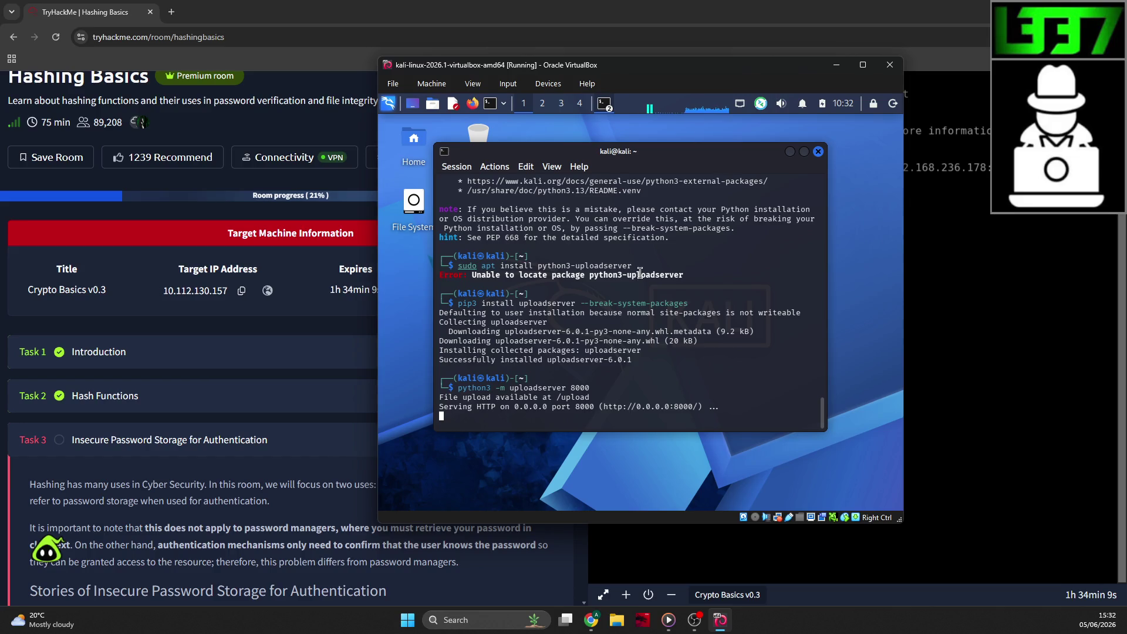
Step: Open a new Kali terminal and list the home folder with ls
click(489, 105)
text(ls)
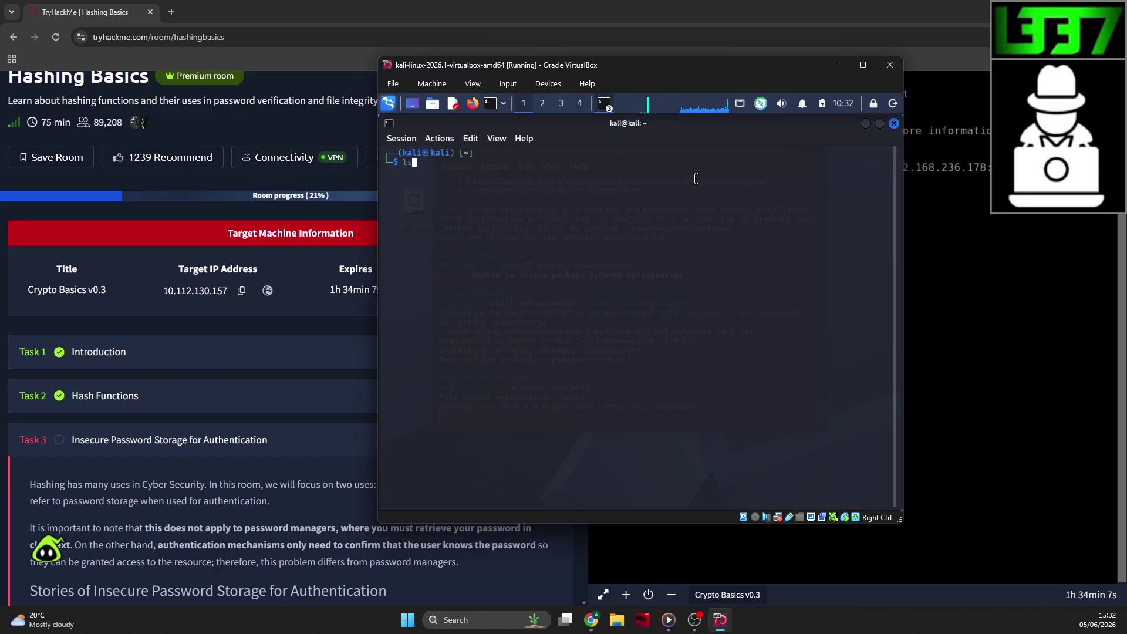
key(Return)
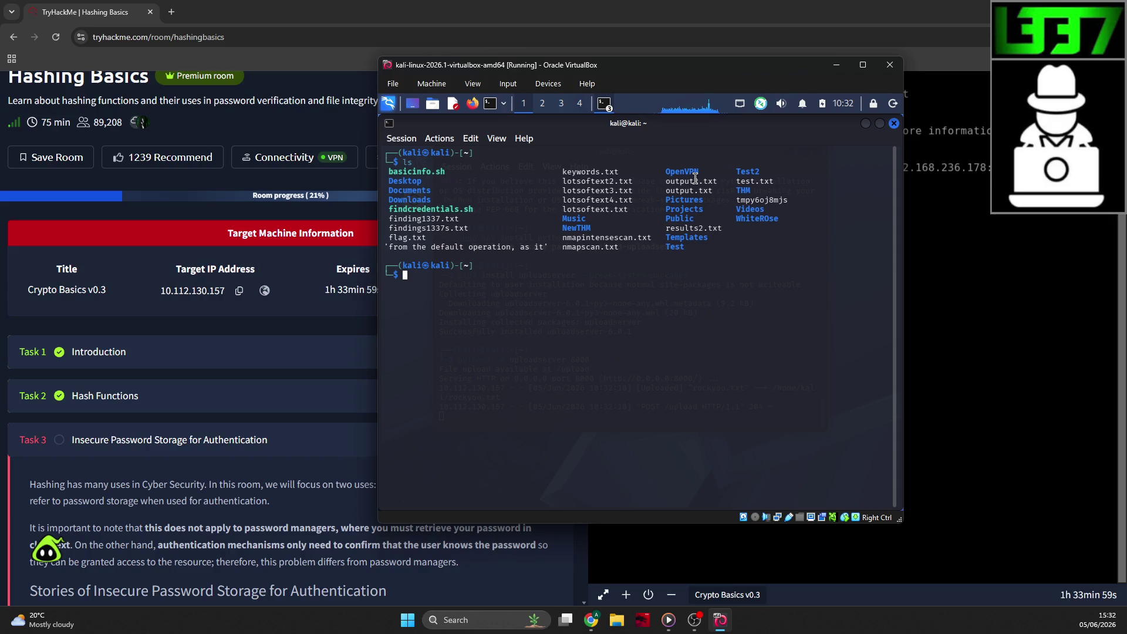
Step: Cancel the mistyped cat command, close the extra terminal, and reposition the upload-server window
text(cat 'fro)
key(BackSpace)
key(BackSpace)
key(BackSpace)
text(fro)
text(m)
key(BackSpace)
key(BackSpace)
key(BackSpace)
text('froim)
key(BackSpace)
key(BackSpace)
text(m the d)
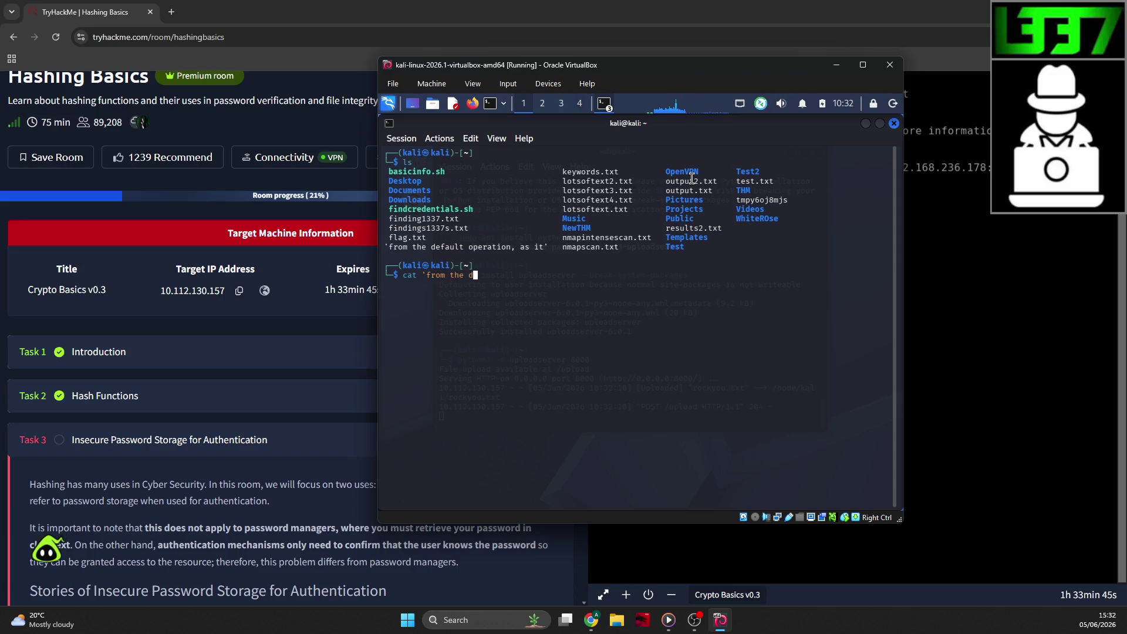
key(BackSpace)
key(BackSpace)
key(BackSpace)
key(ctrl+c)
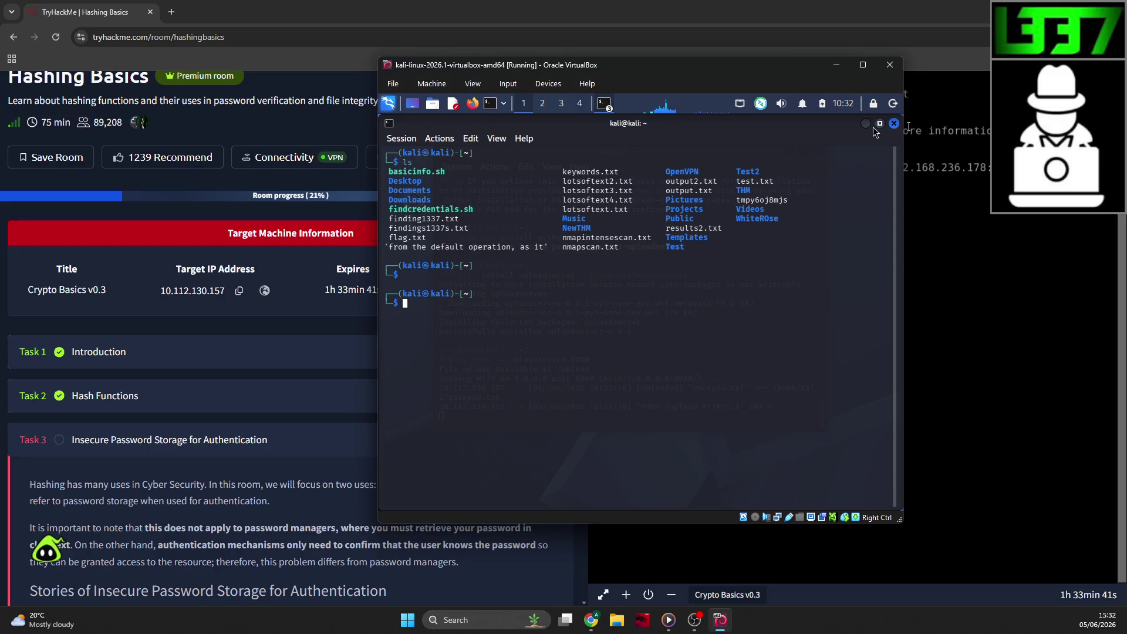
click(894, 124)
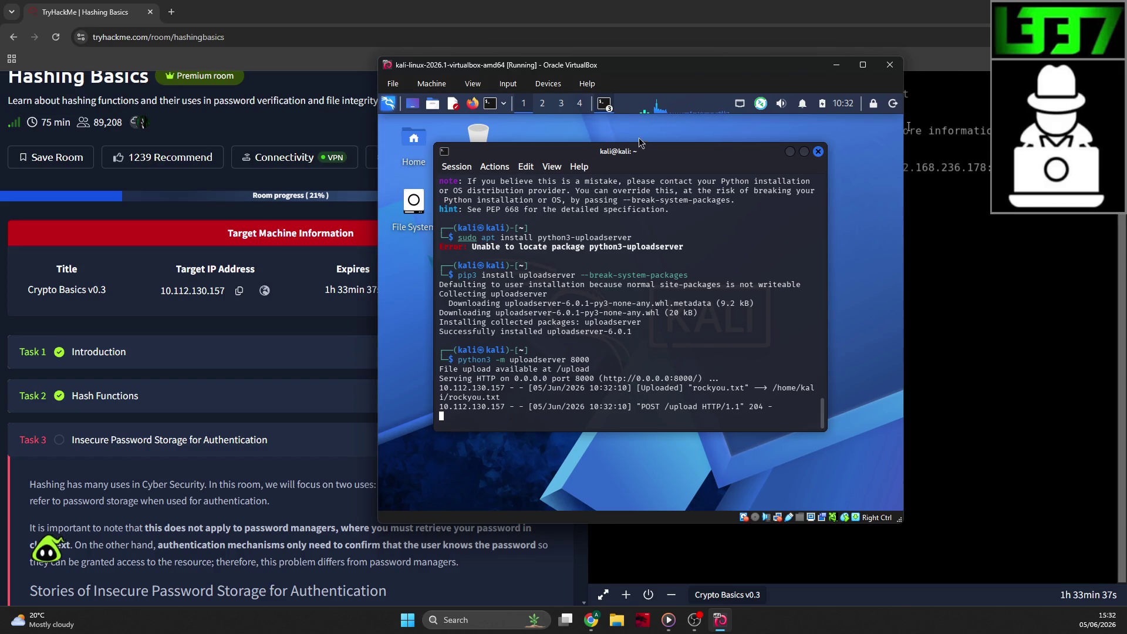
drag(642, 153, 667, 140)
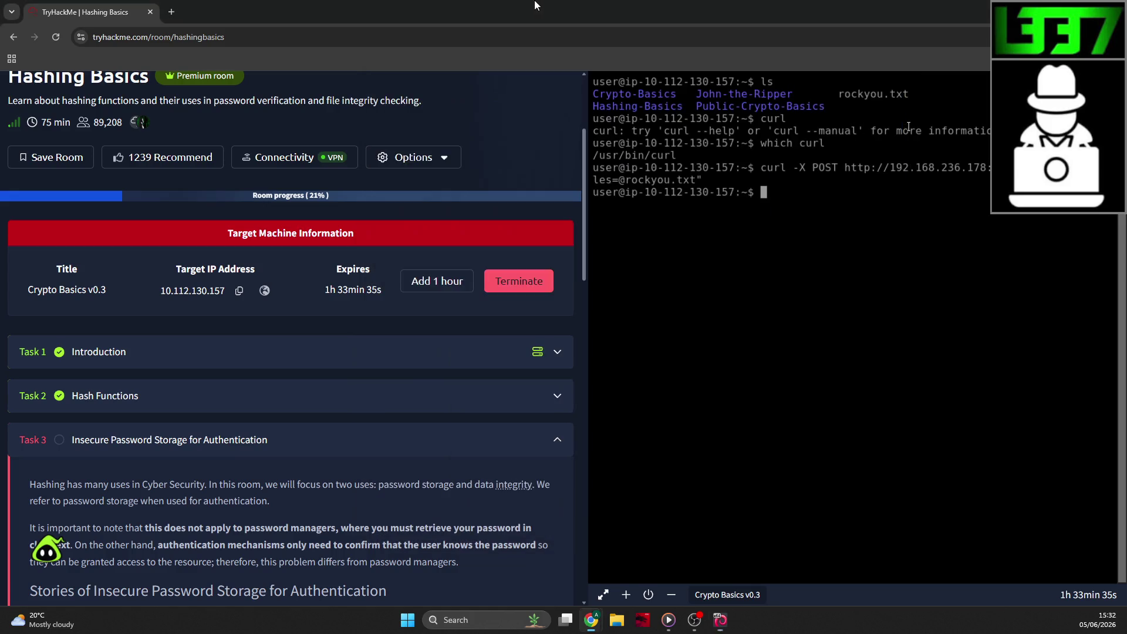
Step: Bring Kali forward and run ls in a new terminal to find rockyou.txt
click(720, 620)
key(alt+Tab)
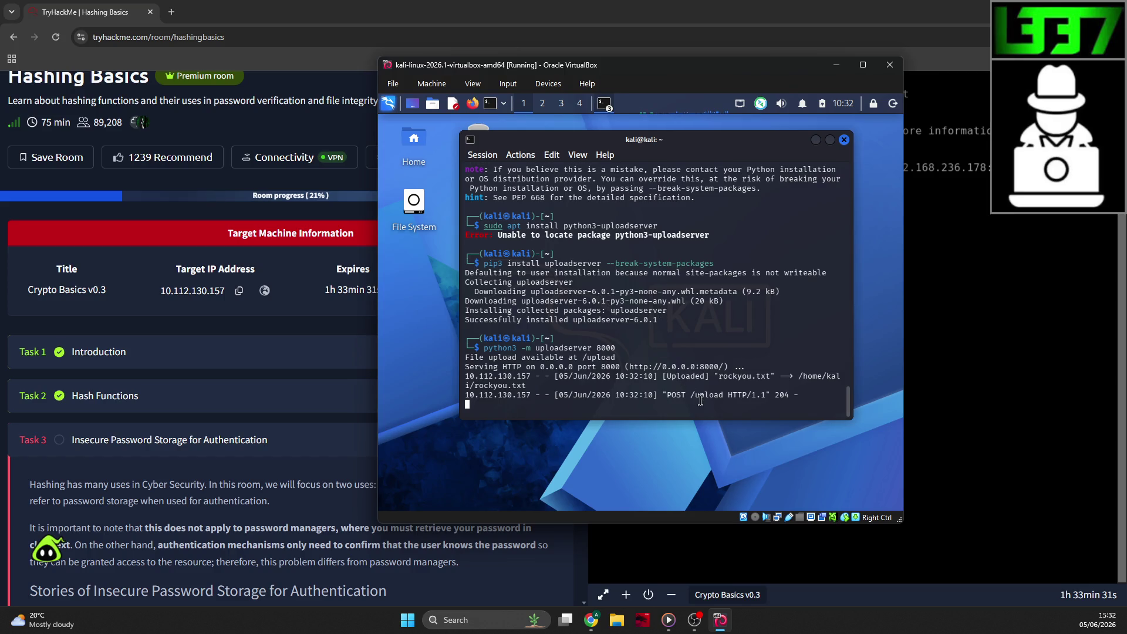
click(486, 105)
text(ls)
key(Return)
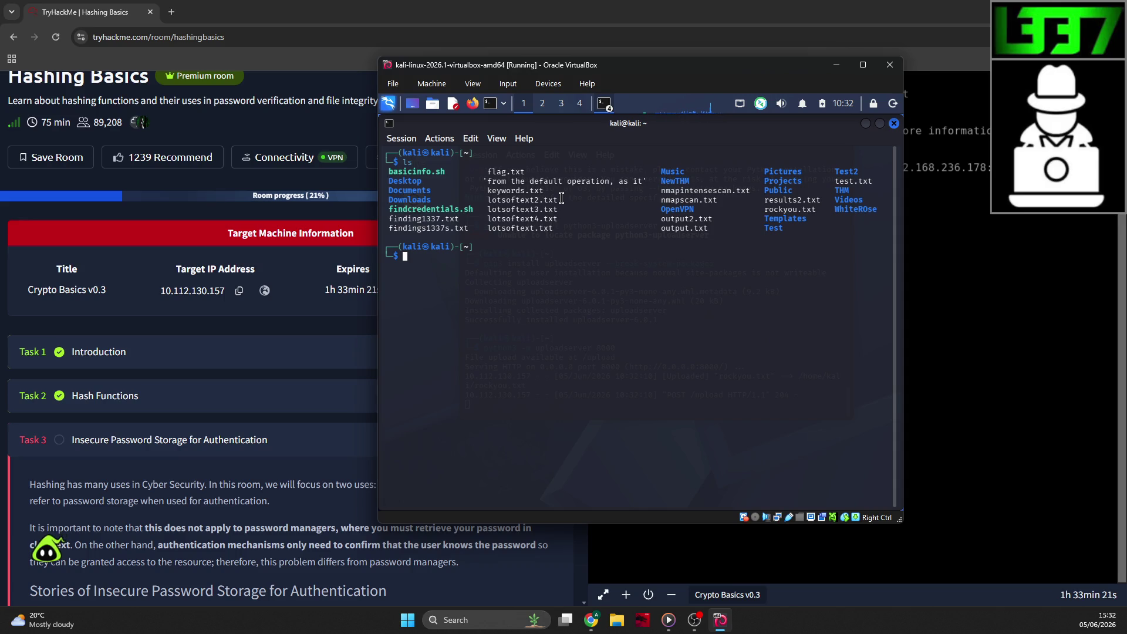
Step: Page through rockyou.txt with cat and more, then quit and clear the screen
text(cat rockyou.)
text(txt)
text( more)
key(Return)
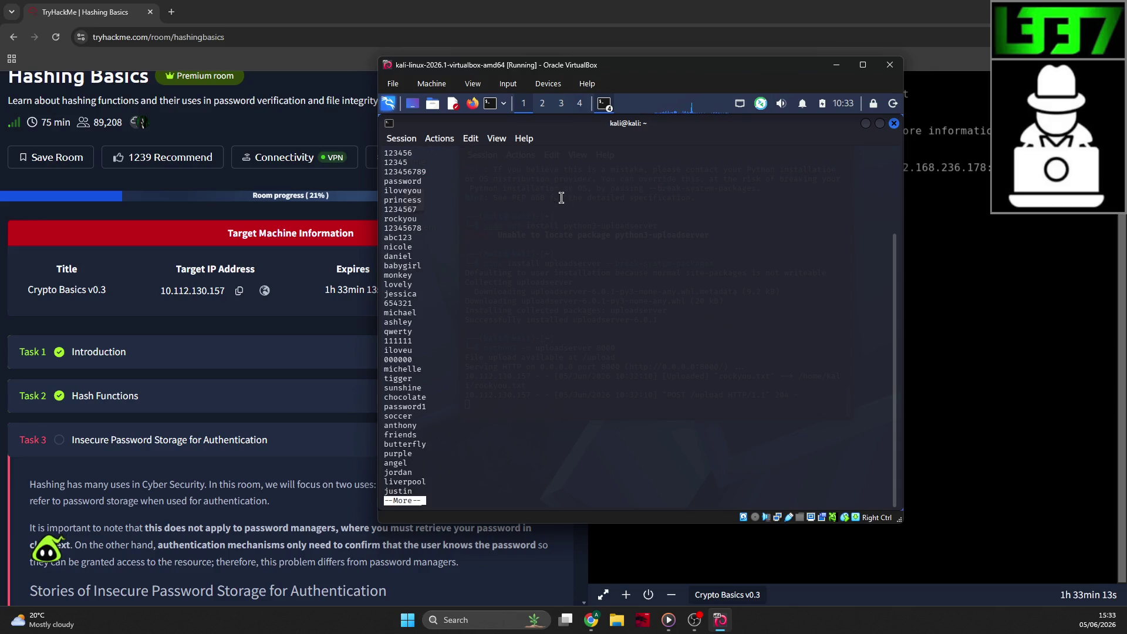
key(Return)
key(Return)
key(Return)
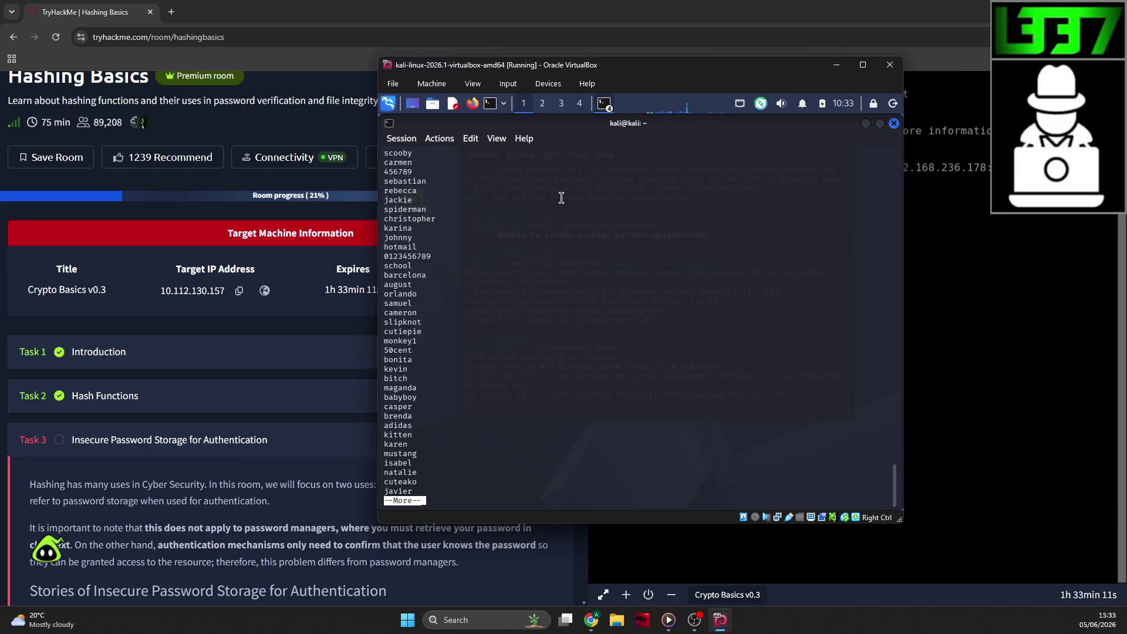
key(Return)
key(Return)
key(Return)
text(qclear)
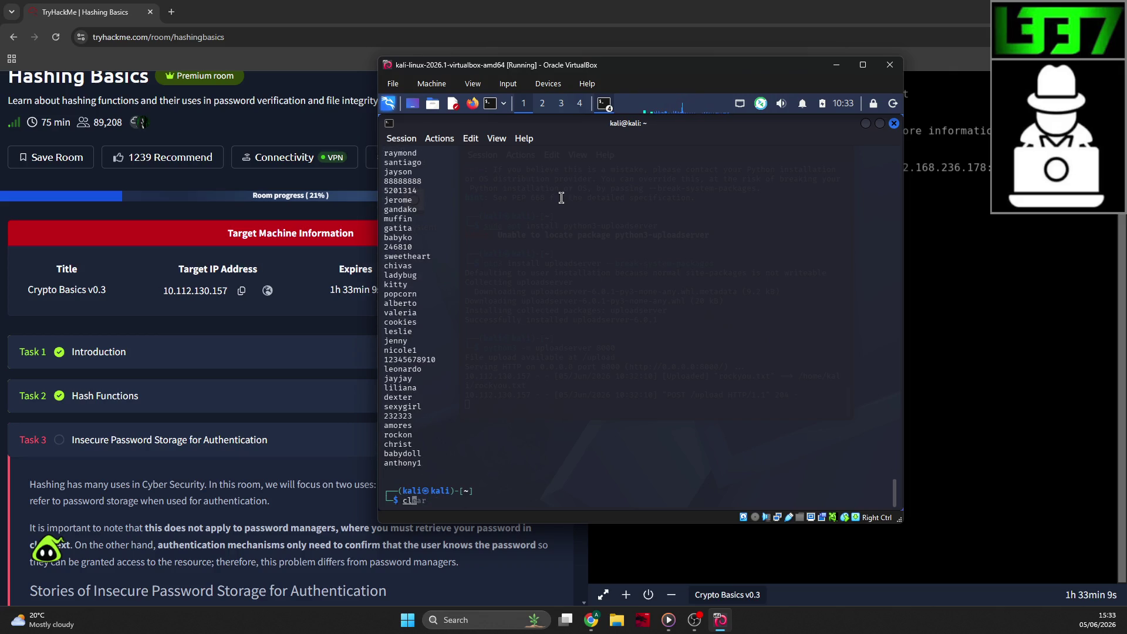
key(Return)
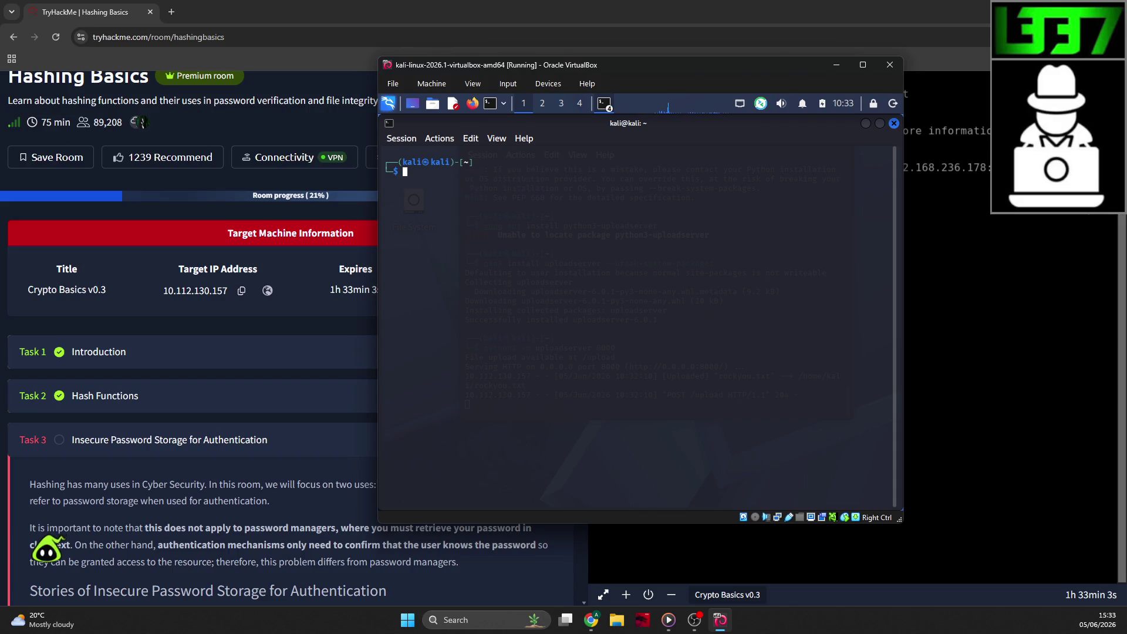
key(alt+Tab)
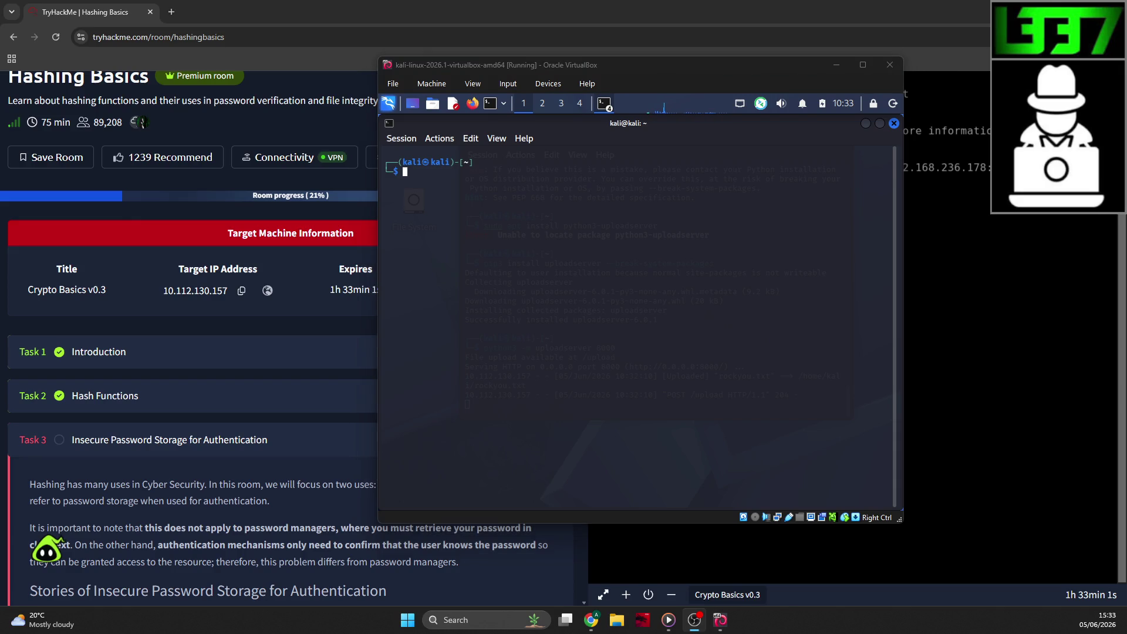
click(619, 363)
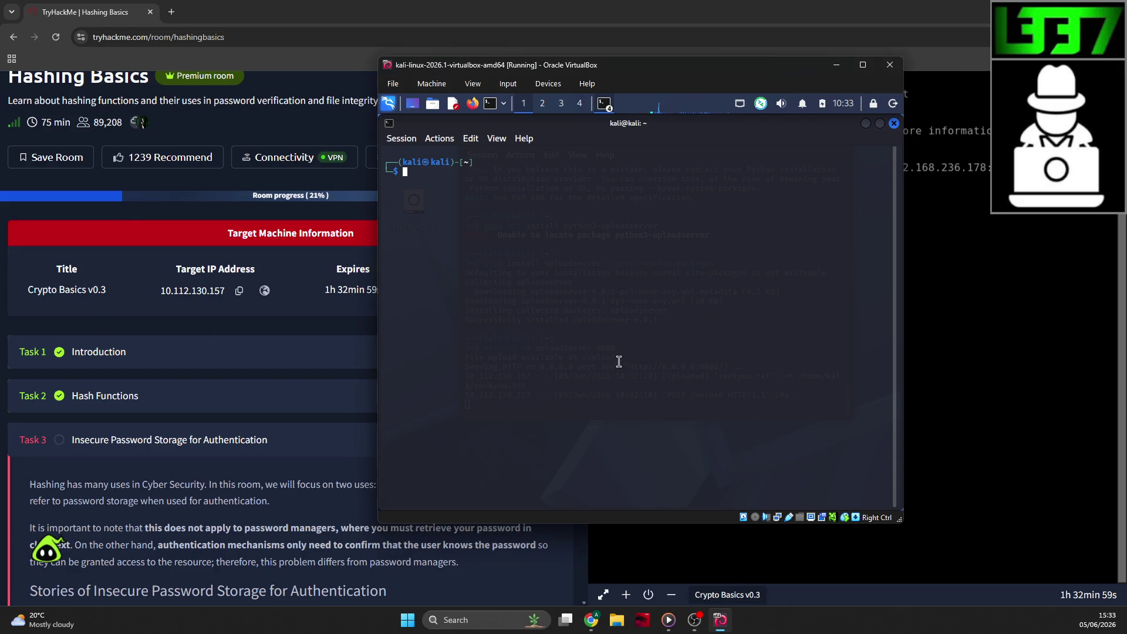
Step: Review the curl command in the web terminal, then move the Kali terminal lower left
click(294, 262)
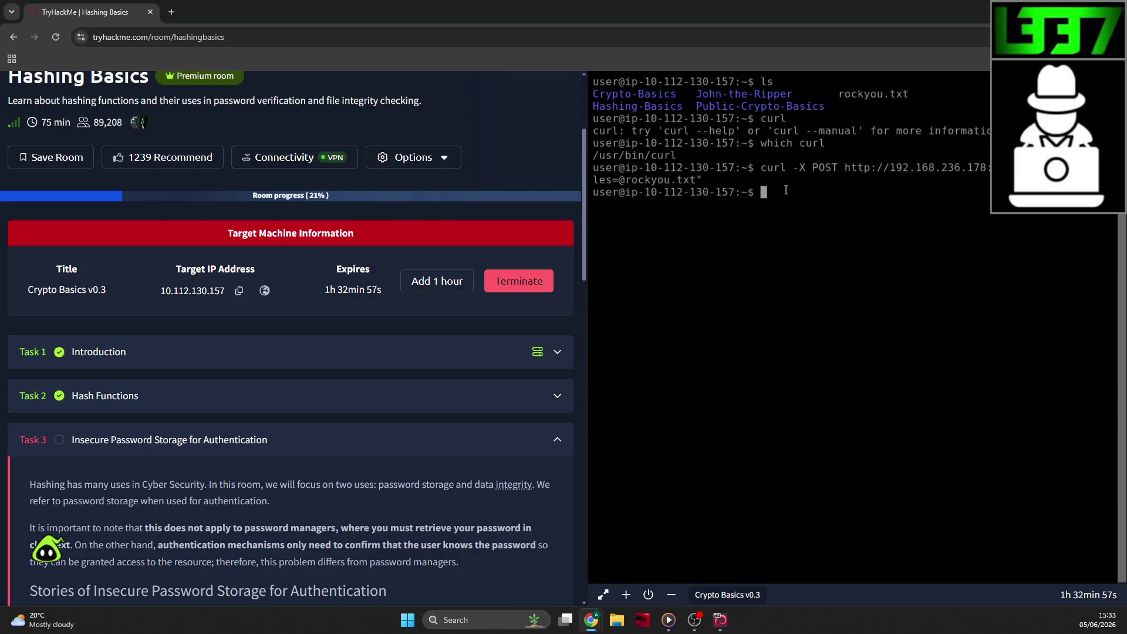
triple_click(779, 172)
click(763, 174)
key(alt+Tab)
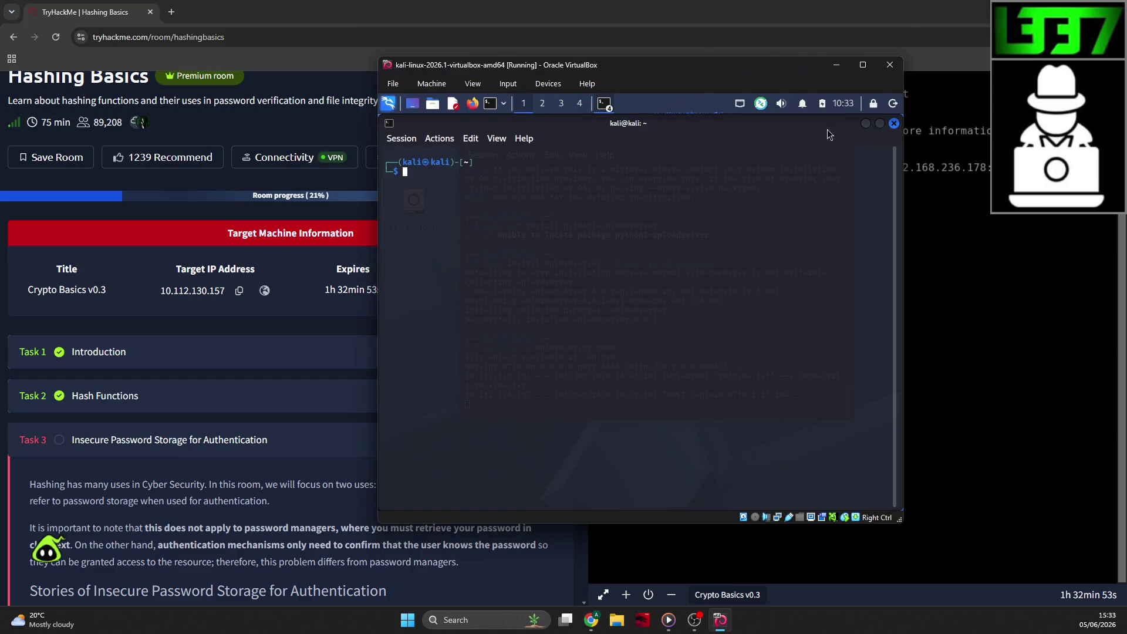
mouse_move(686, 140)
mouse_down()
mouse_move(619, 177)
mouse_move(613, 229)
mouse_up()
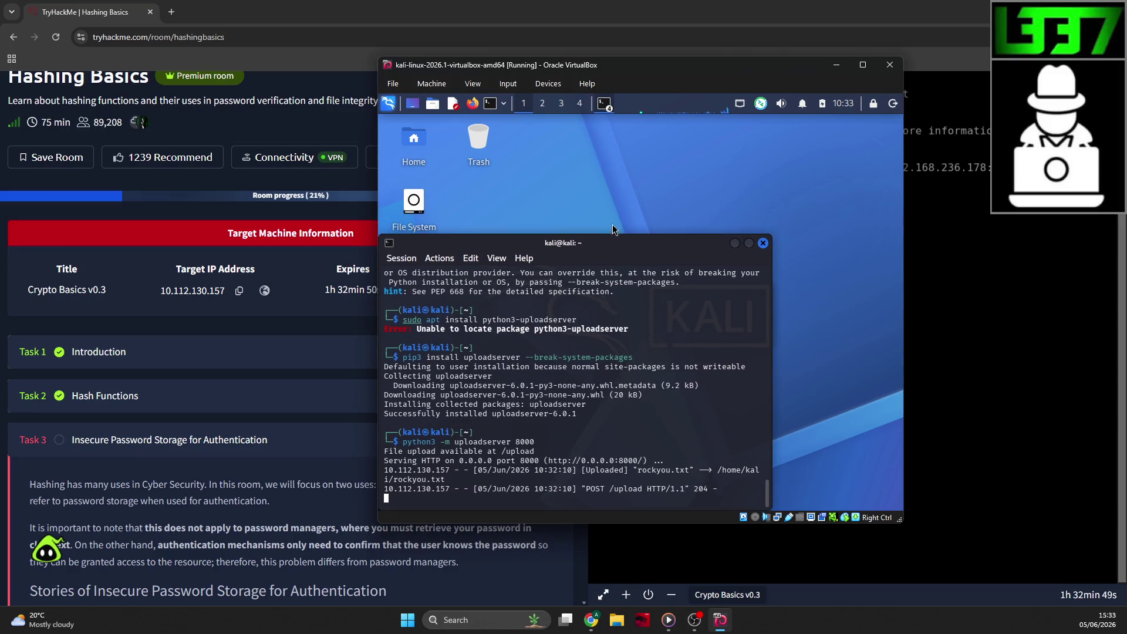
Step: Shrink the OpenVPN log terminal and move it up to reveal the other window
click(604, 103)
click(647, 139)
drag(661, 136, 683, 136)
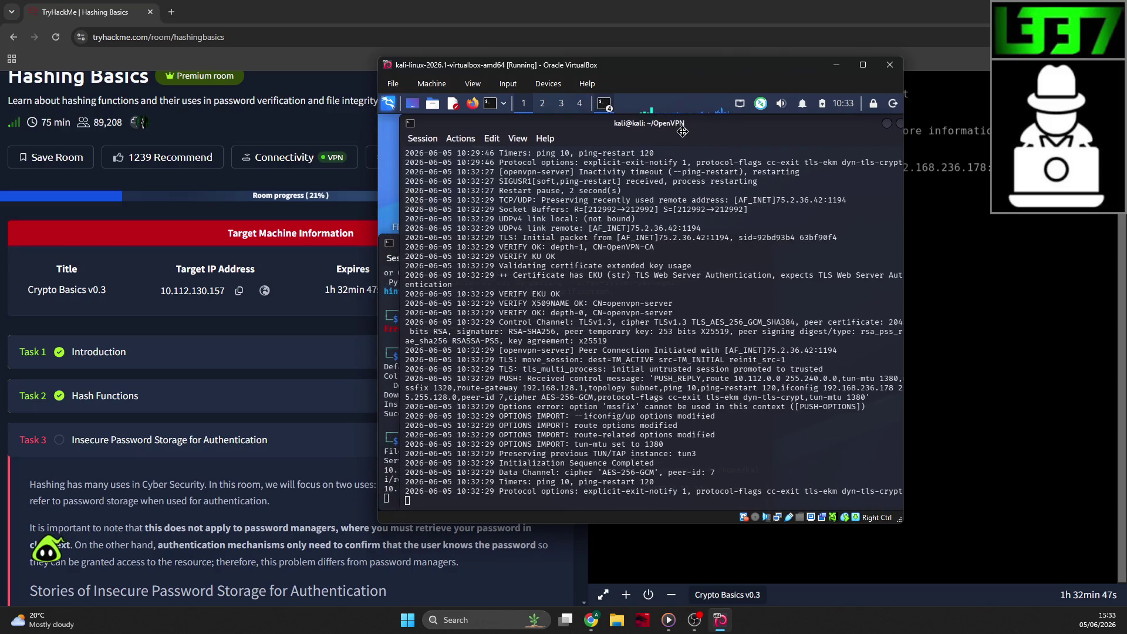
drag(403, 119, 606, 200)
mouse_move(708, 207)
mouse_down()
mouse_move(672, 136)
mouse_move(721, 128)
mouse_up()
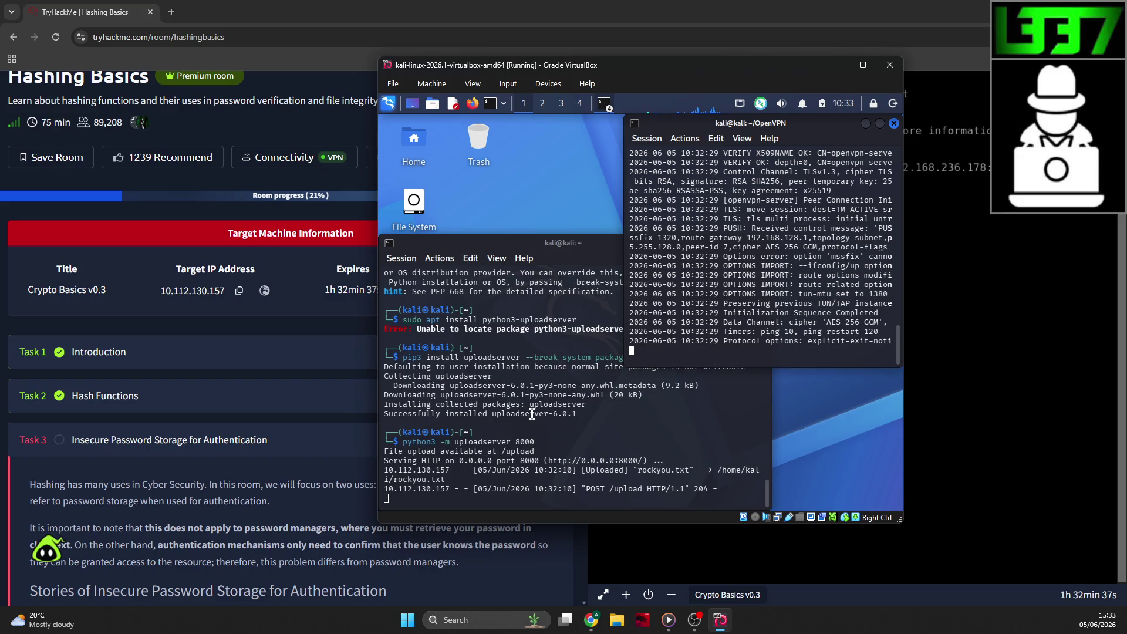
Step: Shrink the upload-server terminal so it shows alongside the OpenVPN log
click(620, 367)
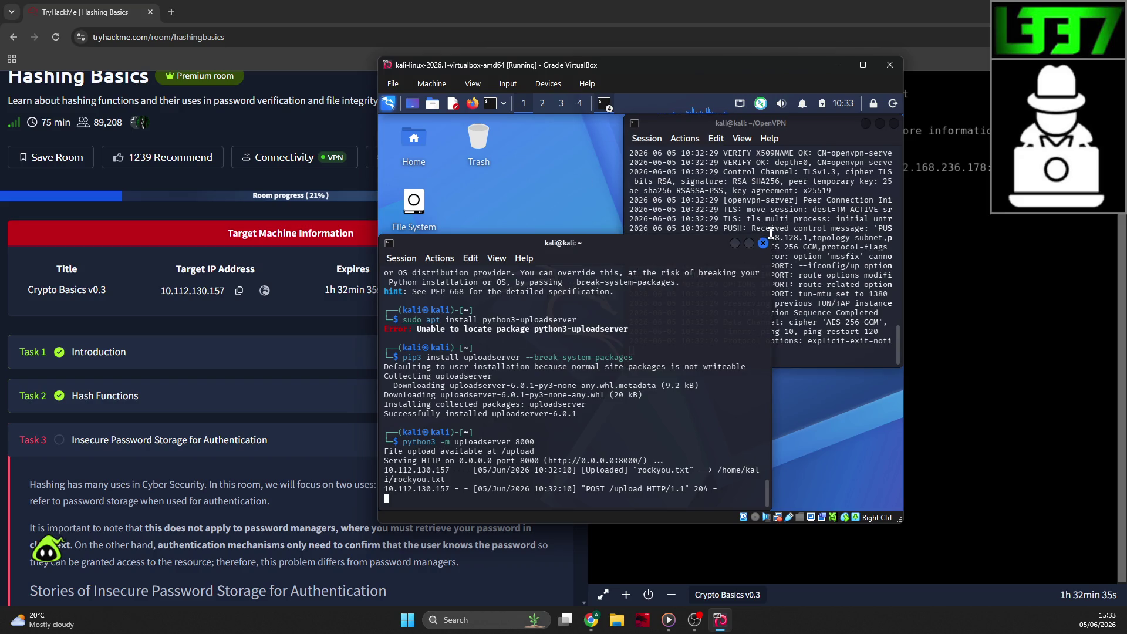
drag(766, 236, 669, 264)
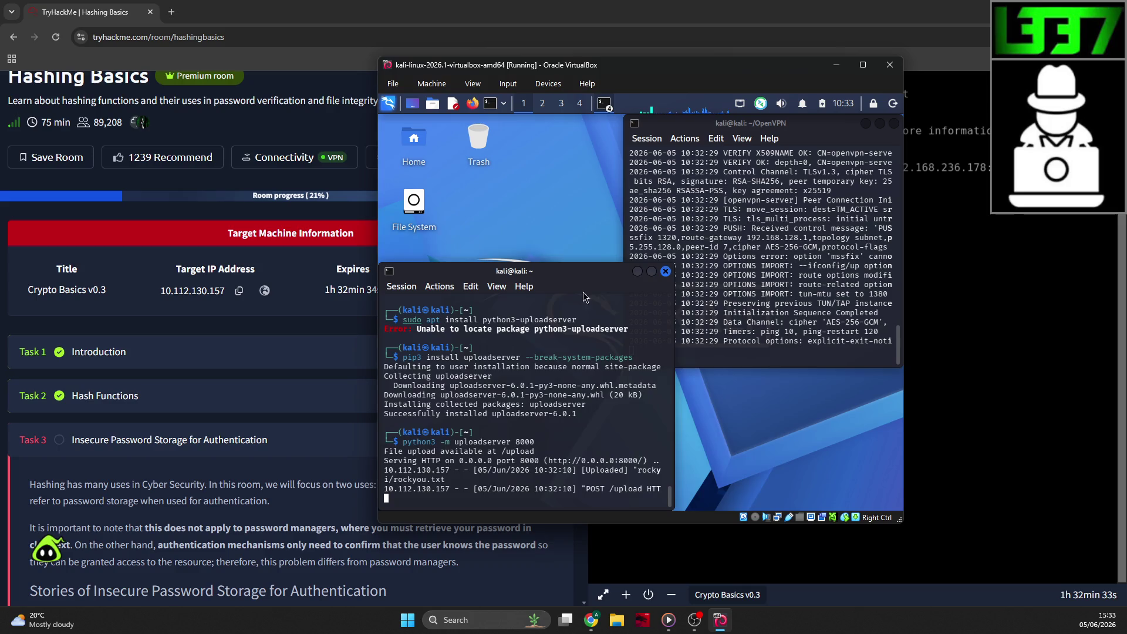
click(642, 229)
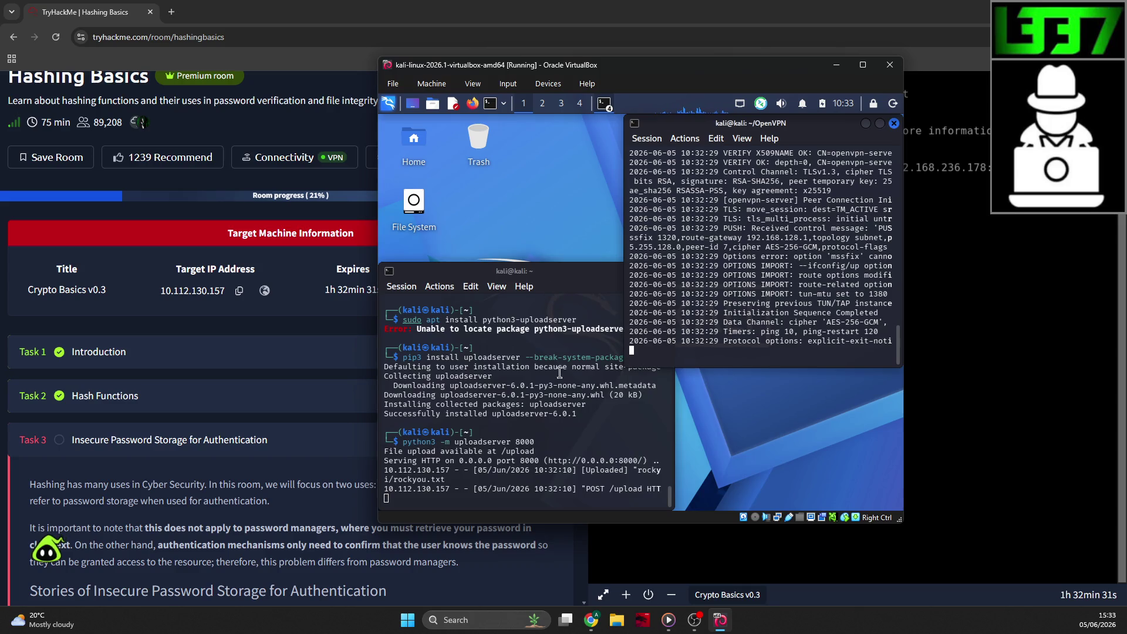
click(569, 327)
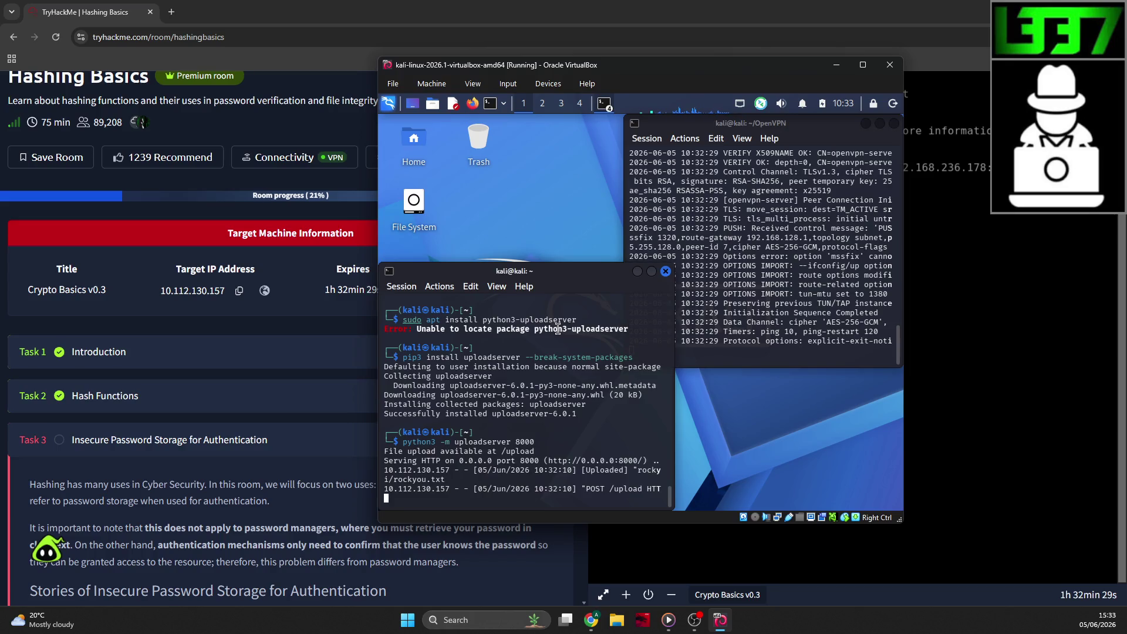
click(699, 314)
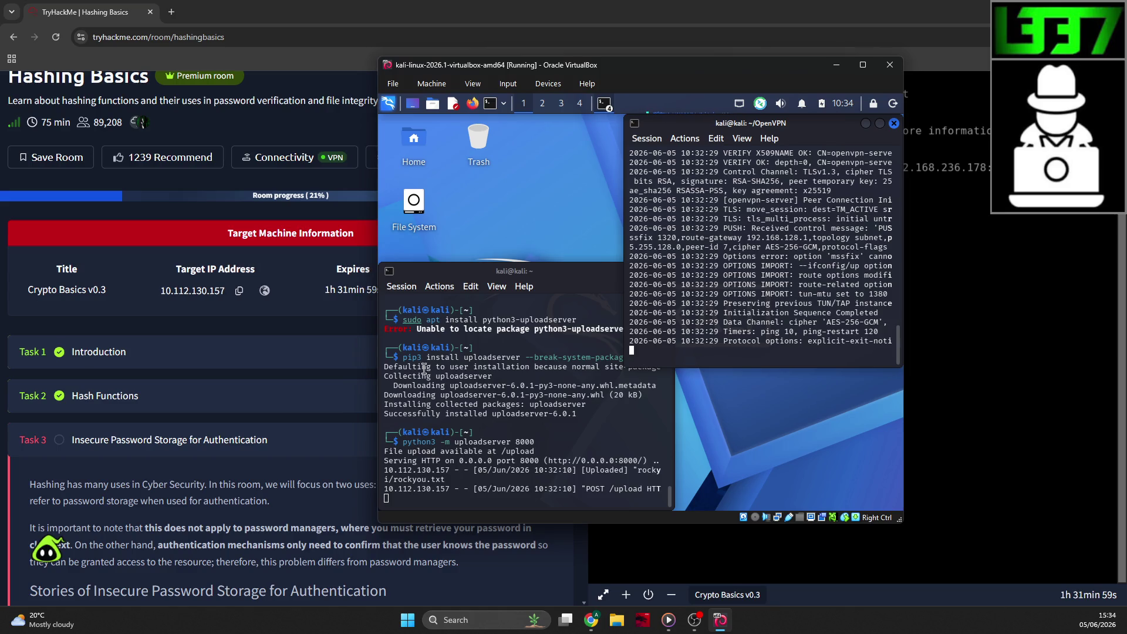
Step: Open a fresh terminal, run ls to see rockyou.txt in /home/kali, then clear it
click(422, 400)
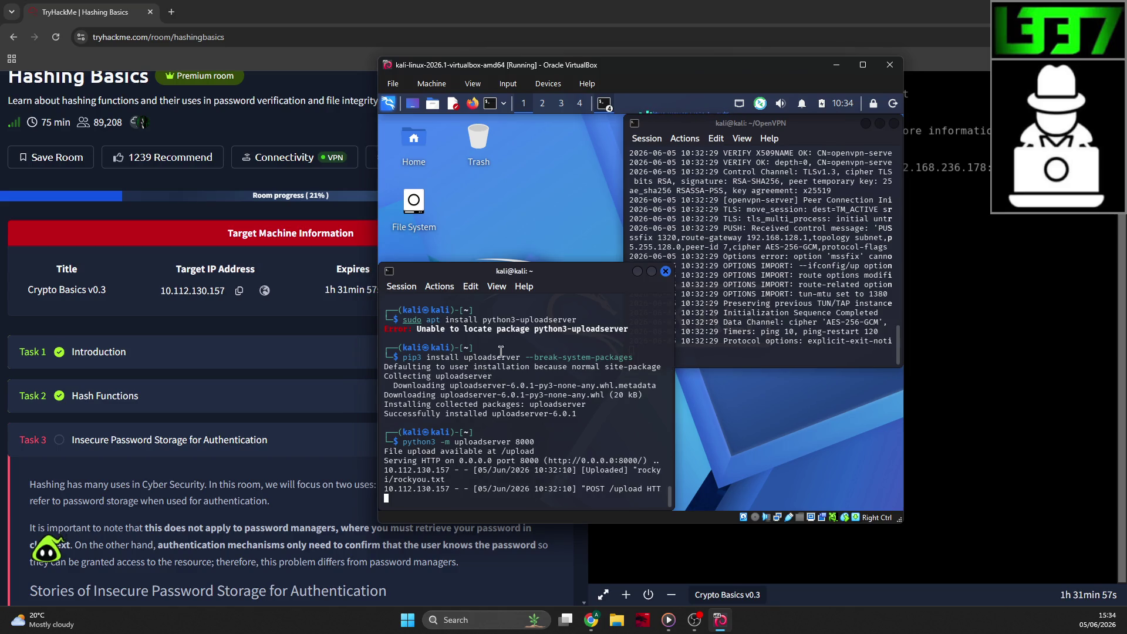
click(486, 106)
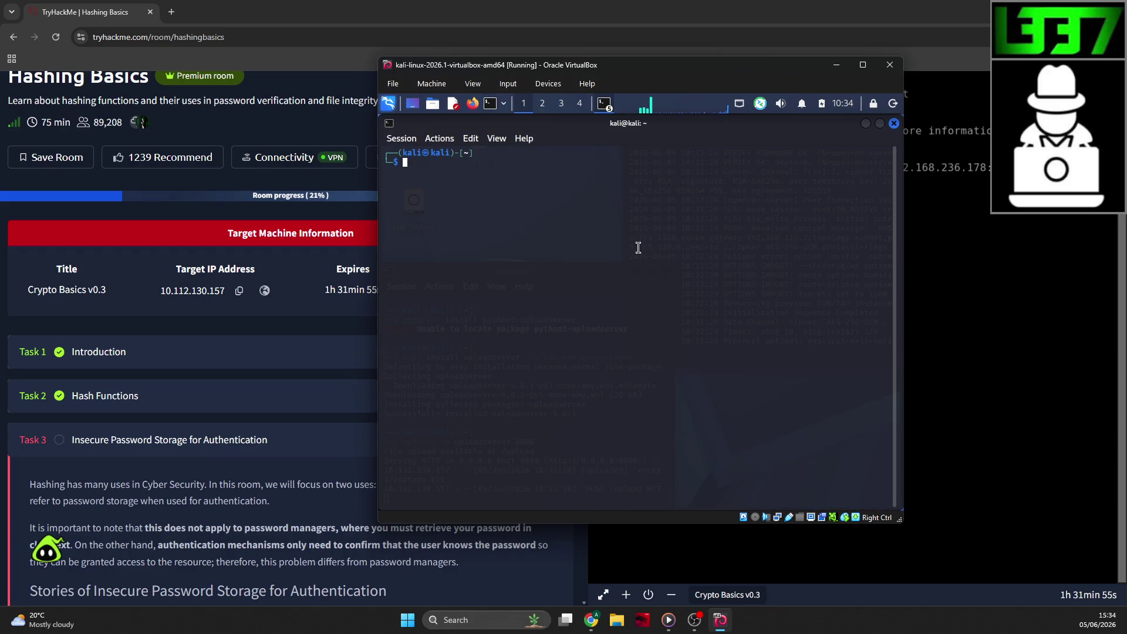
text(lsa)
key(Return)
text(ls)
key(Return)
text(clear)
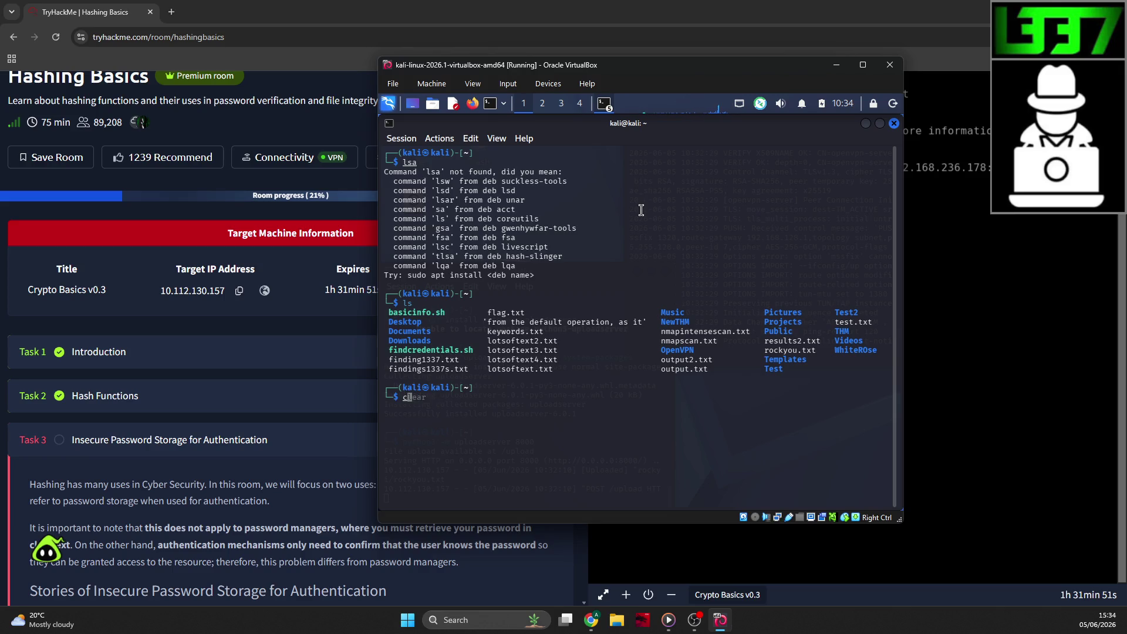
key(Return)
text(ls)
key(Return)
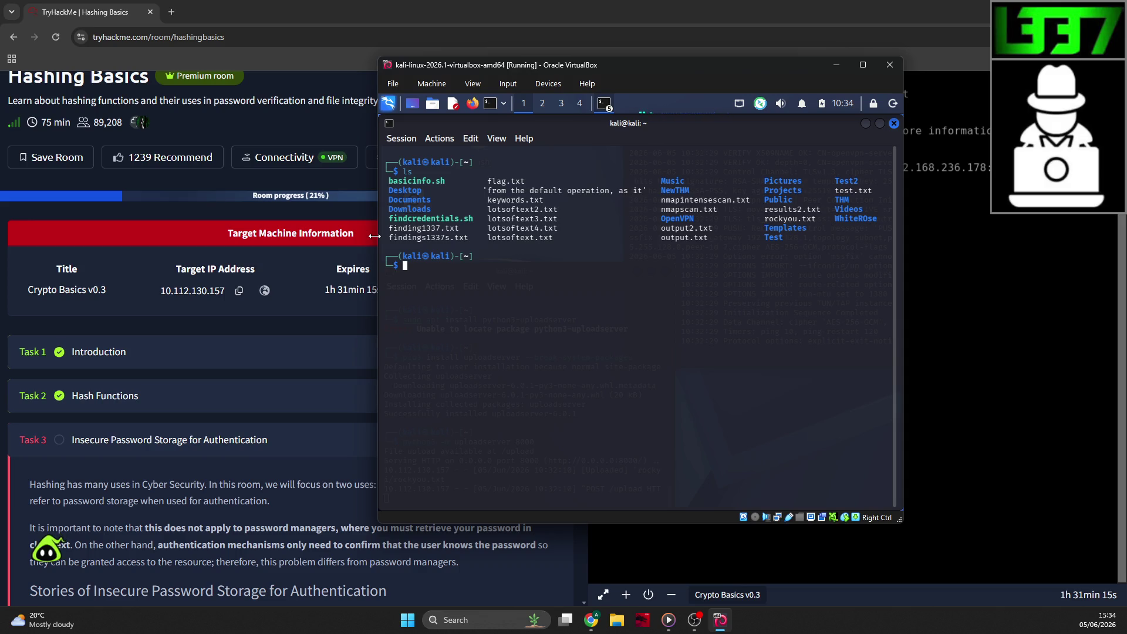
text(clear)
key(Return)
scroll(260, 315, down, 5)
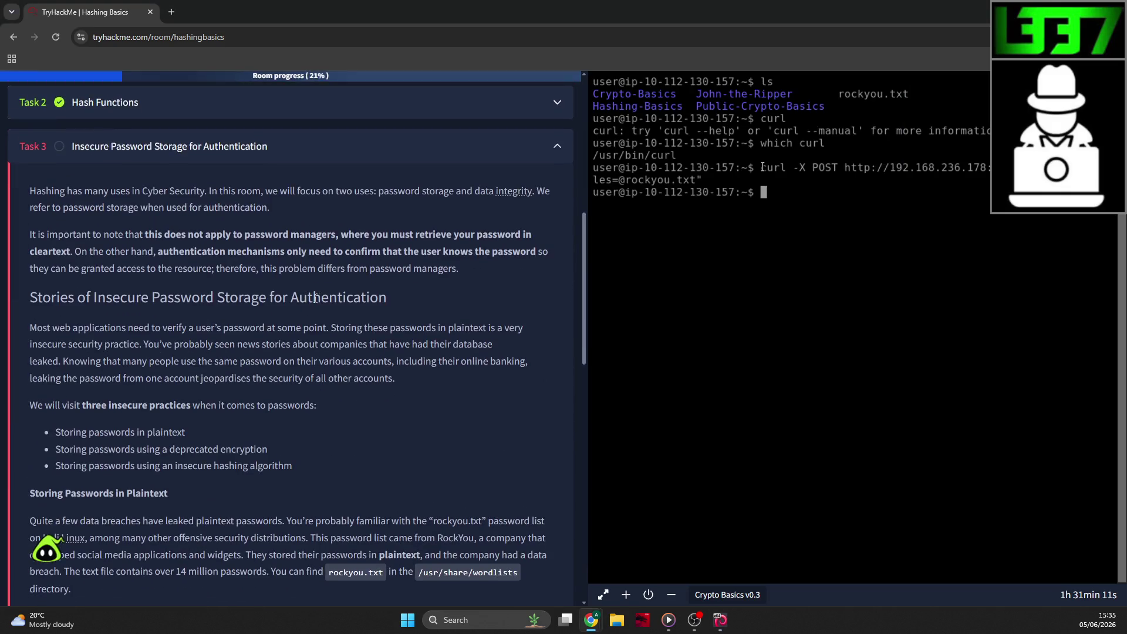
Step: Switch from the TryHackMe Task 3 page back to the Kali VM window
key(alt+Tab)
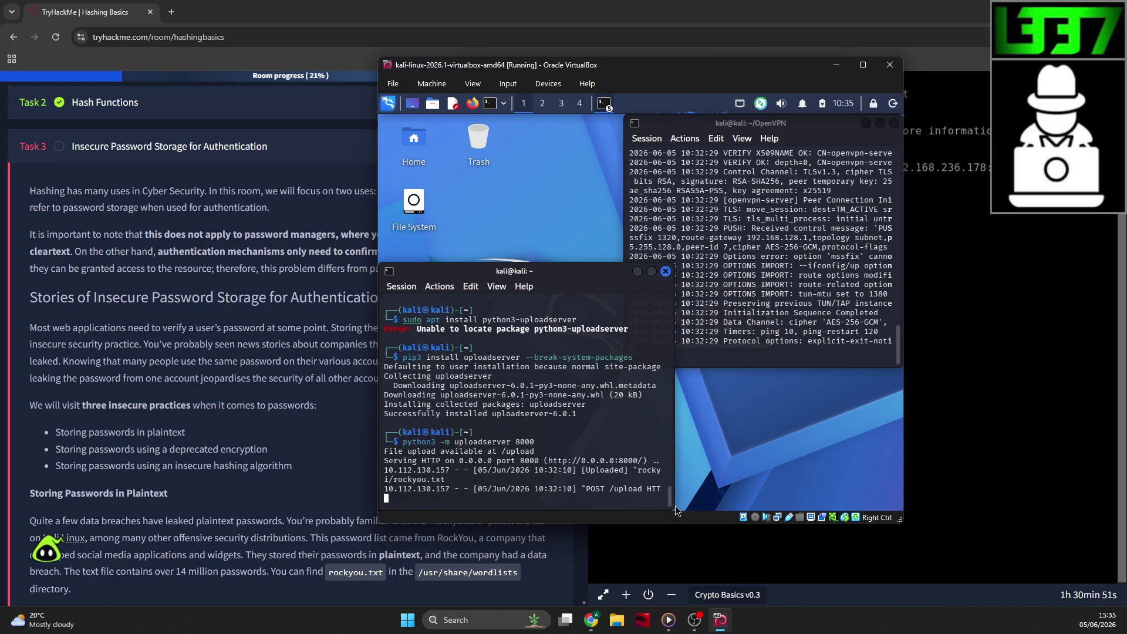
Step: Stop the upload server with Ctrl+C, clear its screen, and close its terminal
drag(670, 501, 726, 498)
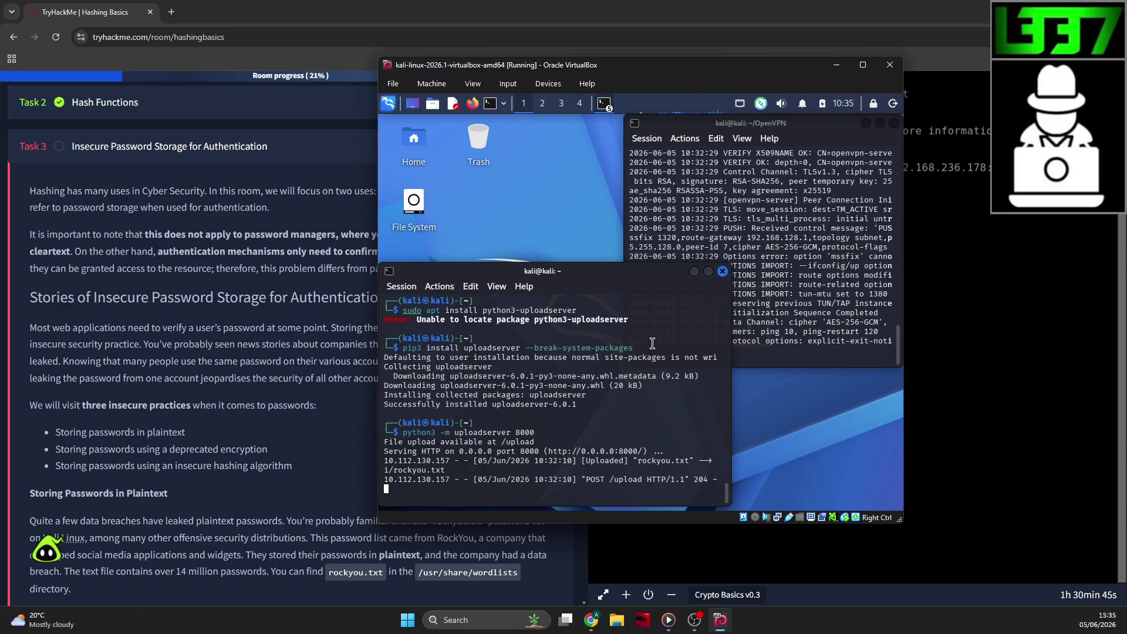
click(811, 306)
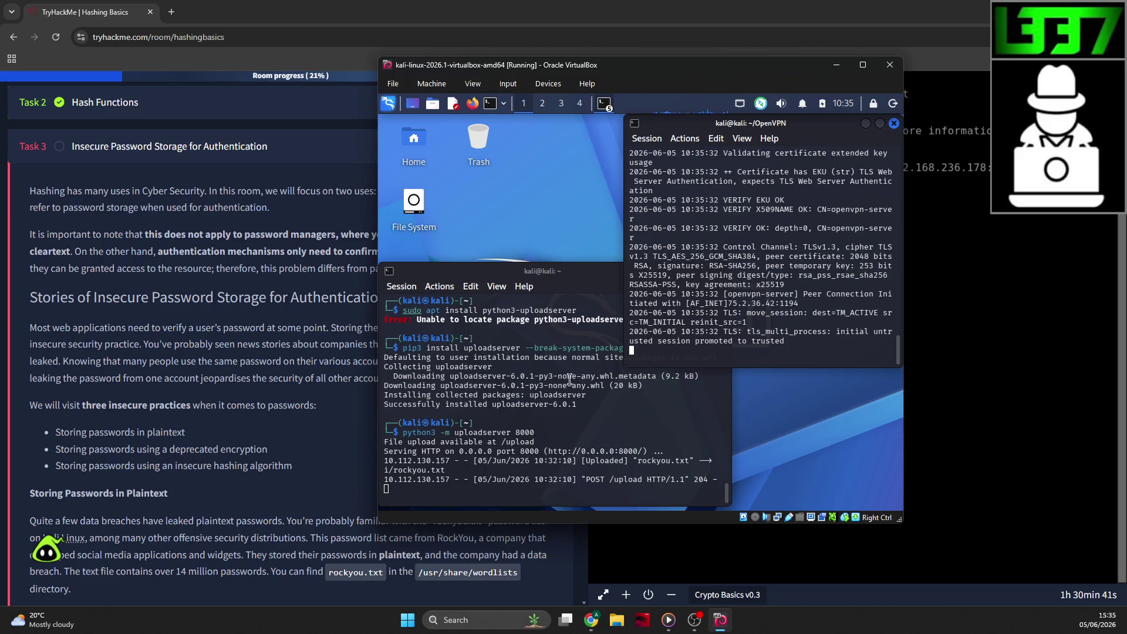
click(528, 435)
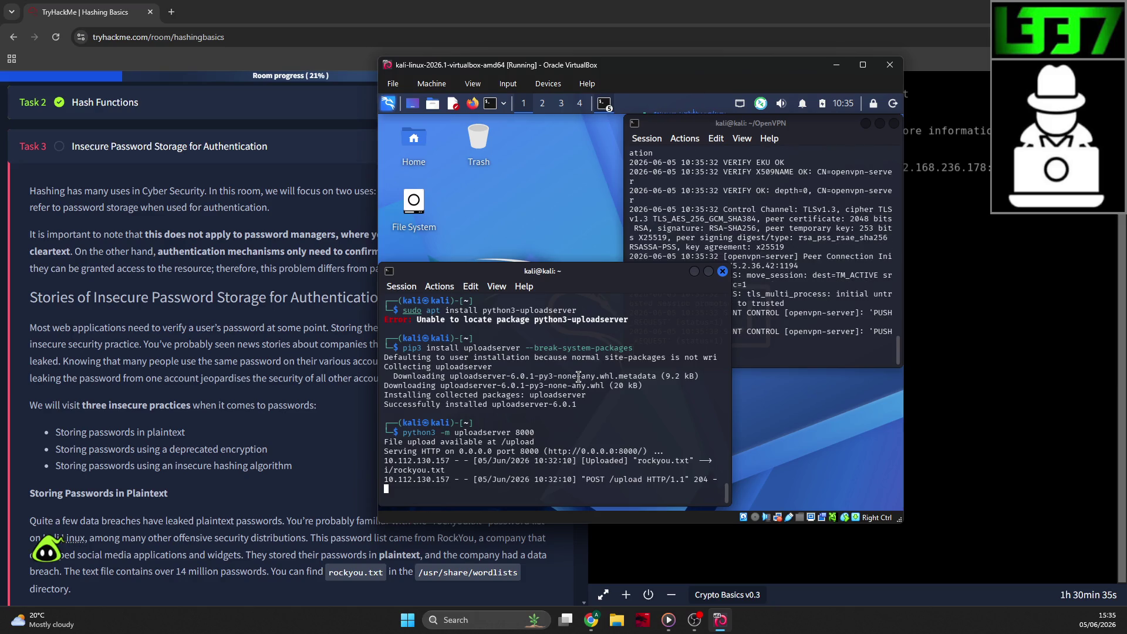
key(ctrl+c)
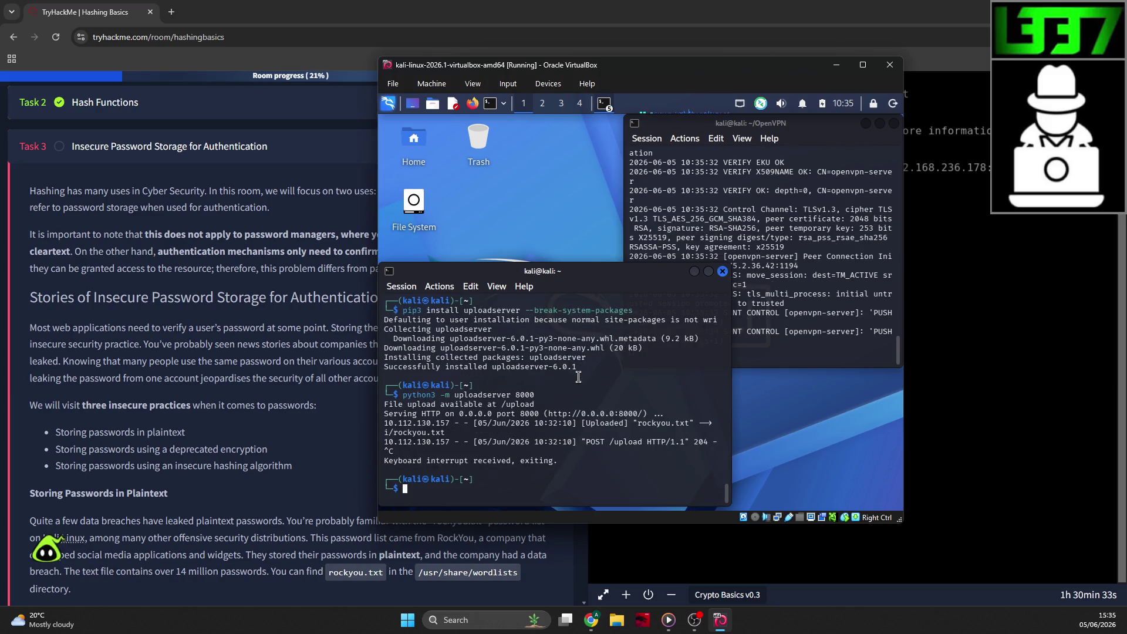
text(clear)
key(Return)
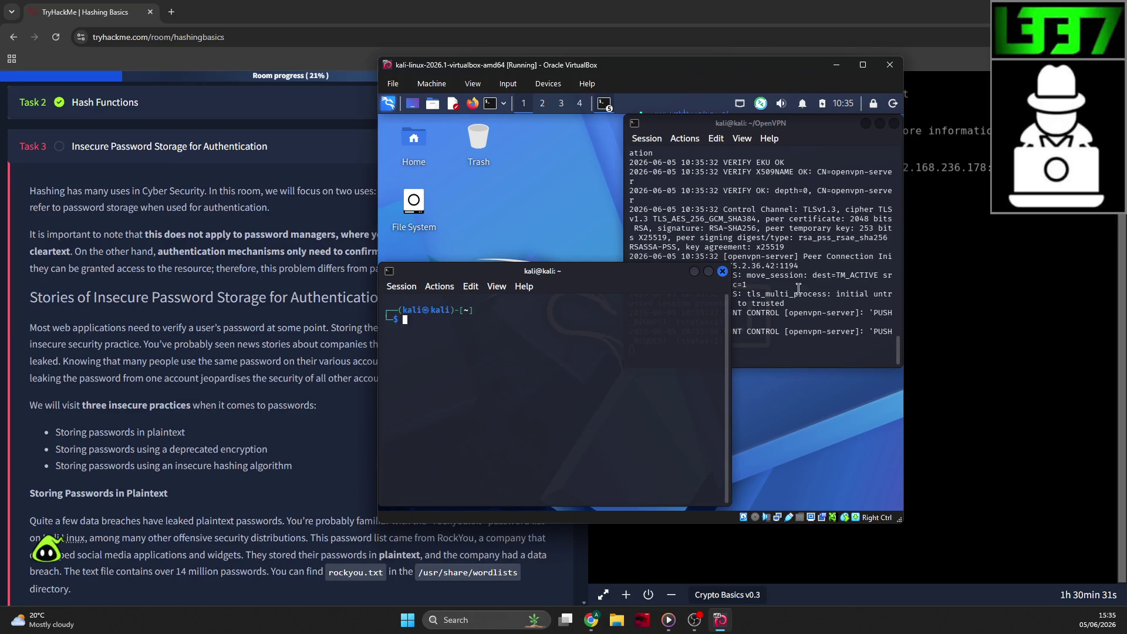
click(723, 271)
Step: End the OpenVPN connection with Ctrl+C, then clear and close its terminal
key(ctrl+c)
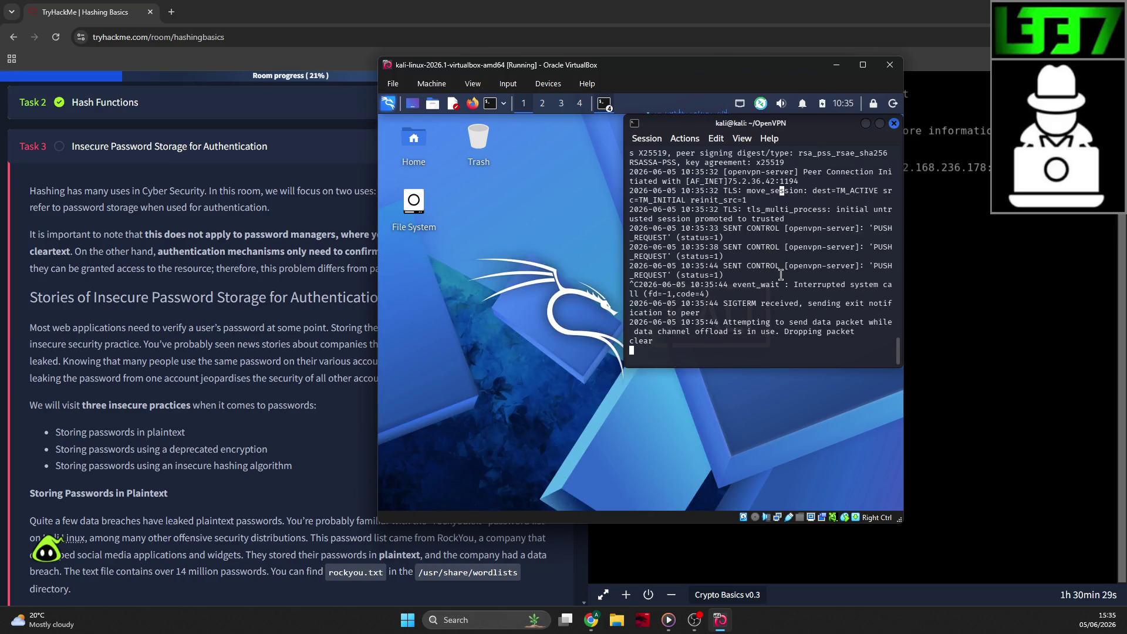
text(clear)
key(Return)
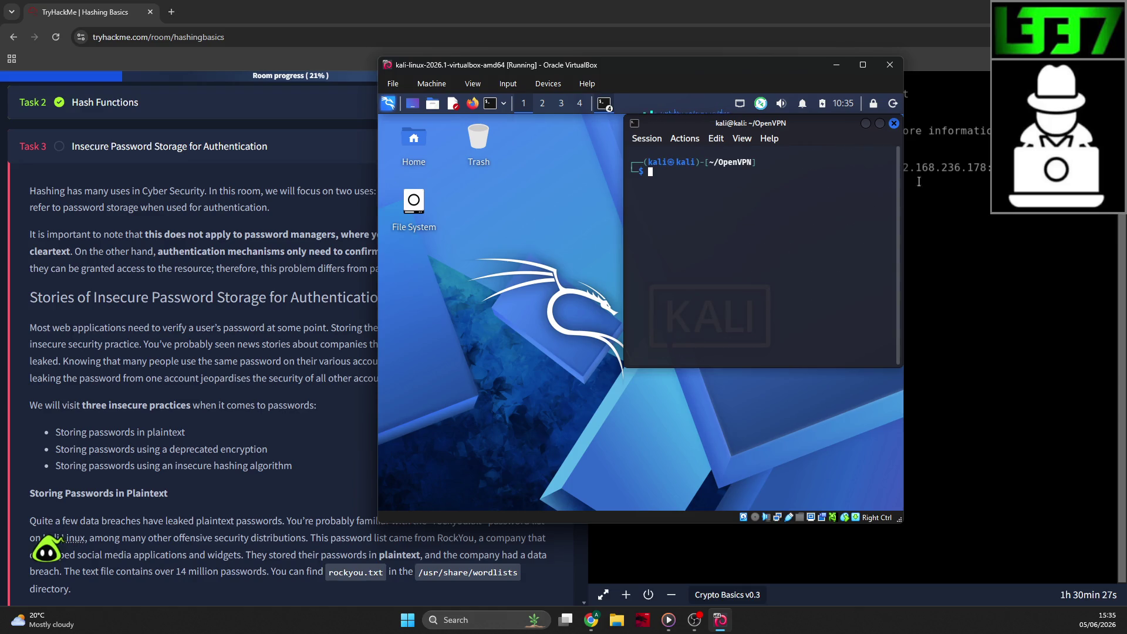
click(894, 122)
click(317, 245)
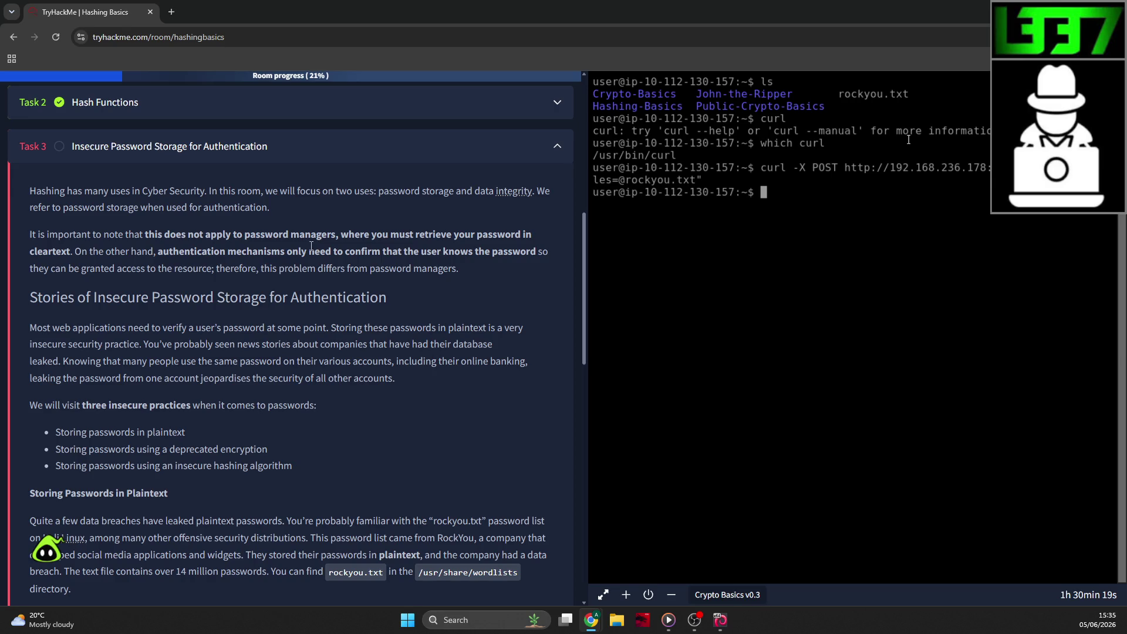
Step: Scroll the Task 3 page to the Storing Passwords in Plaintext section
scroll(311, 245, down, 1)
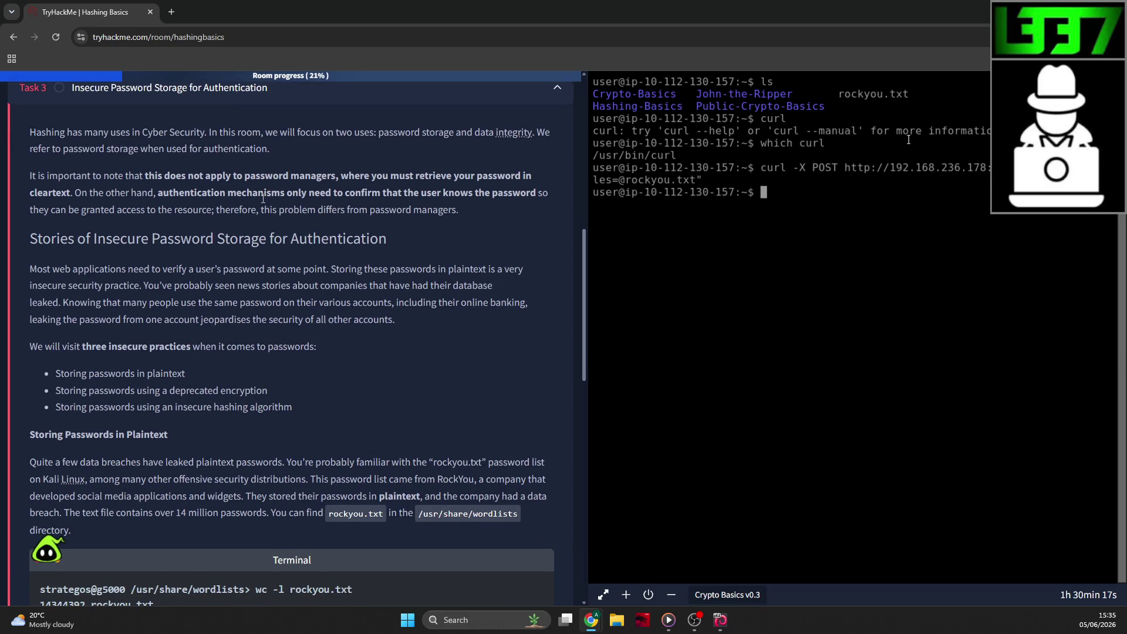
scroll(263, 199, down, 4)
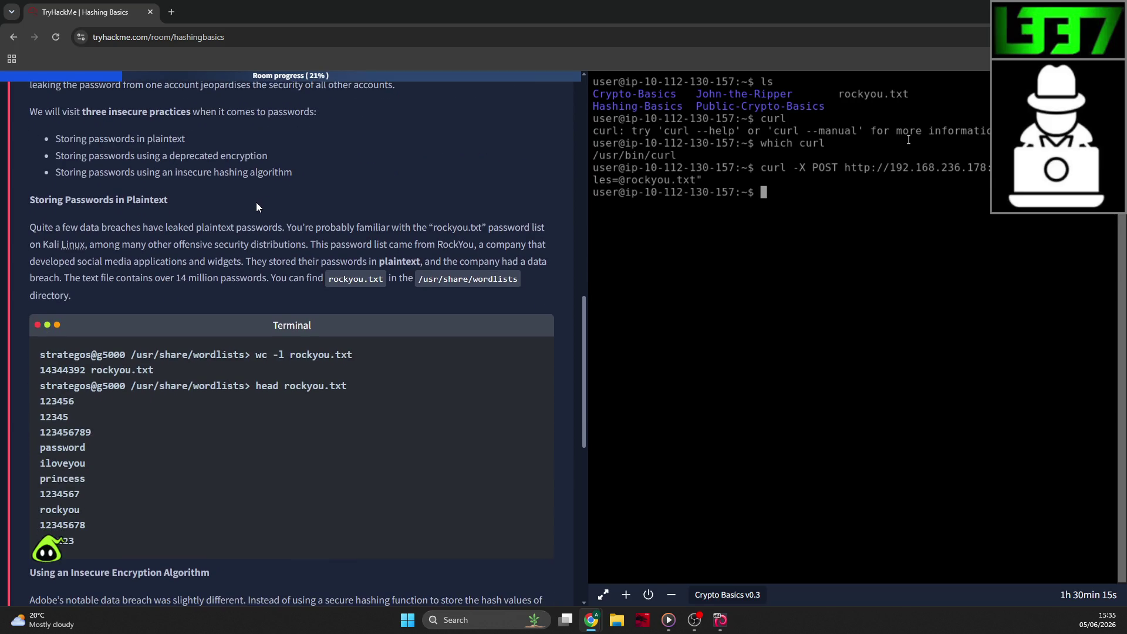
scroll(256, 203, up, 3)
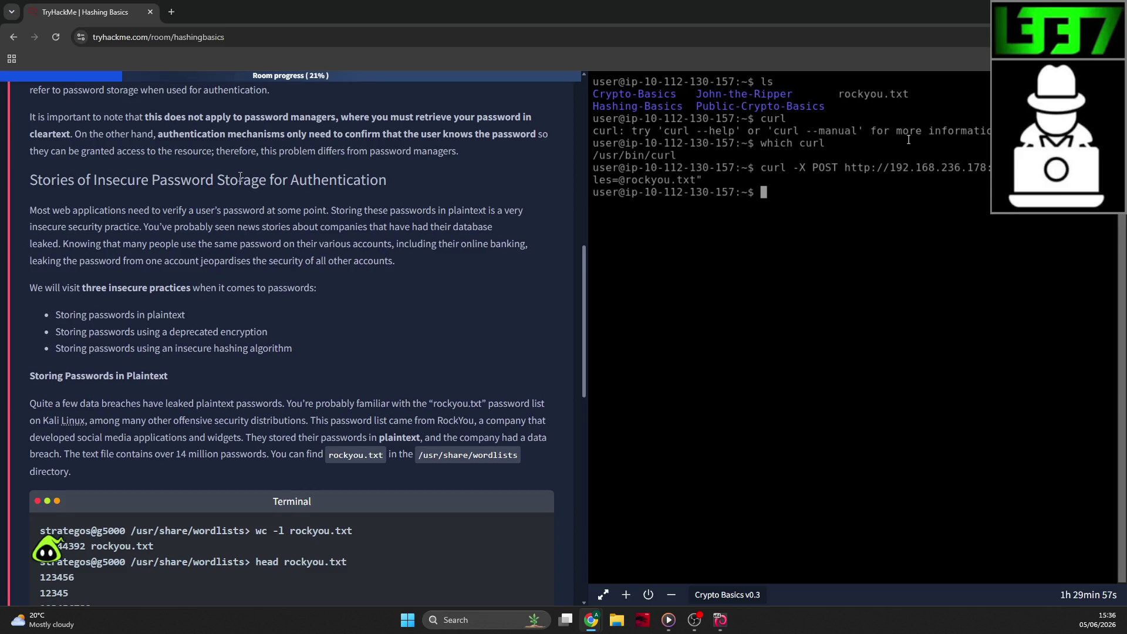
scroll(240, 179, down, 1)
scroll(240, 179, down, 2)
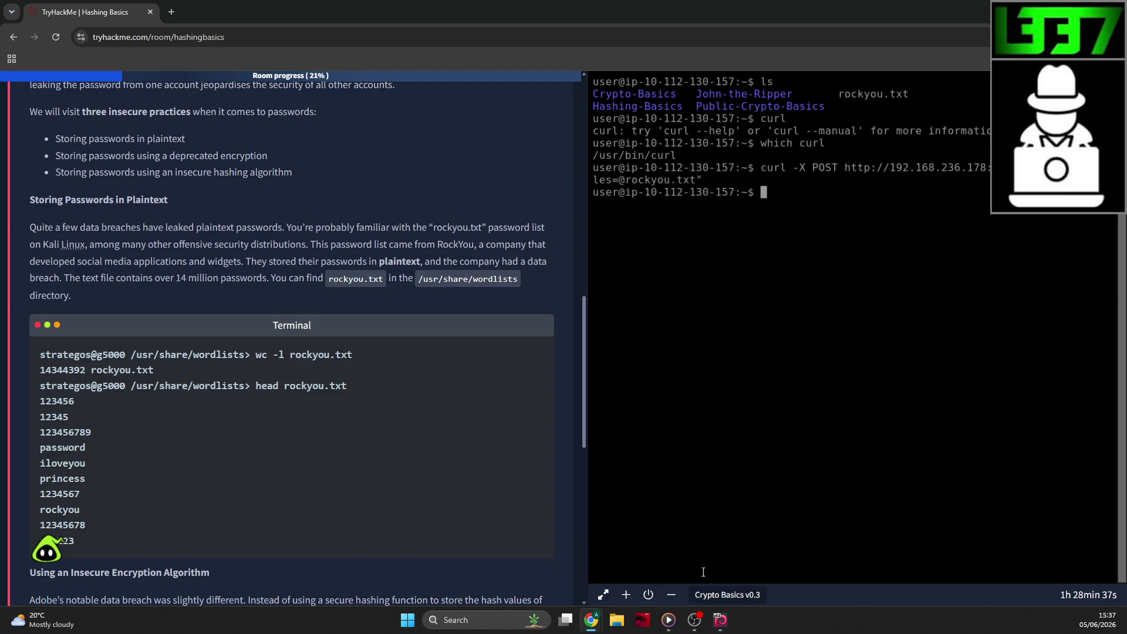
Step: Switch to the VirtualBox Kali window from the Windows taskbar
click(720, 612)
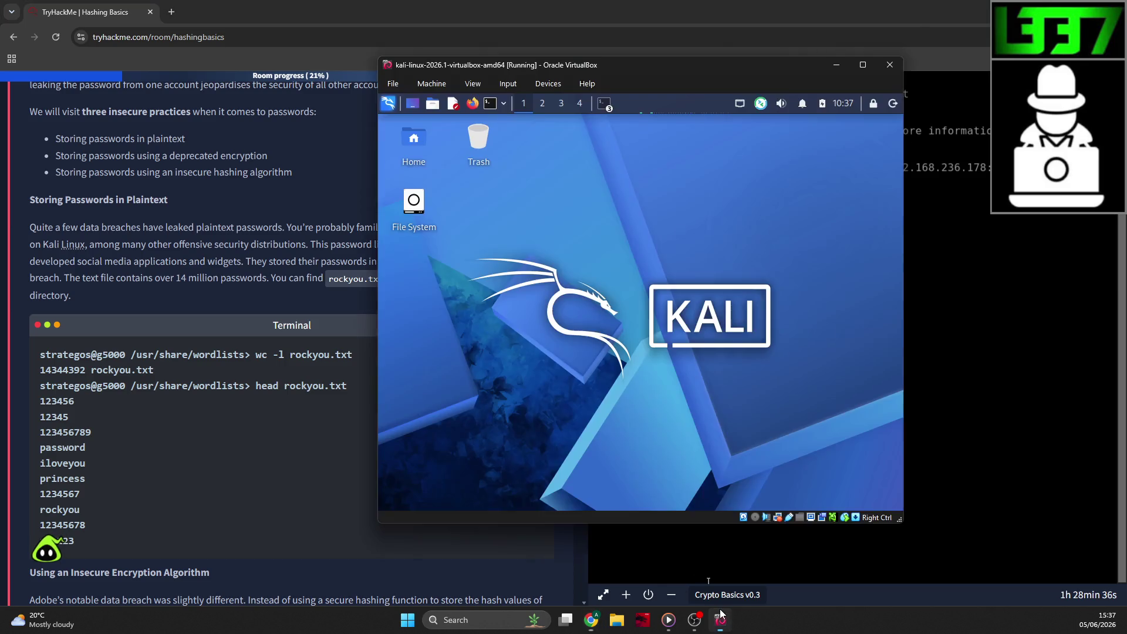
Step: Close the three leftover kali@kali terminals and bring the TryHackMe Hashing Basics page forward
click(602, 106)
click(663, 128)
click(895, 120)
click(607, 107)
click(646, 126)
click(895, 119)
click(606, 108)
click(894, 119)
click(626, 5)
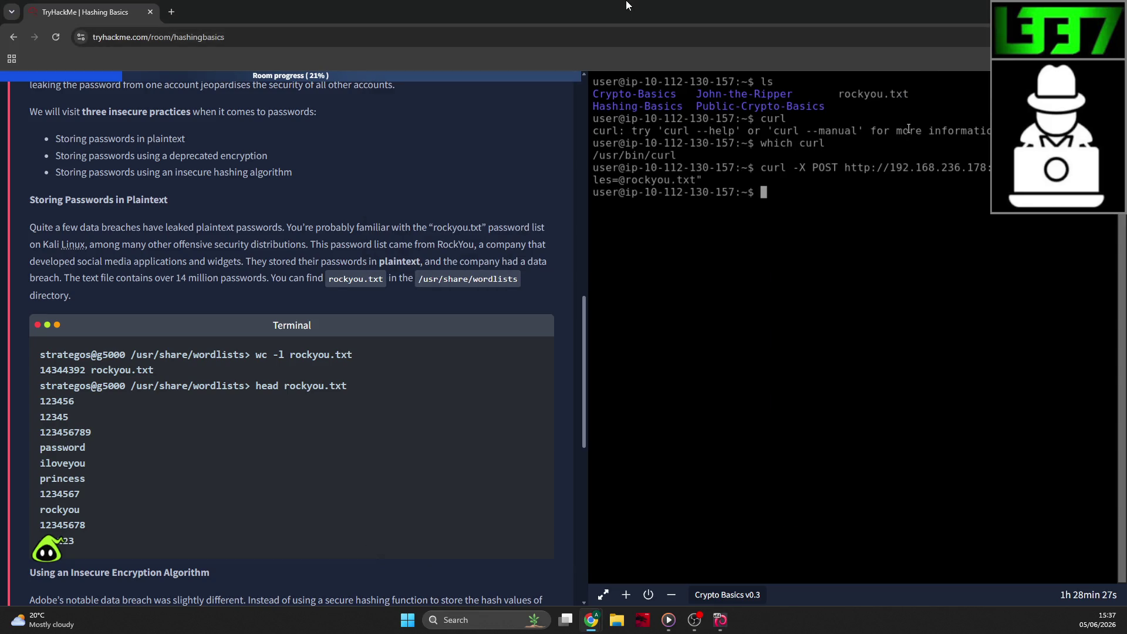